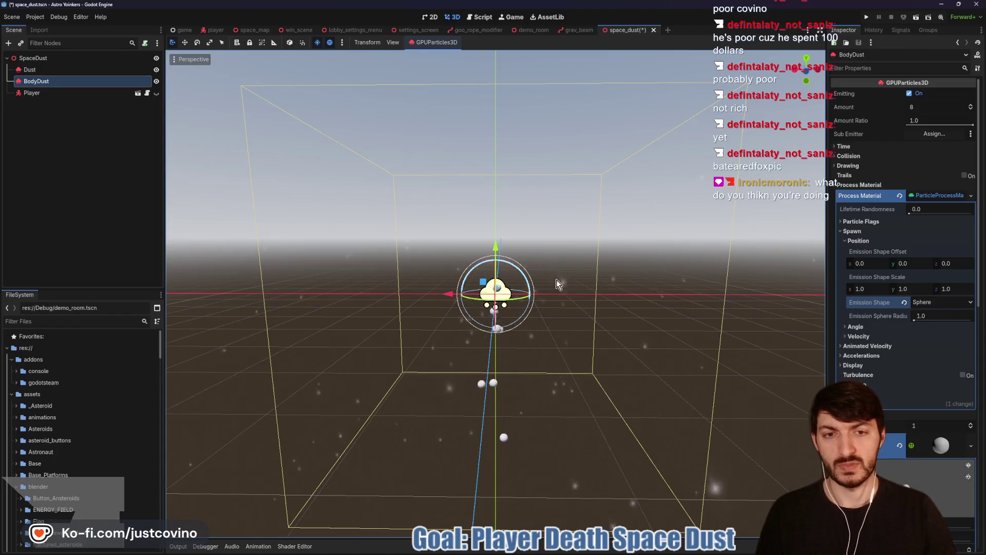
Step: Set emission sphere radius 0.5, lift the BodyDust emitter in Y, and use 2.0 s lifetime at 60 fixed FPS
left_click(935, 317)
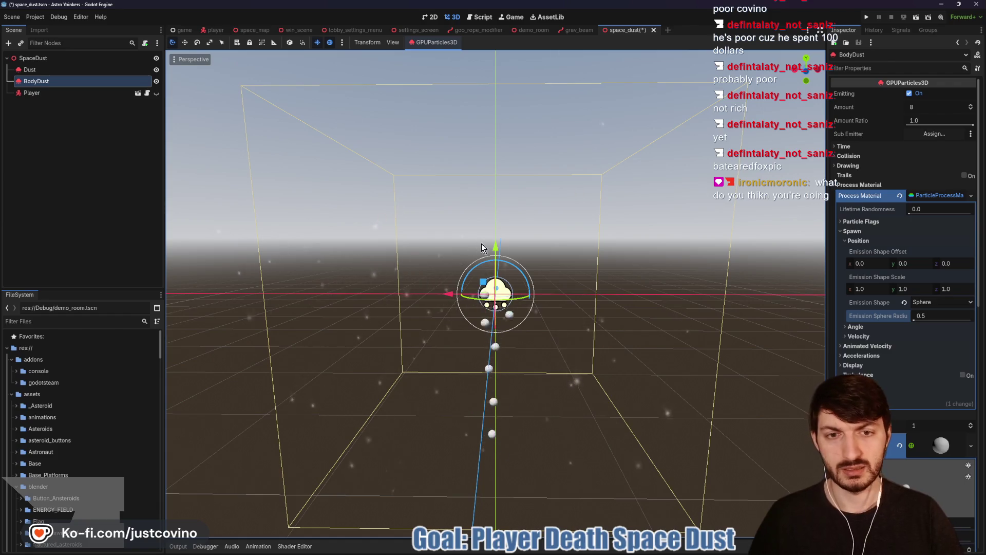
left_click_drag(496, 252, 490, 192)
left_click(879, 147)
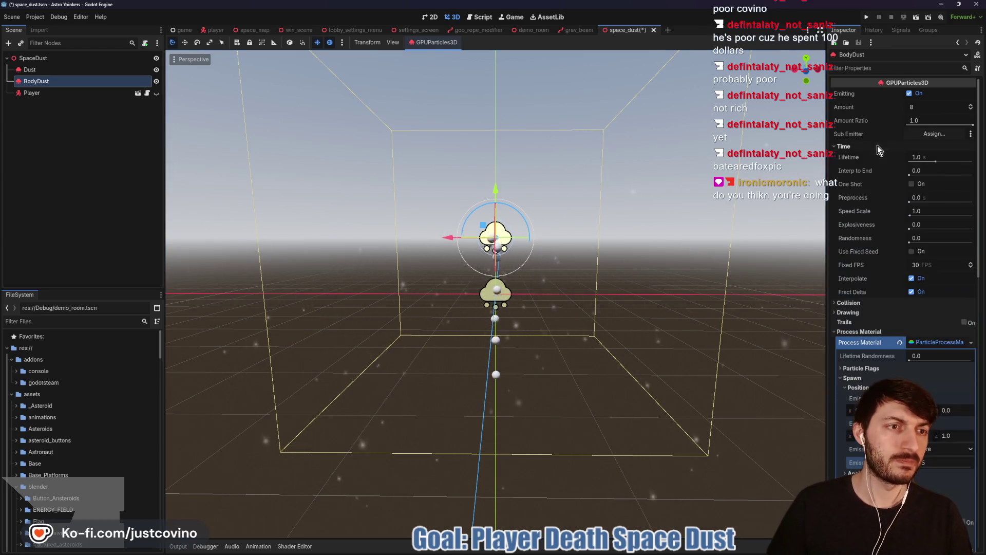
left_click(925, 158)
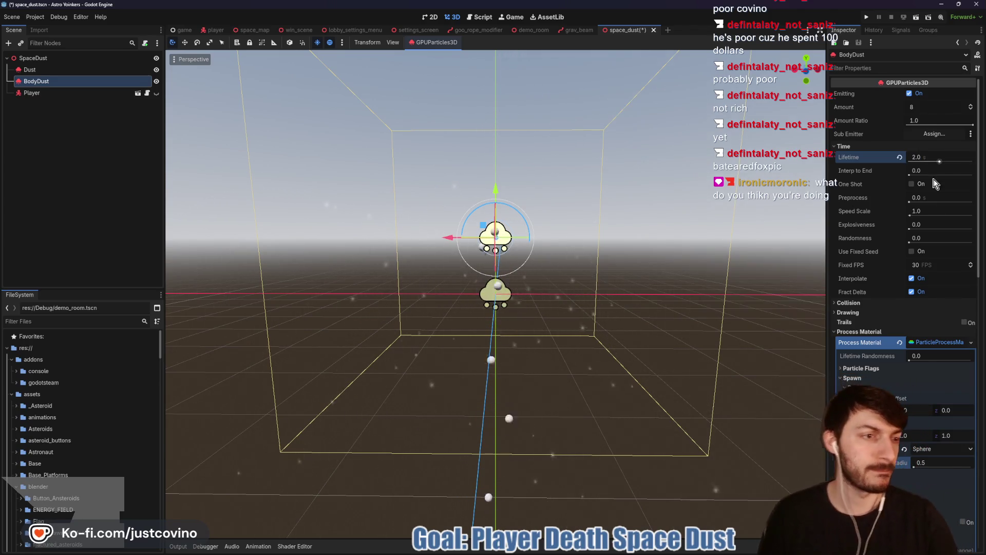
left_click(923, 264)
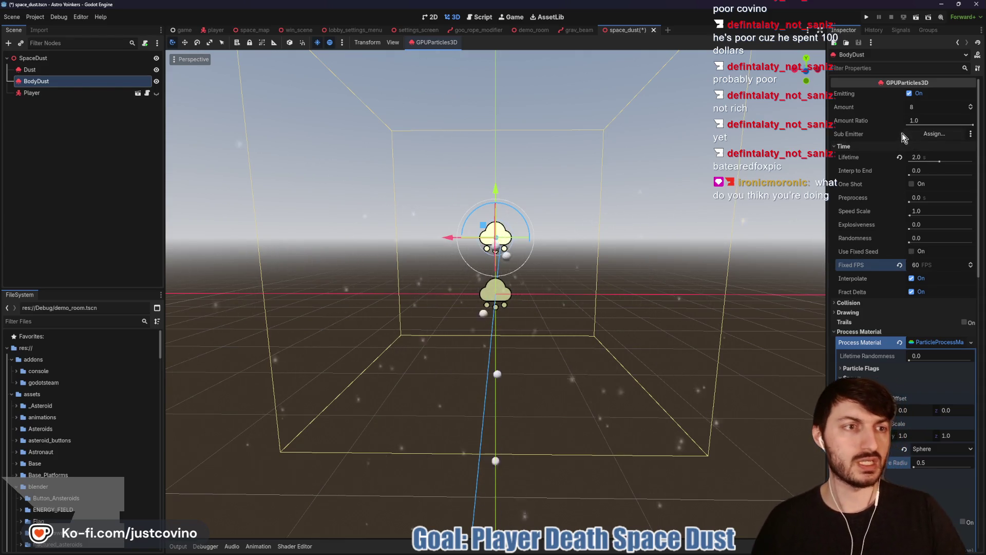
left_click(920, 109)
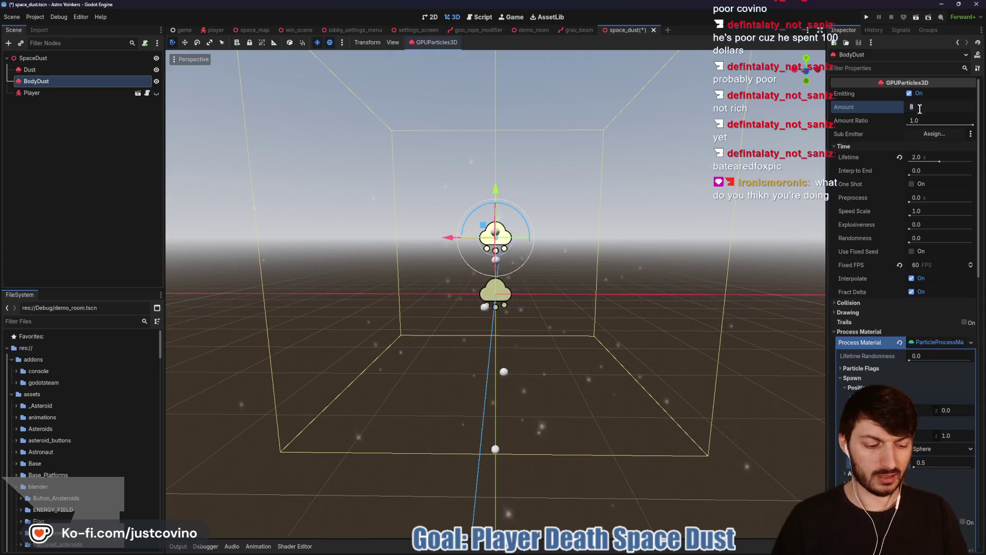
Step: Set the BodyDust particle Amount to 50
type("50")
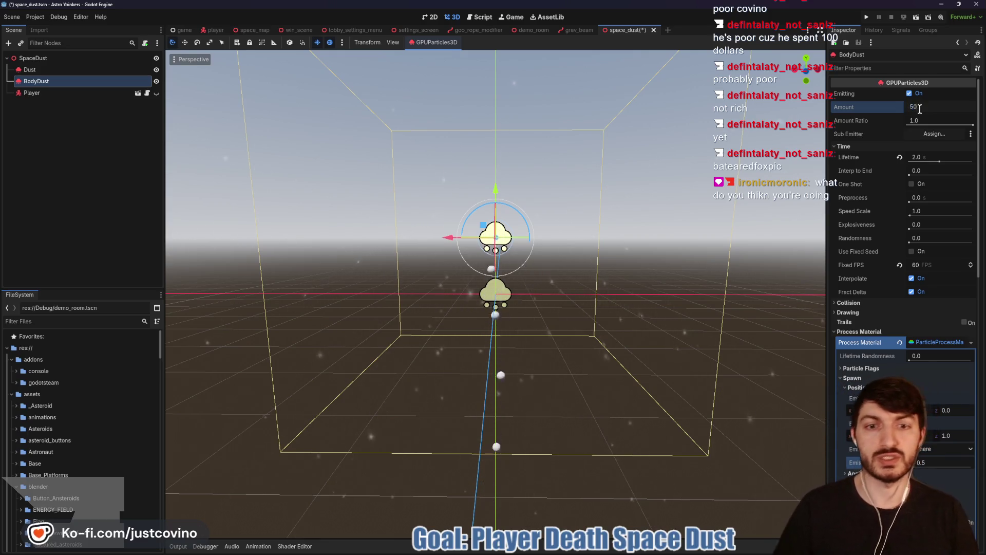
key("Return")
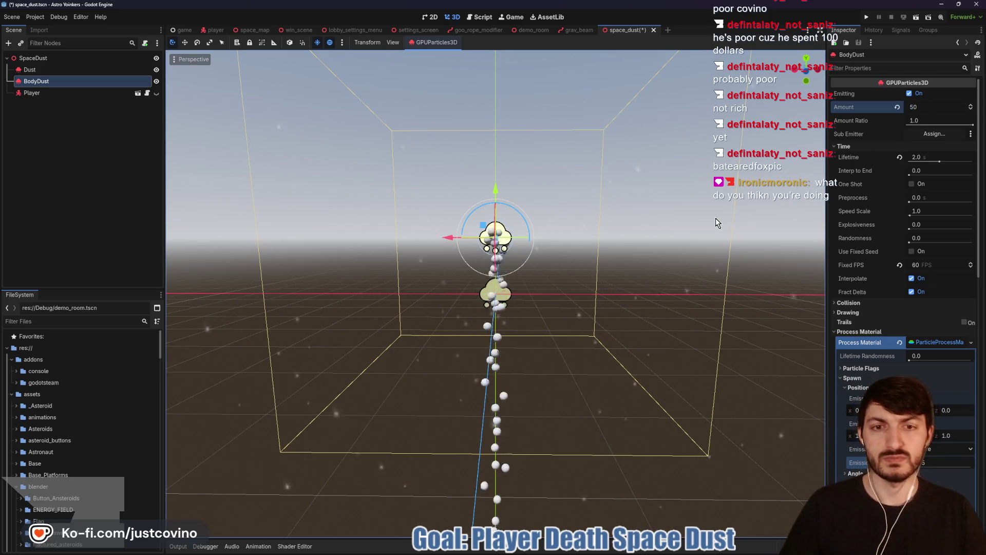
left_click_drag(714, 282, 612, 285)
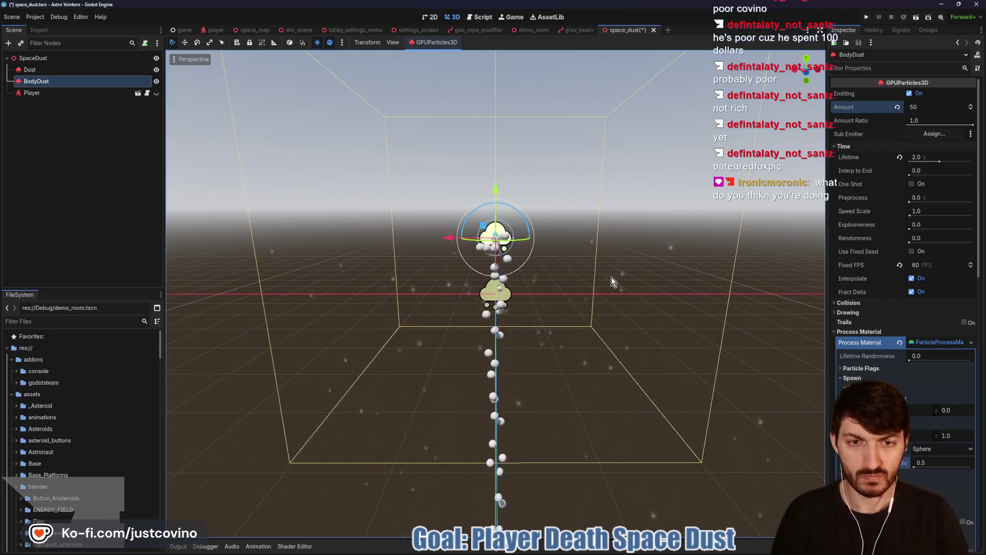
Step: Orbit and zoom around the emitter to view the dust, then switch to the browser
scroll(905, 347, "down", 5)
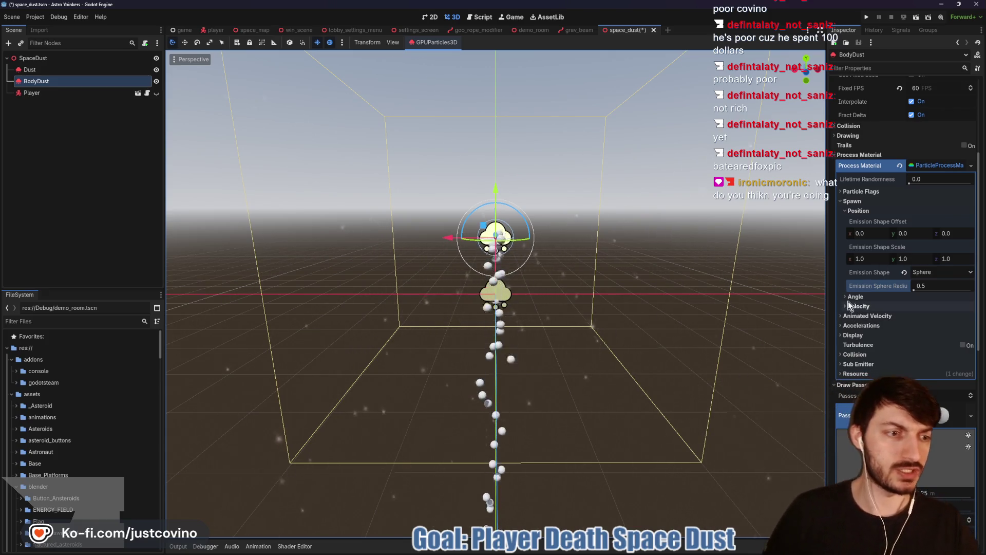
left_click_drag(619, 306, 621, 304)
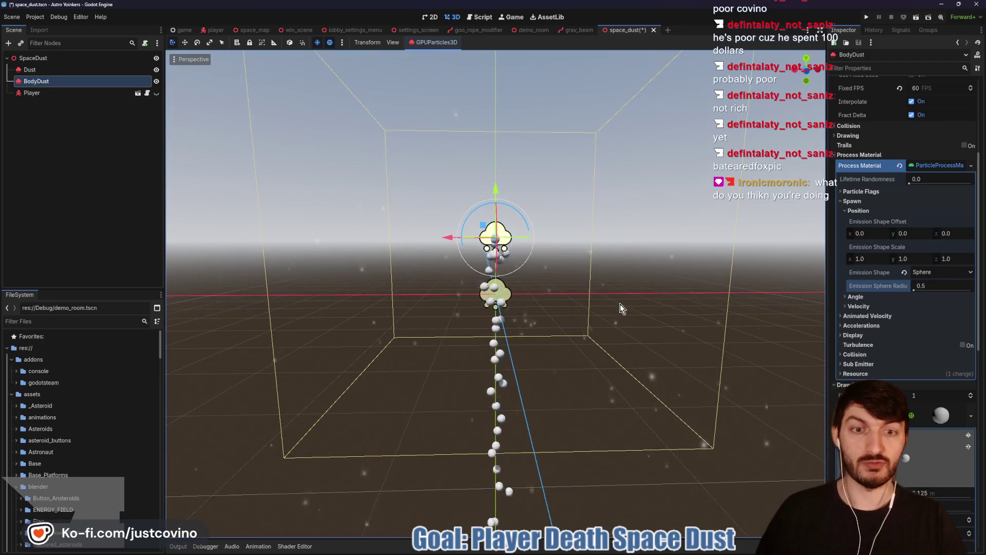
key("alt+Tab")
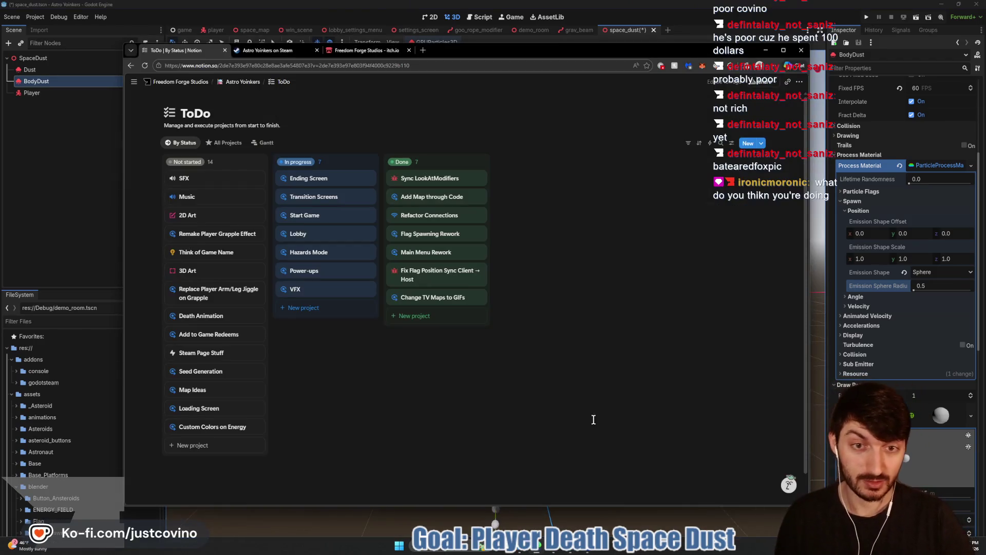
Step: Scroll through the Astro Yoinkers Steam store page, then go back to the Godot editor
left_click(261, 54)
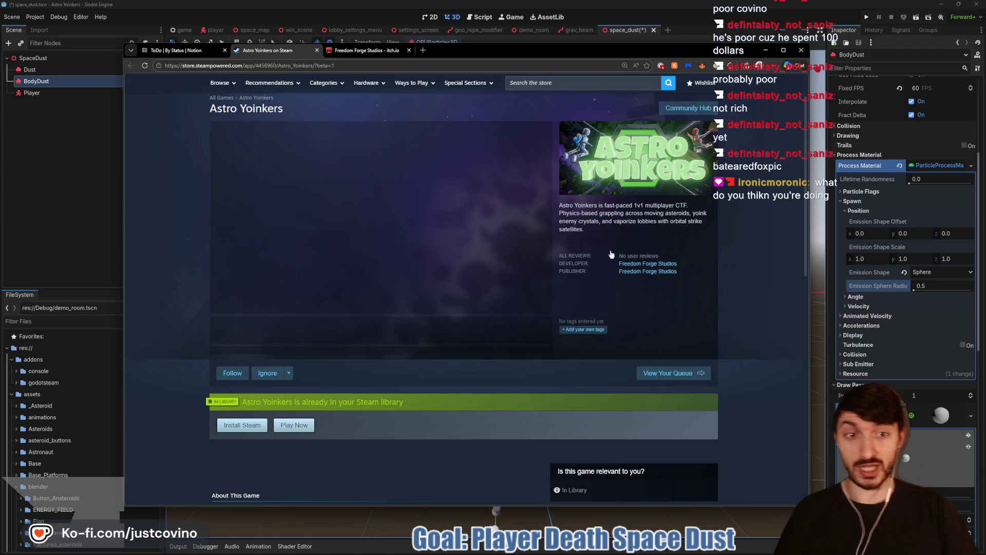
scroll(430, 263, "down", 2)
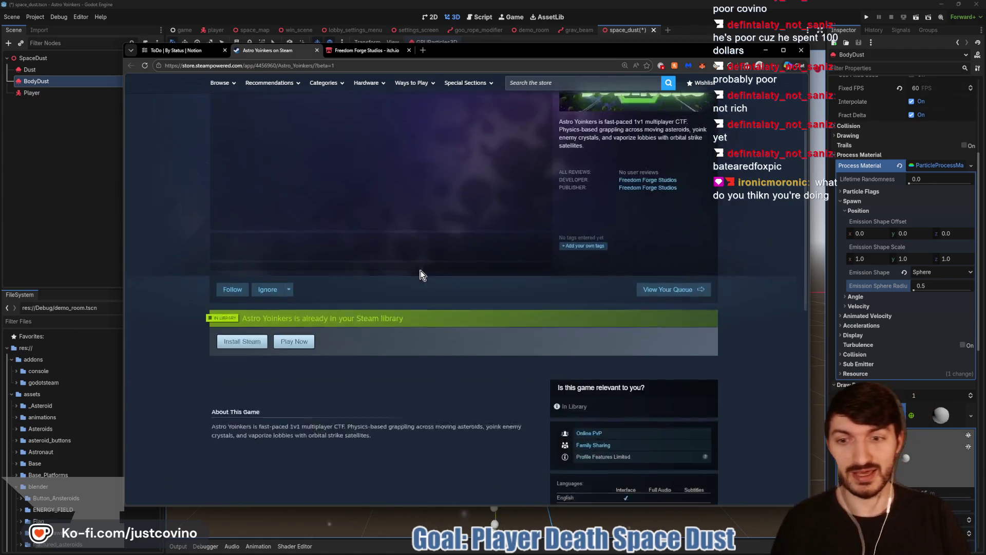
scroll(420, 272, "up", 3)
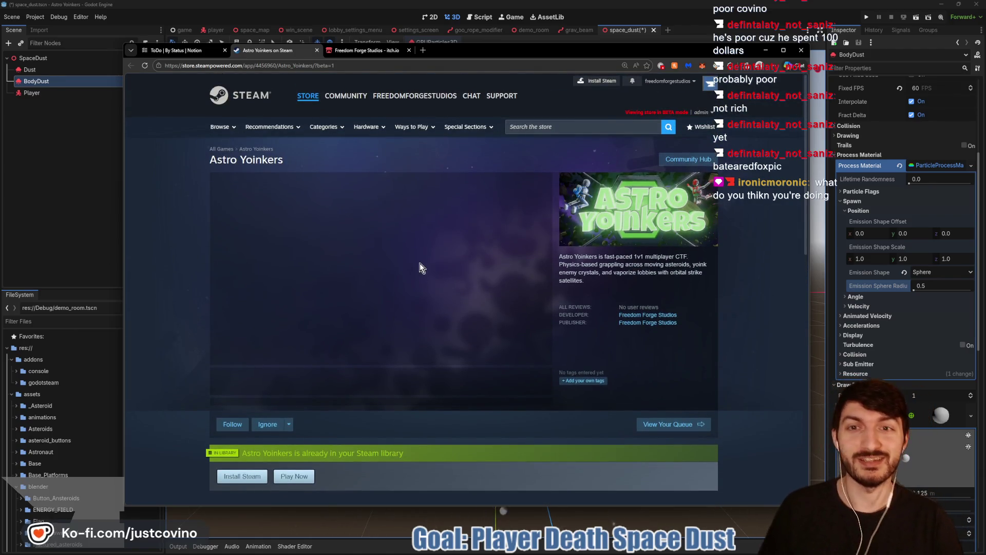
left_click(87, 179)
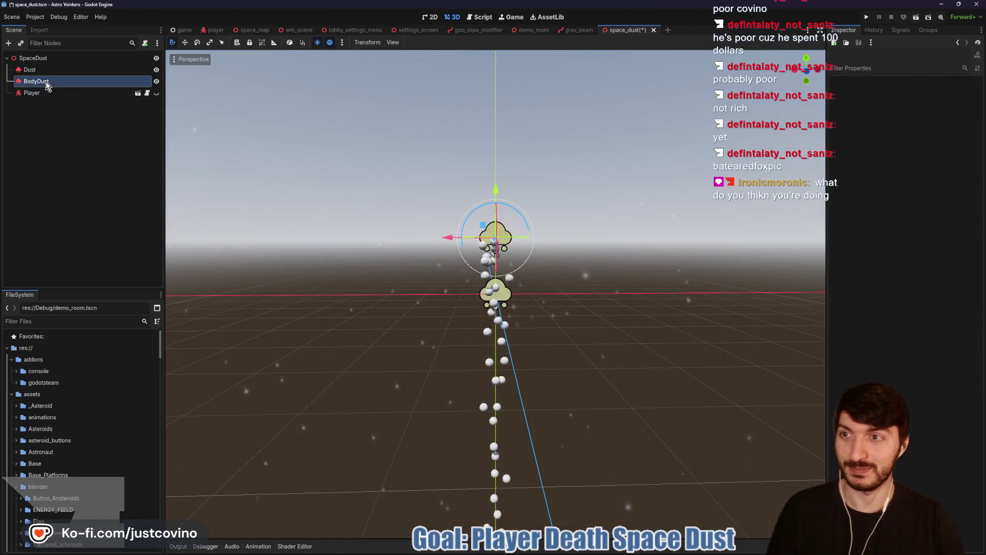
Step: Reselect BodyDust in the Scene tree and expand its process material's Display section
left_click(45, 81)
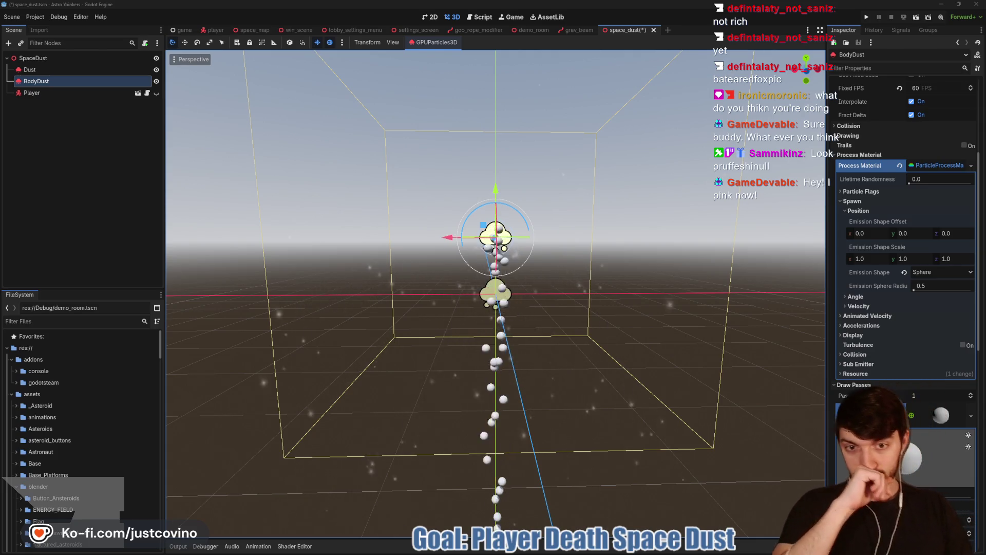
left_click(108, 125)
left_click(44, 81)
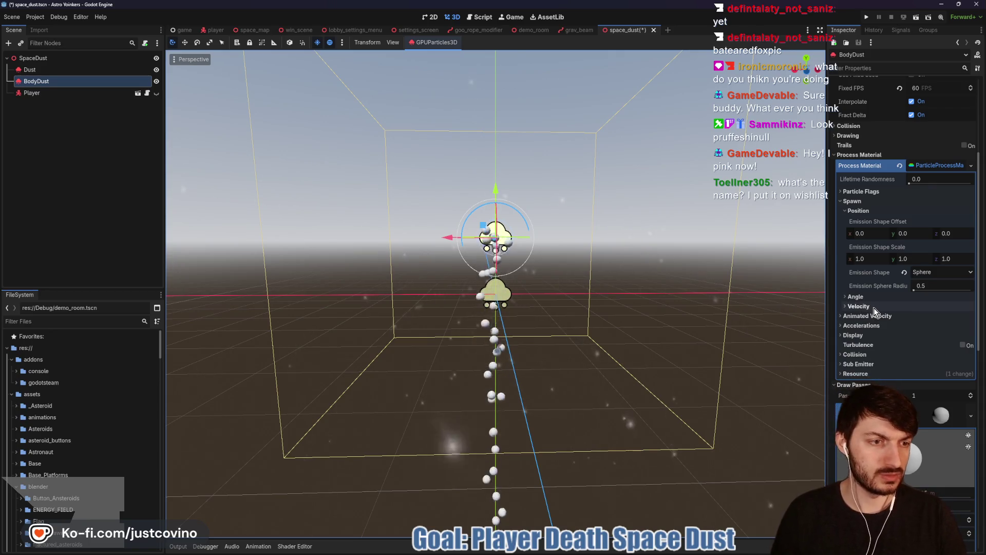
left_click(872, 334)
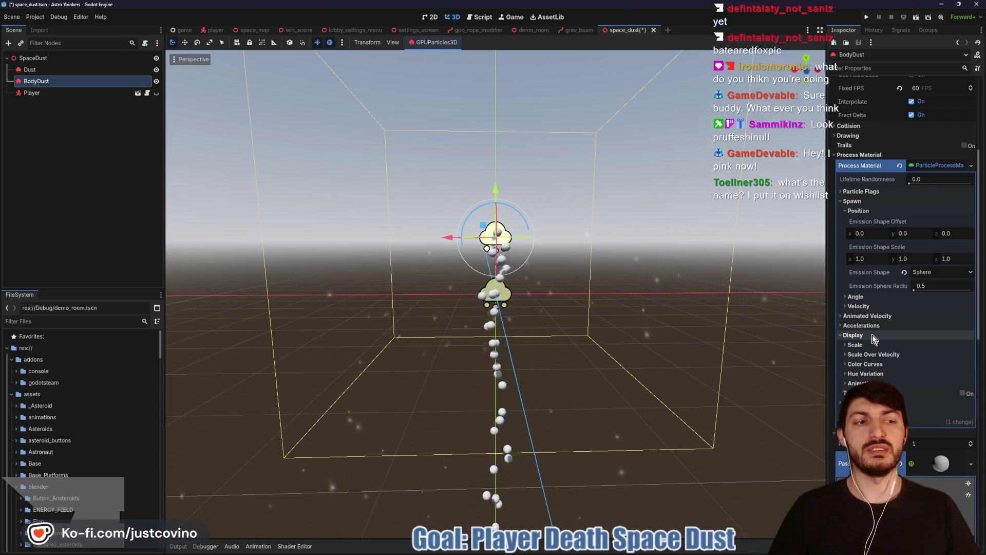
Step: Give BodyDust a Display scale range of 0.25 to 1.0, checking against the Player, and save space_dust
left_click(871, 346)
scroll(900, 307, "down", 2)
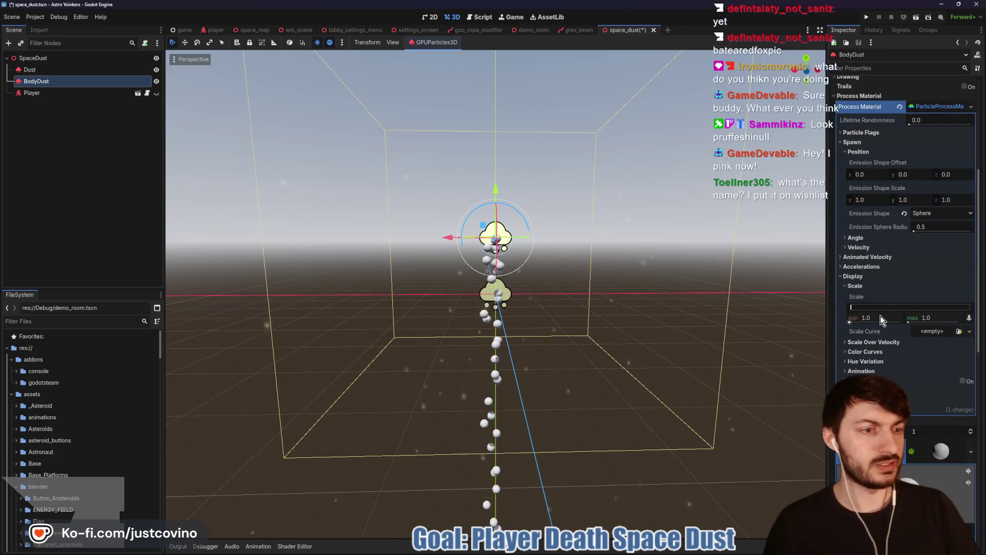
left_click(880, 319)
type("0.5")
key("Return")
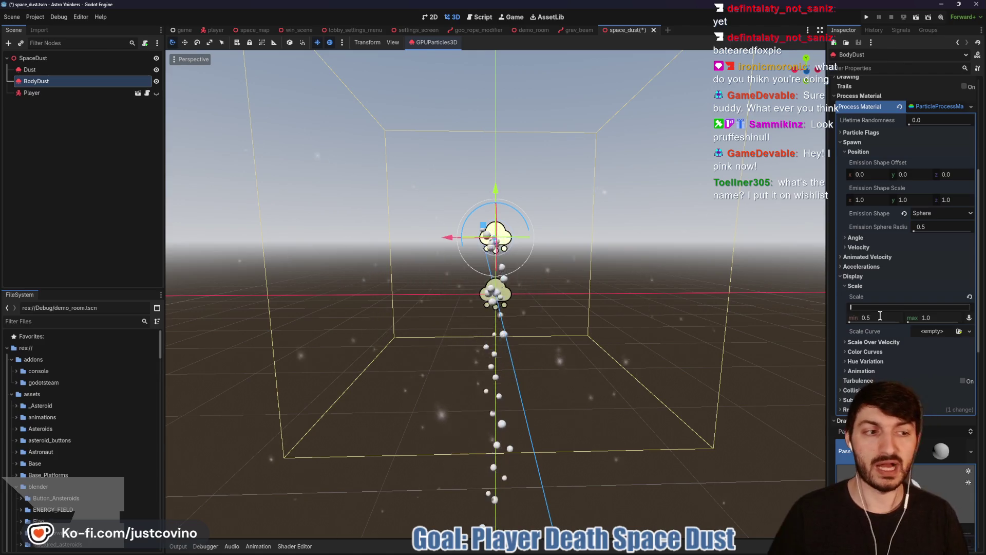
left_click(931, 319)
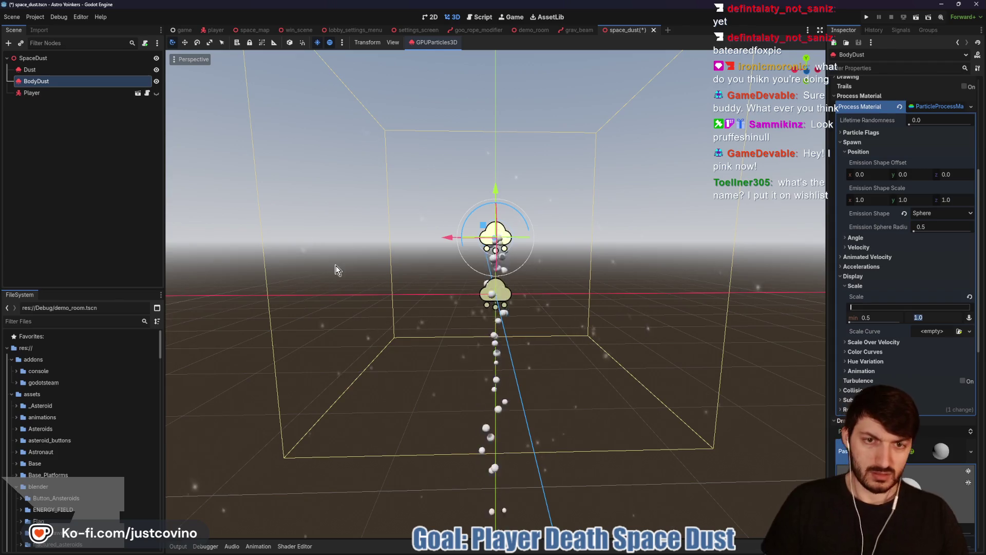
left_click(157, 94)
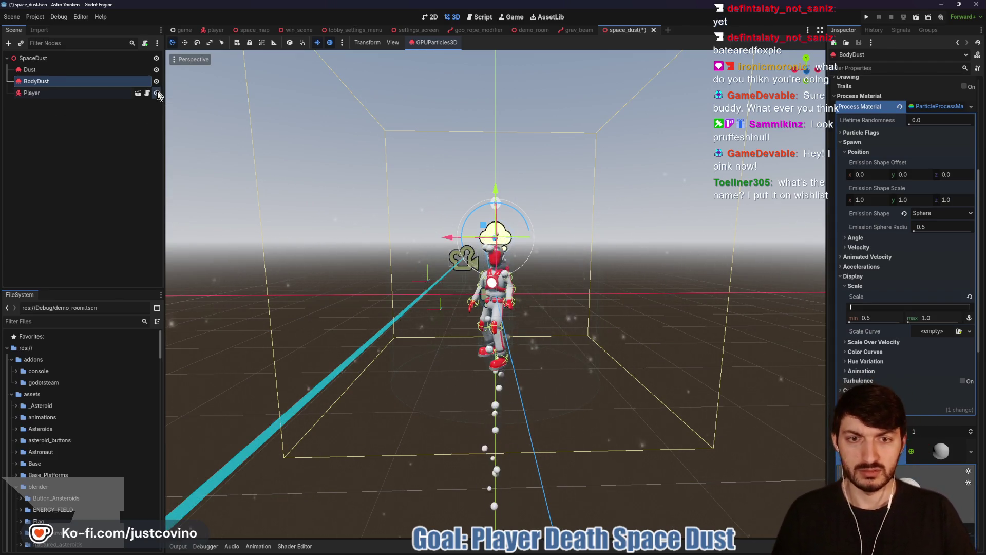
left_click(157, 93)
left_click(875, 318)
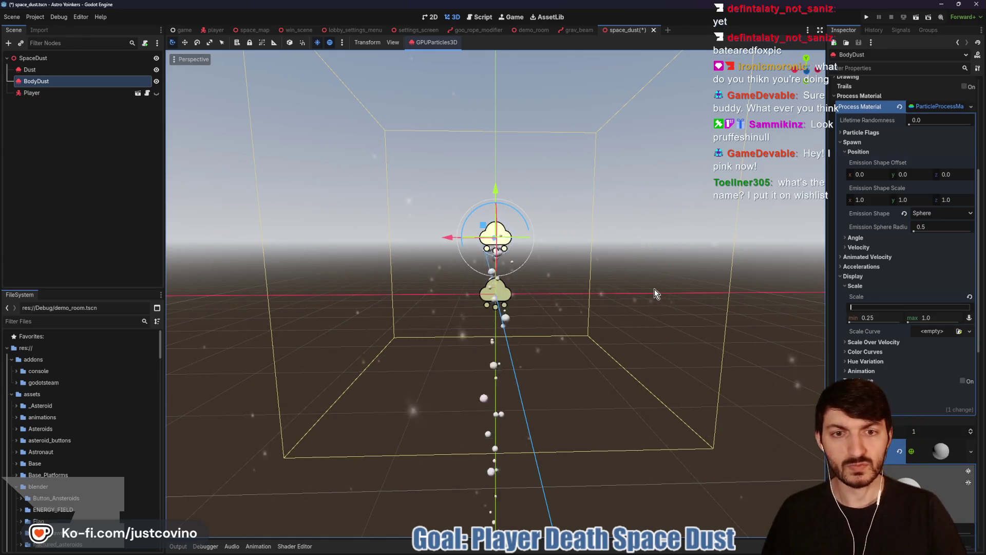
key("ctrl+s")
Step: Set BodyDust gravity Y to -5.0 under Accelerations, save space_dust, and bring up the Steam page
left_click(857, 247)
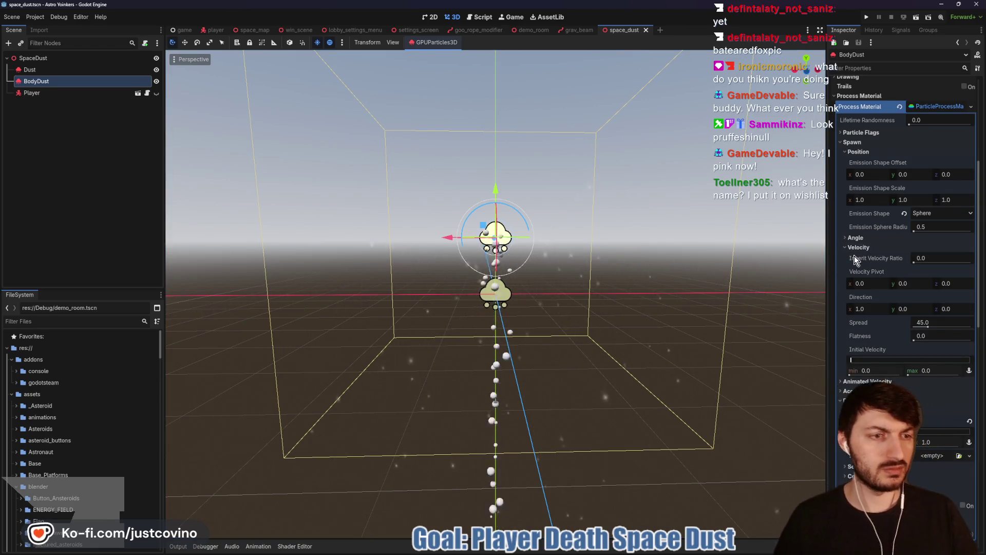
left_click(873, 391)
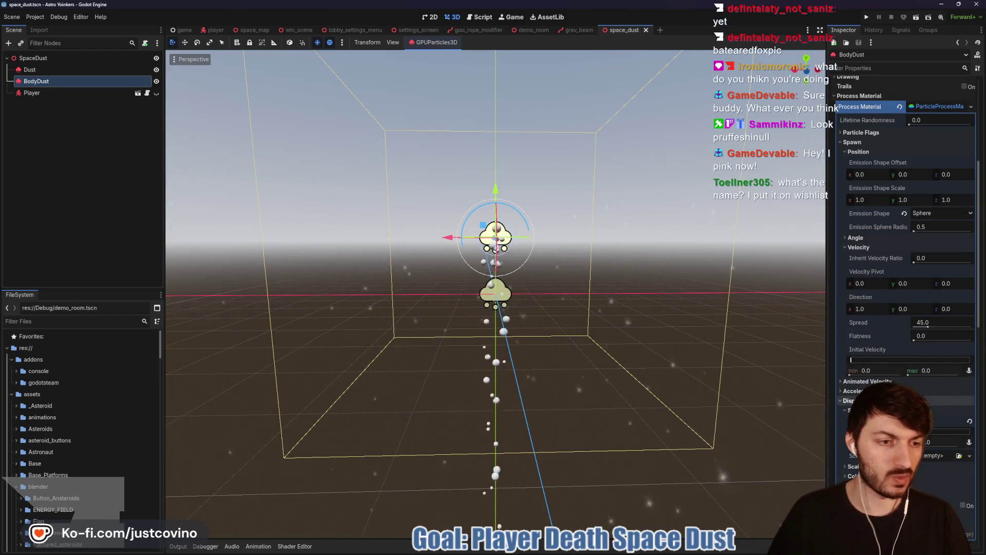
scroll(873, 390, "down", 3)
left_click(869, 273)
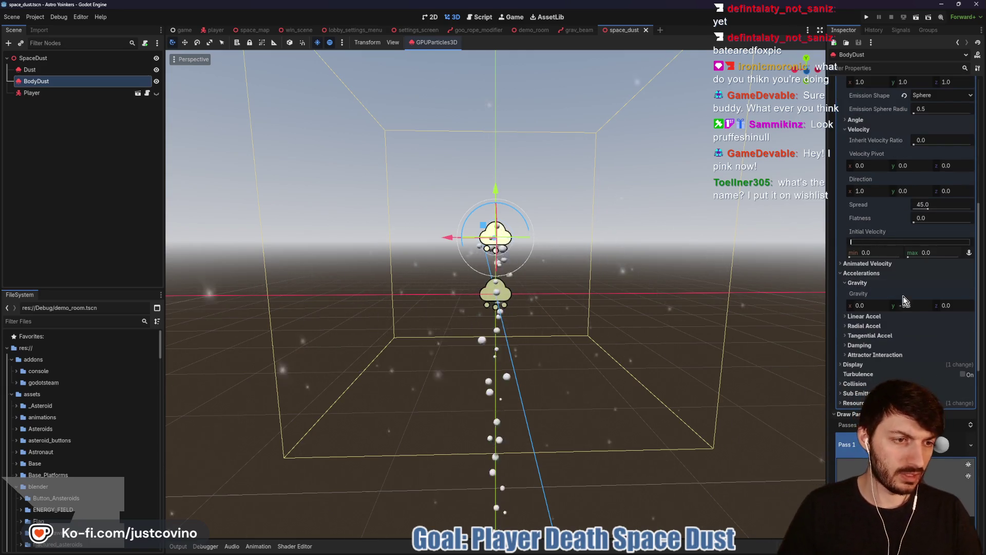
left_click(905, 305)
type("-")
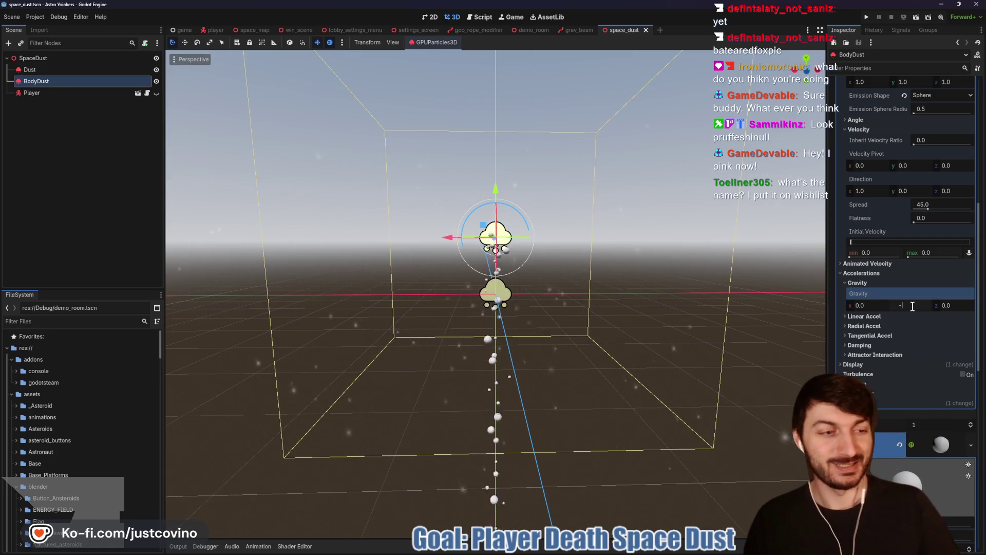
left_click(913, 306)
type("-")
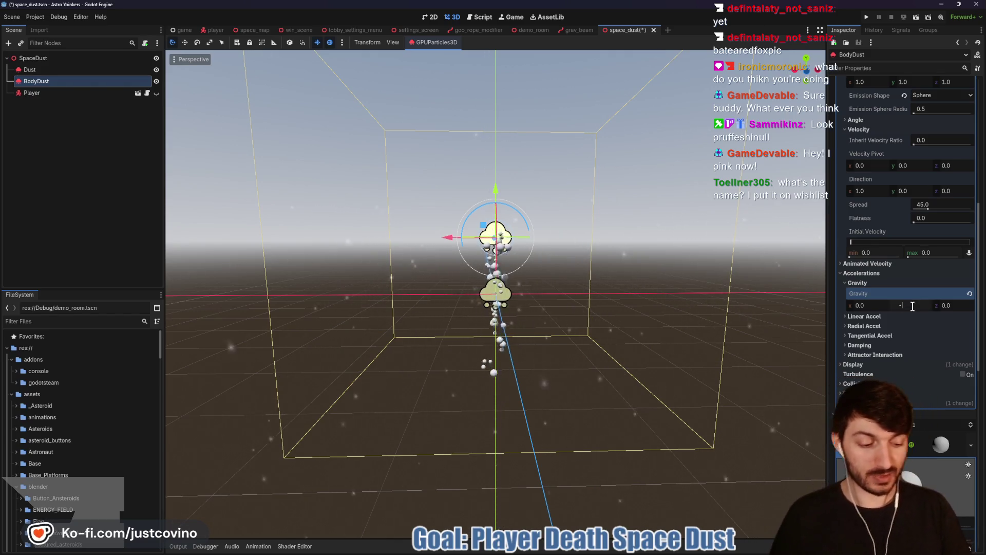
type("5")
key("Return")
key("ctrl+s")
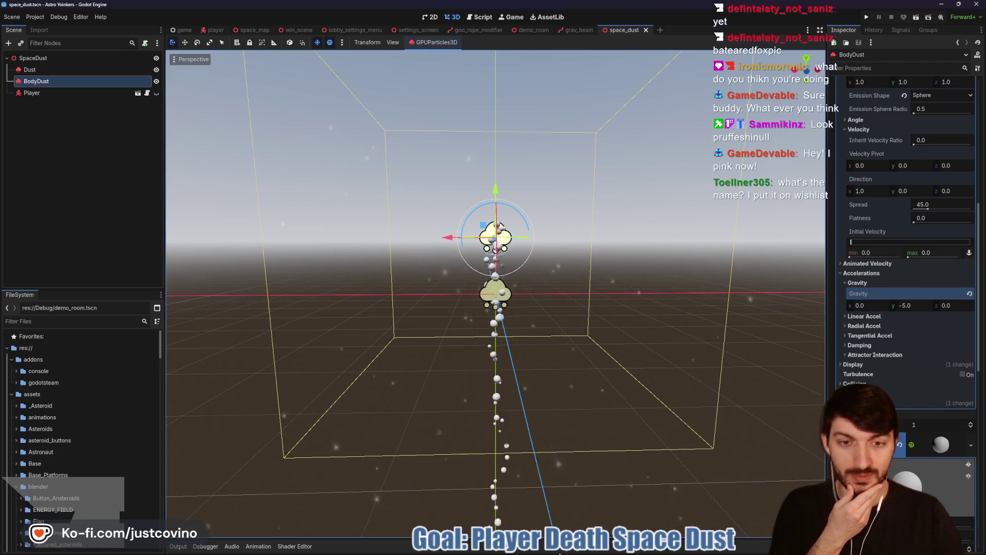
left_click(560, 554)
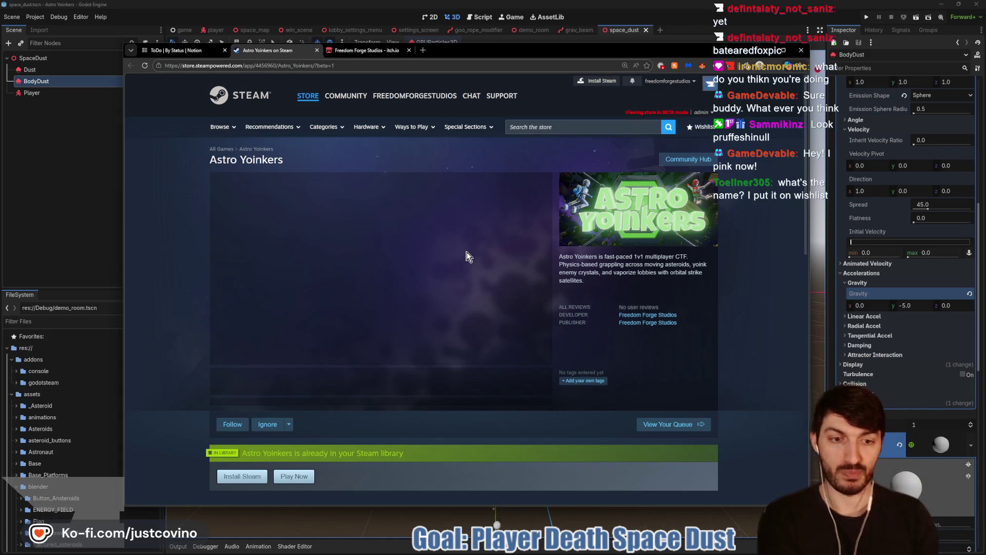
Step: Return to the Godot editor and select the BodyDust node
left_click(33, 205)
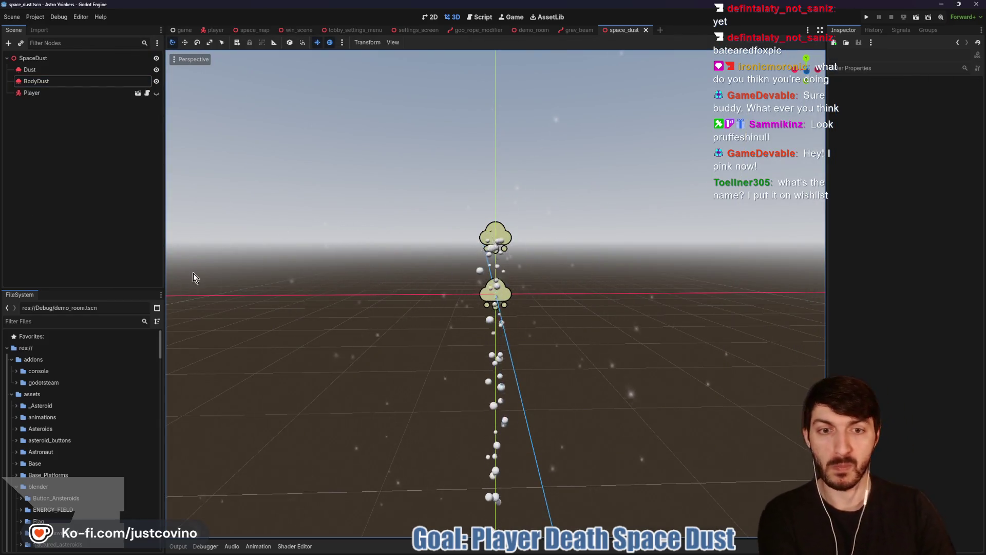
left_click(52, 82)
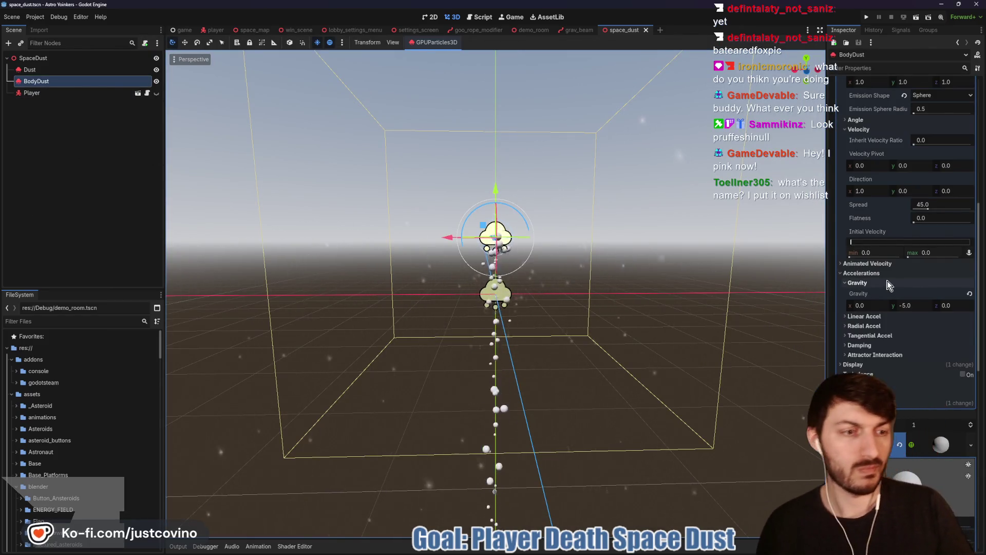
Step: Set the BodyDust particle Color to mid grey under Color Curves
left_click(877, 364)
scroll(876, 351, "down", 3)
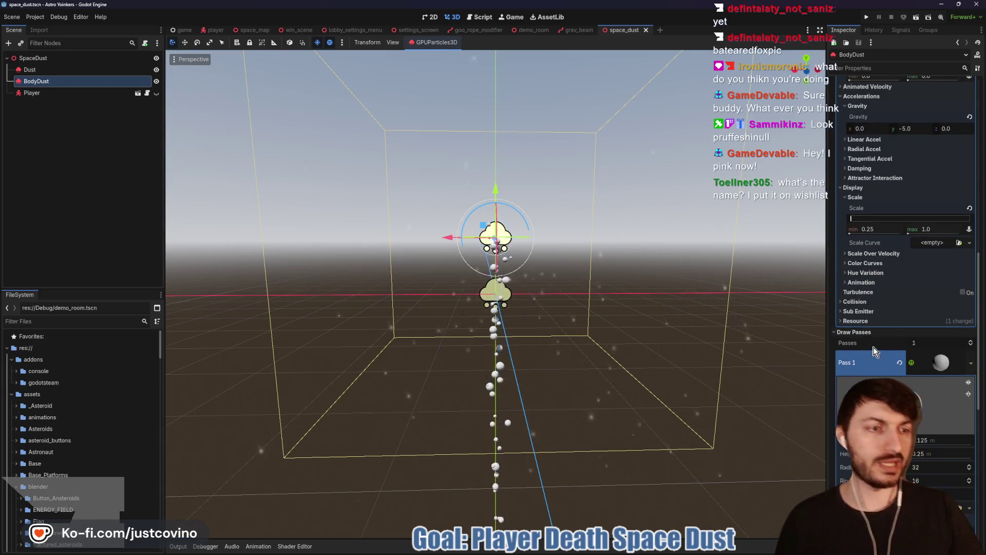
left_click(865, 263)
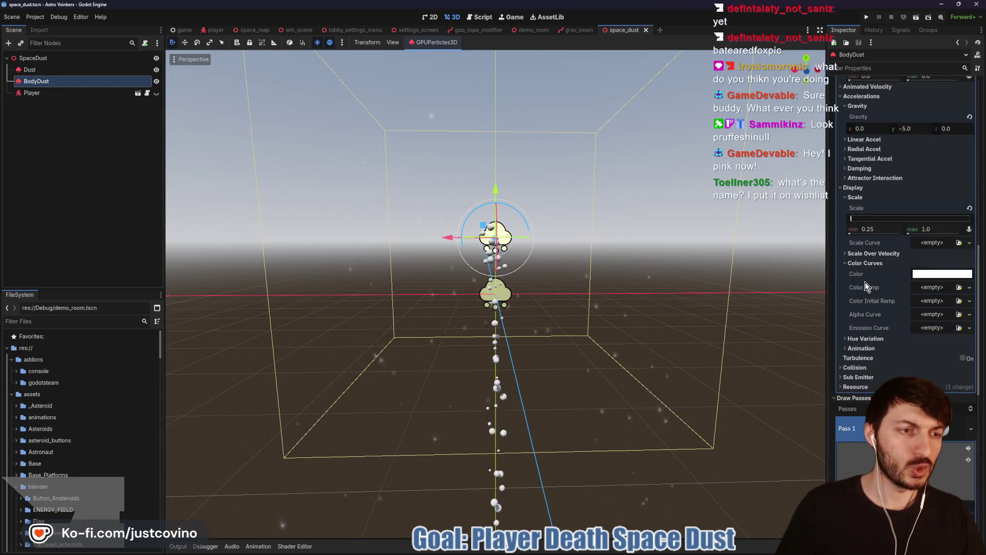
left_click(941, 273)
left_click(869, 333)
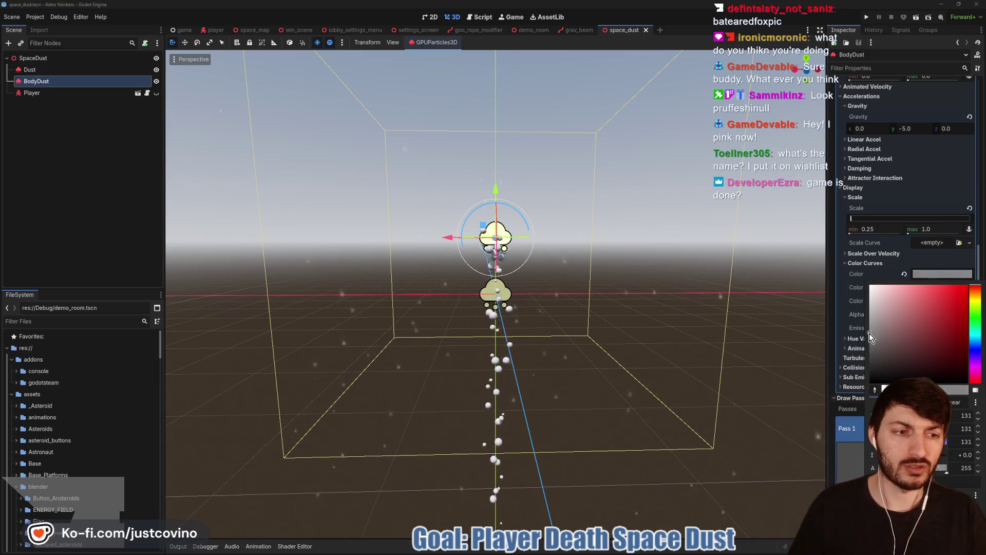
left_click(952, 282)
Step: Add a new GradientTexture1D as the Color Initial Ramp and enable gradient stop snapping
left_click(925, 286)
left_click(930, 302)
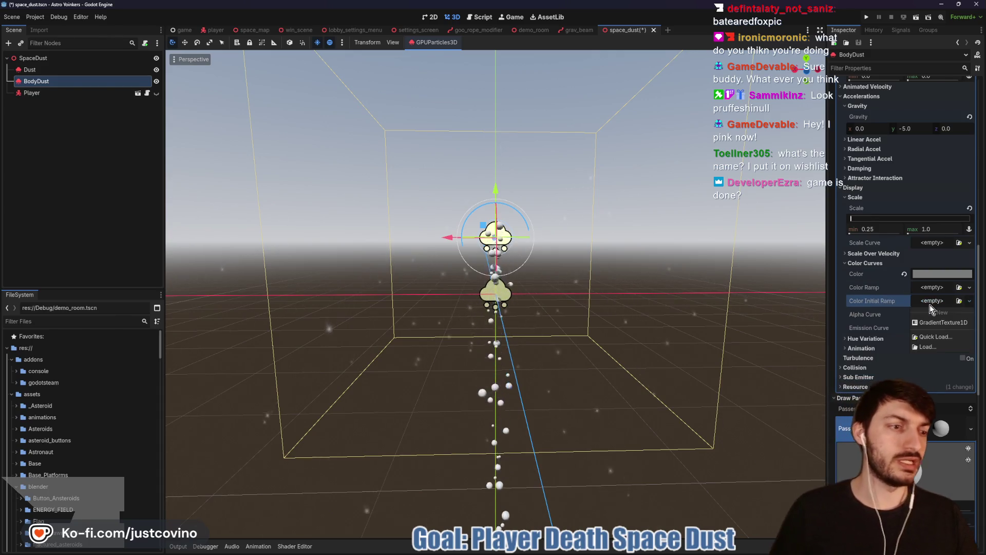
left_click(940, 322)
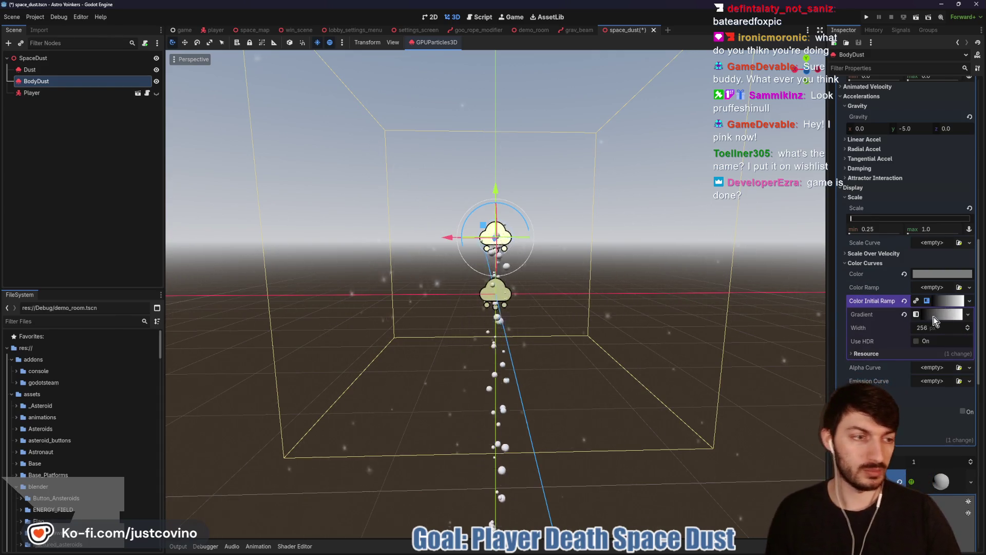
left_click(935, 318)
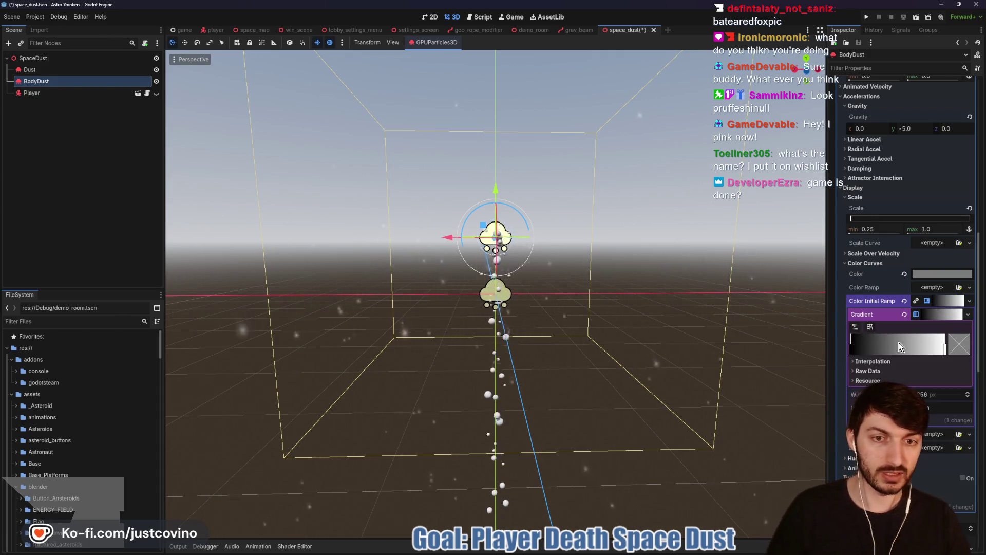
left_click(870, 327)
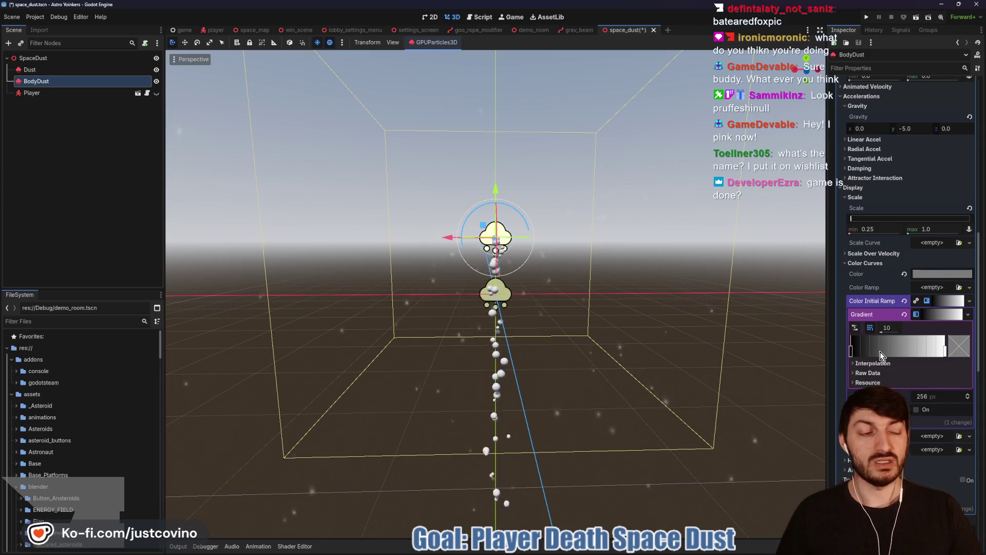
Step: Set the right gradient stop's colour to dark grey 1f1f1f
double_click(946, 351)
left_click(856, 139)
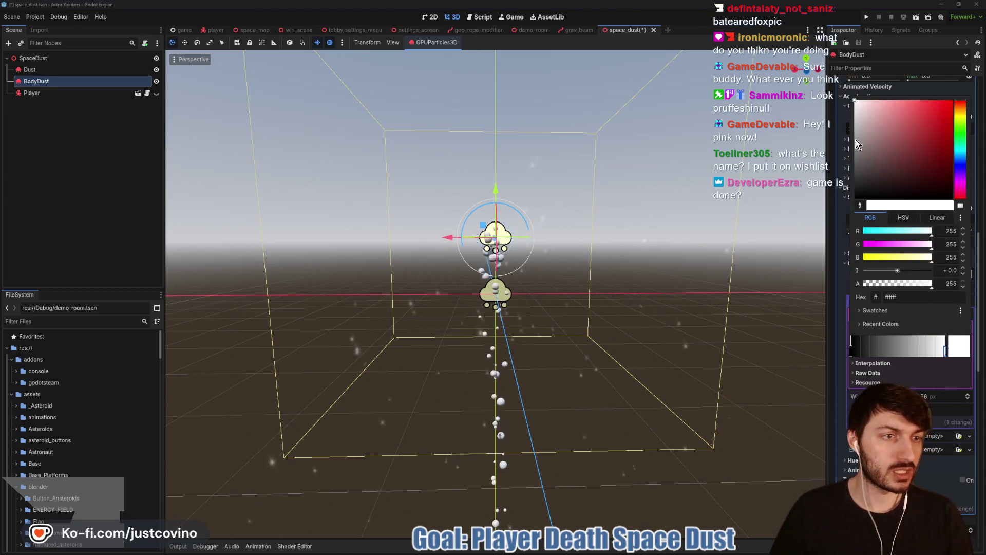
left_click(896, 363)
double_click(944, 350)
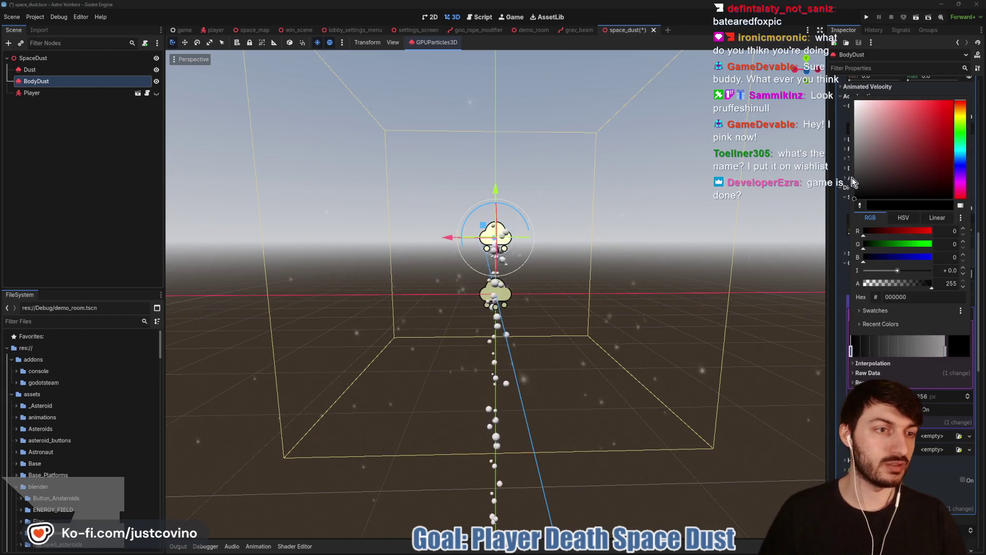
left_click(855, 193)
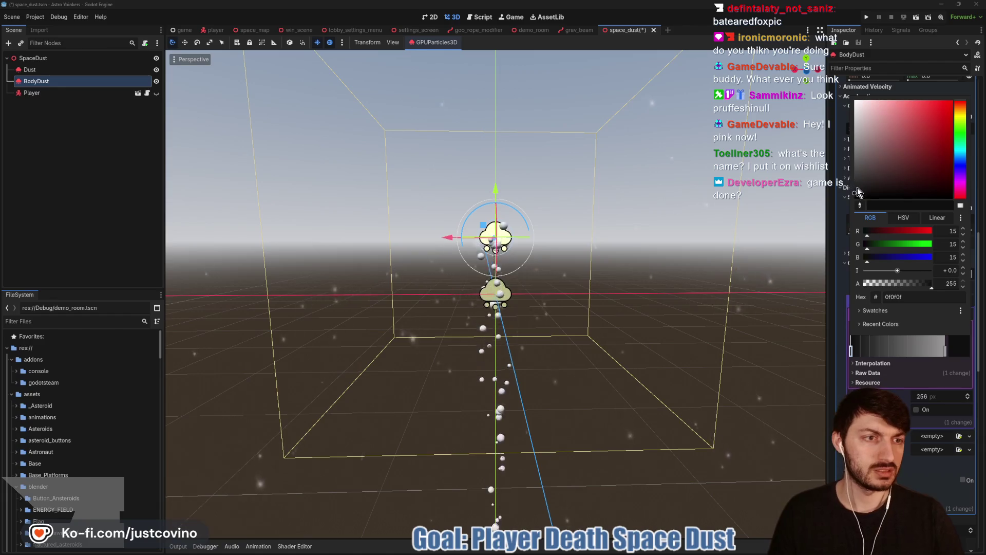
left_click(853, 188)
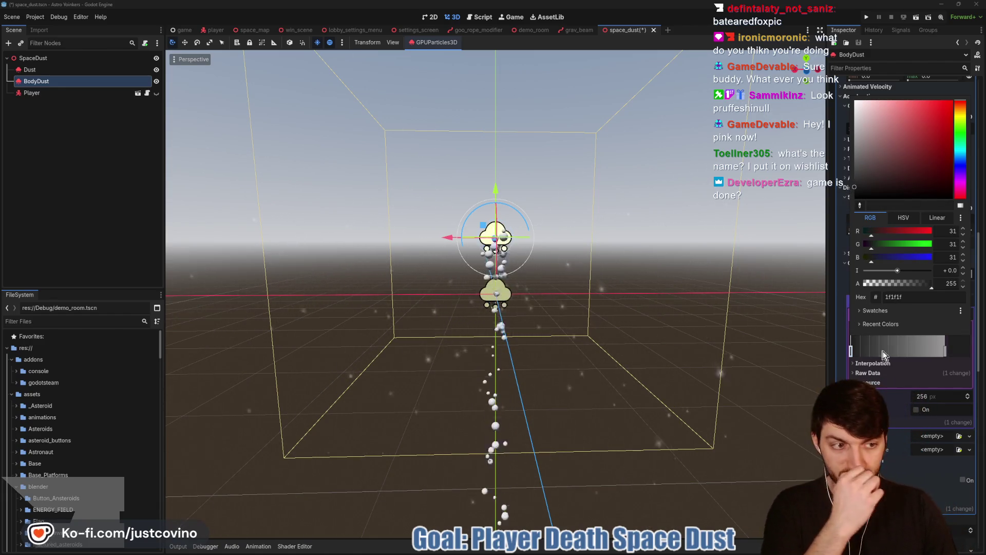
left_click(938, 343)
left_click(938, 314)
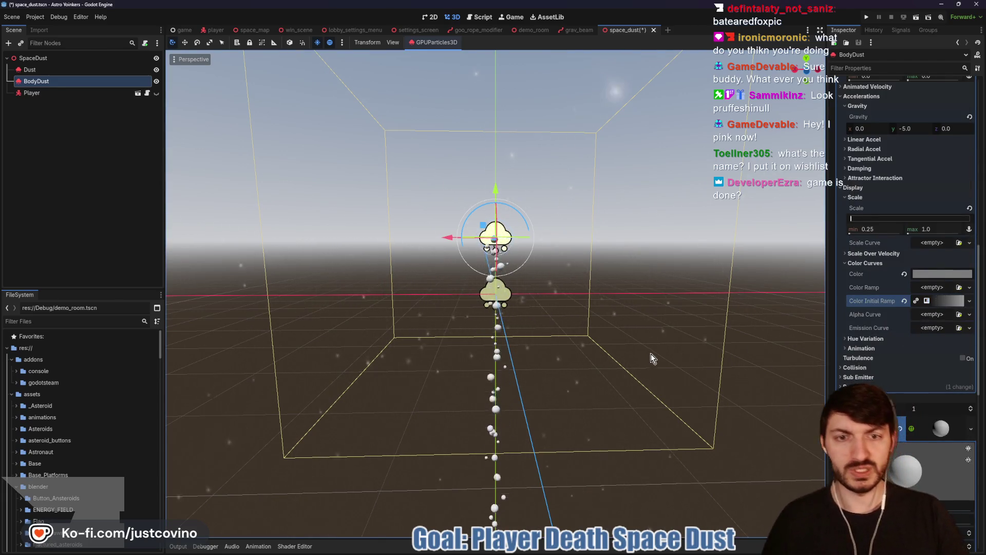
Step: Give Draw Pass 1 a new StandardMaterial3D using Vertex Color as Albedo, and save space_dust
scroll(883, 319, "down", 5)
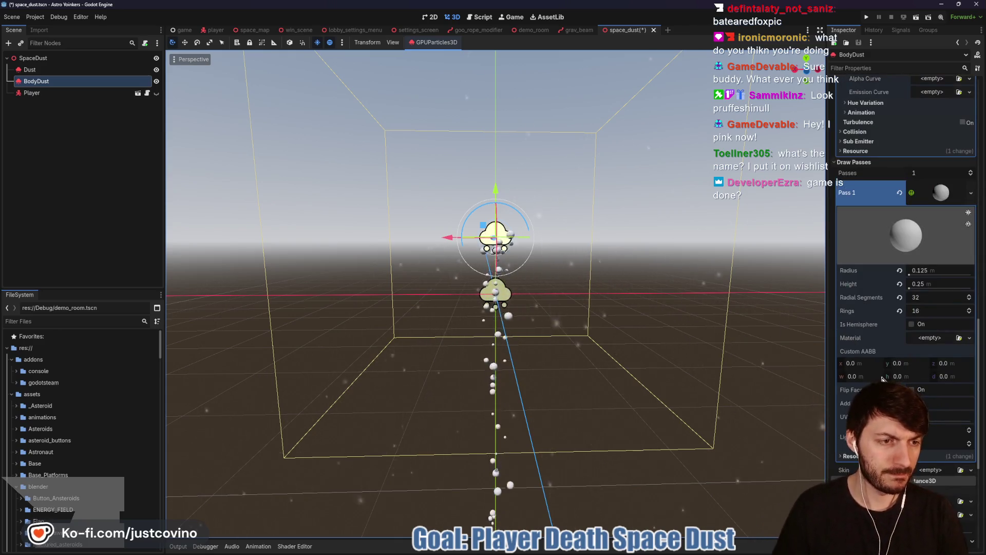
scroll(883, 319, "down", 2)
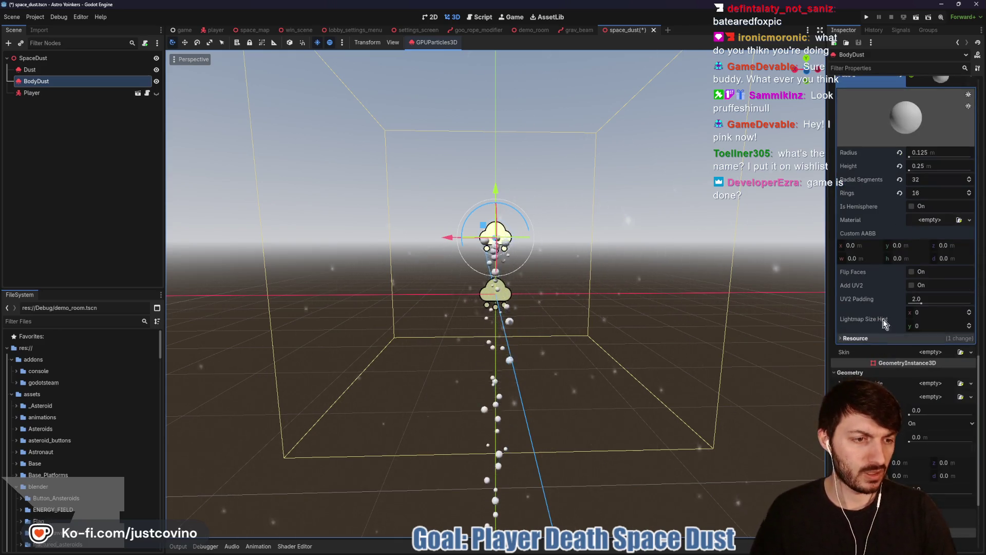
left_click(917, 219)
left_click(931, 235)
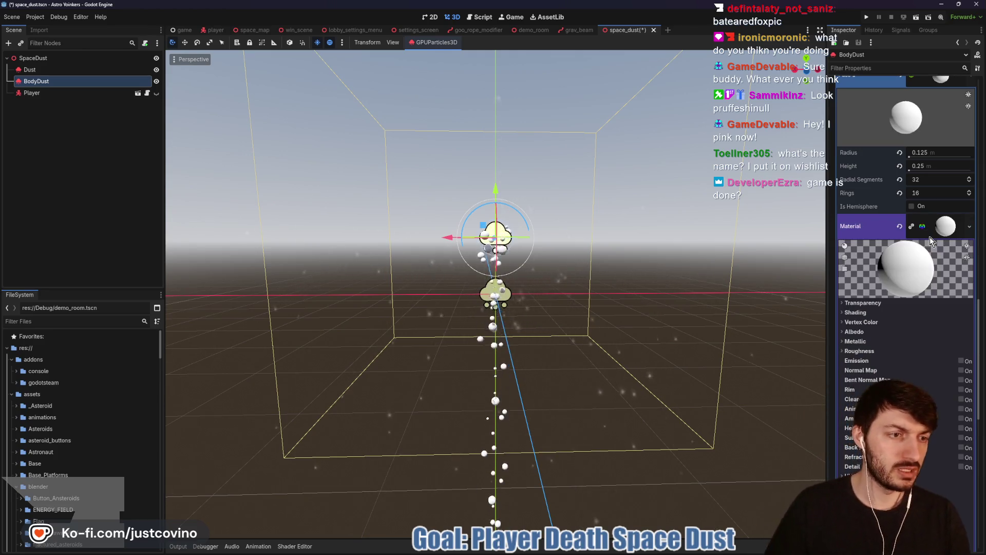
left_click(879, 332)
left_click(862, 322)
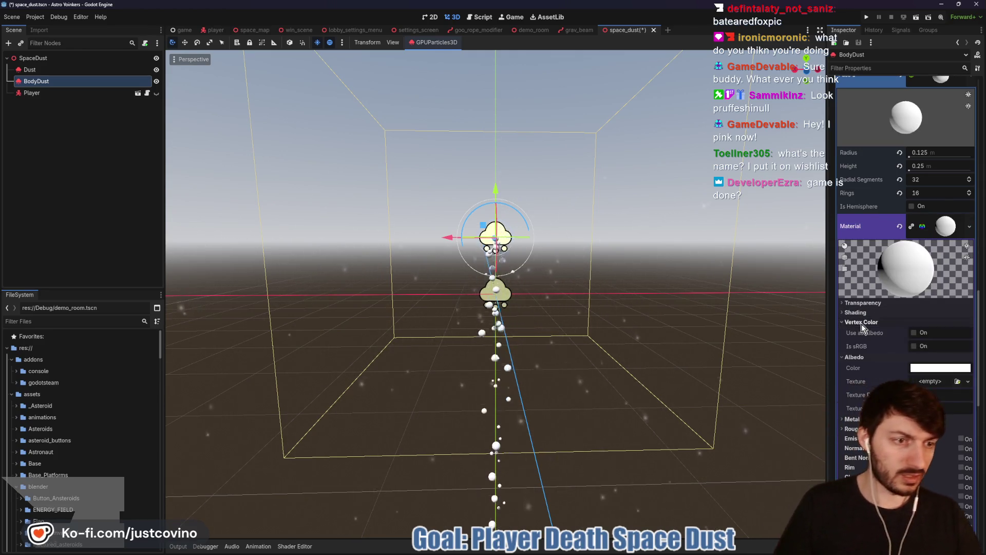
left_click(914, 332)
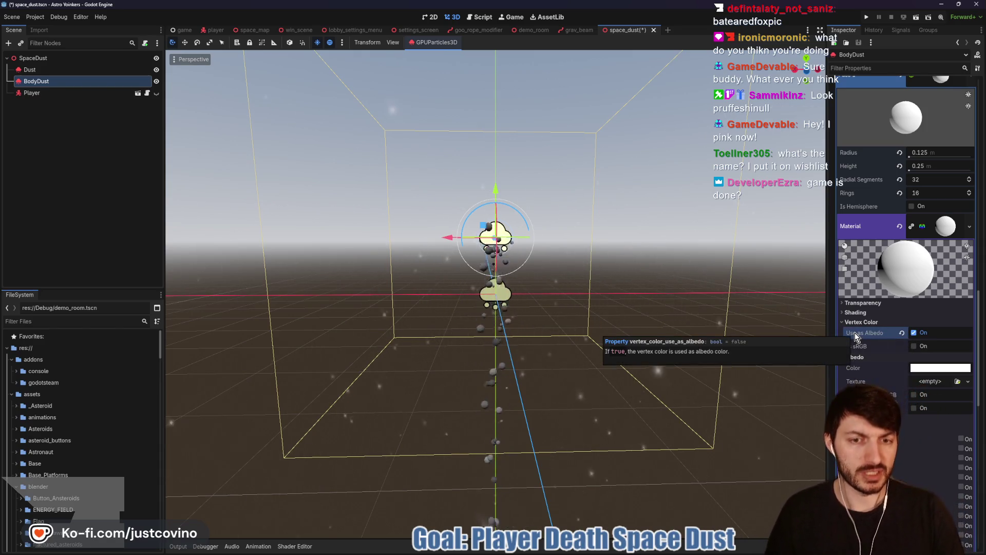
key("ctrl+s")
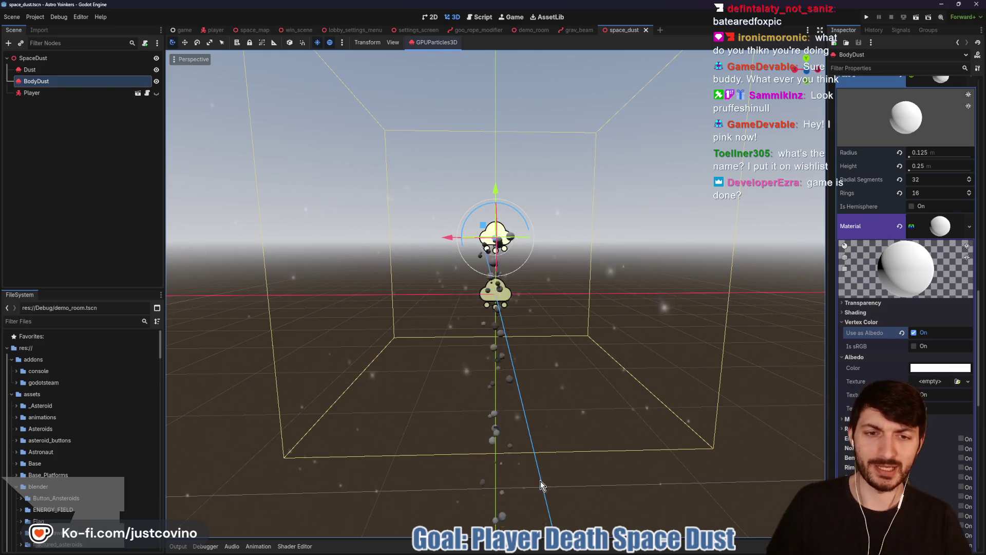
mouse_move(567, 550)
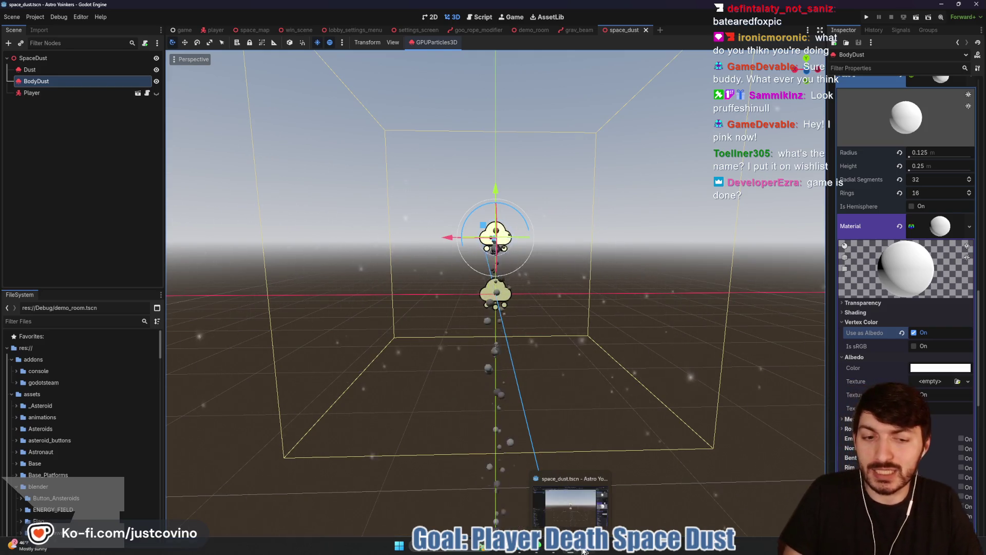
left_click(566, 550)
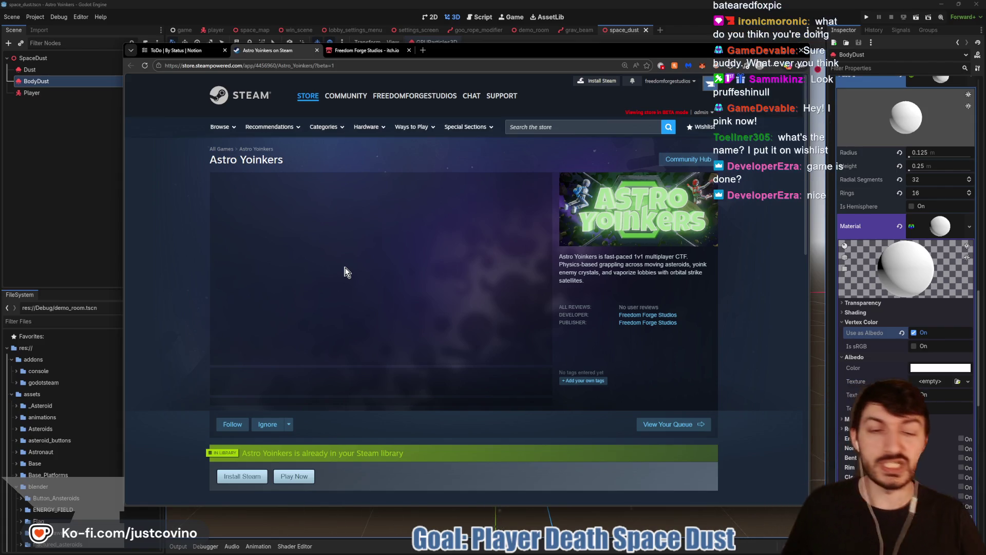
left_click(100, 197)
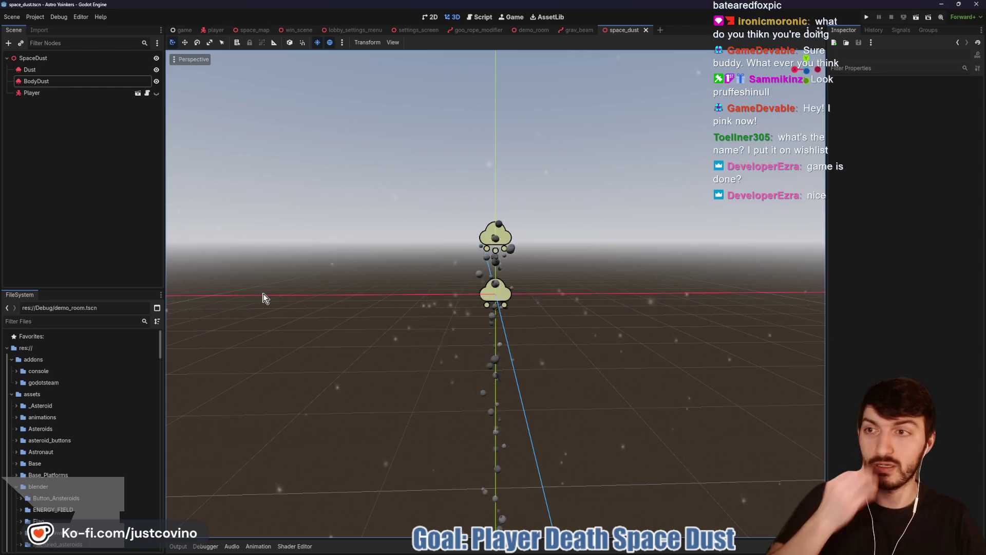
Step: Select BodyDust and look through its mesh material's Shading and Transparency settings
left_click(52, 81)
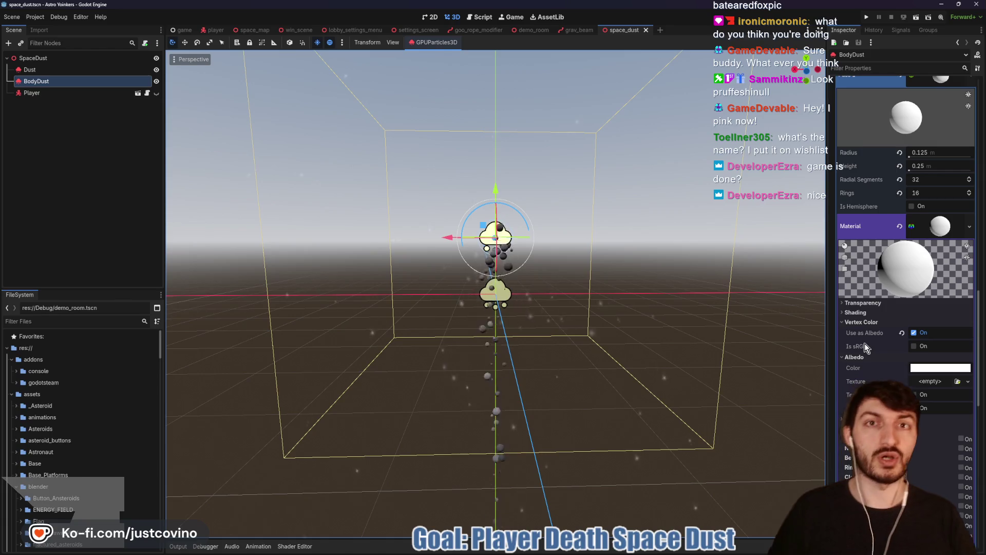
mouse_move(864, 344)
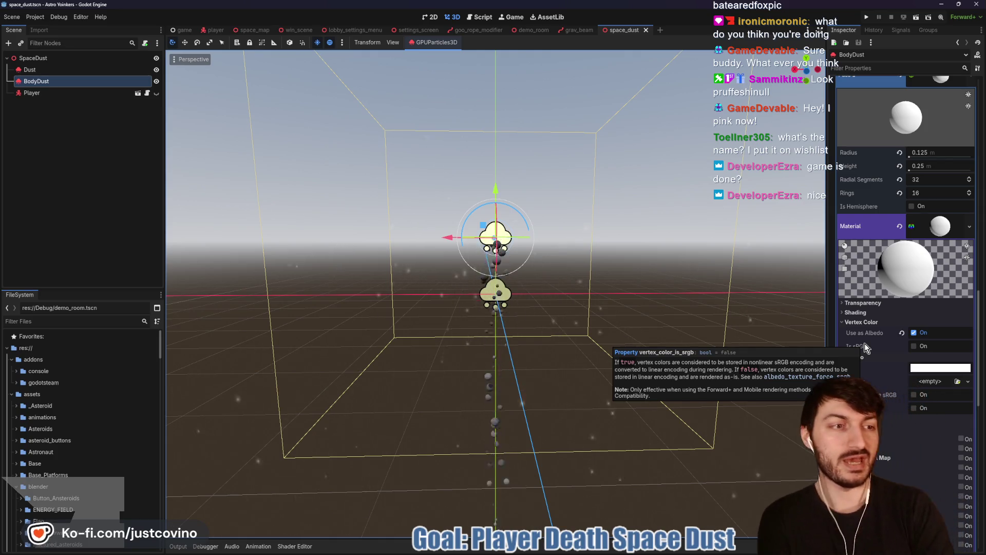
scroll(879, 304, "down", 2)
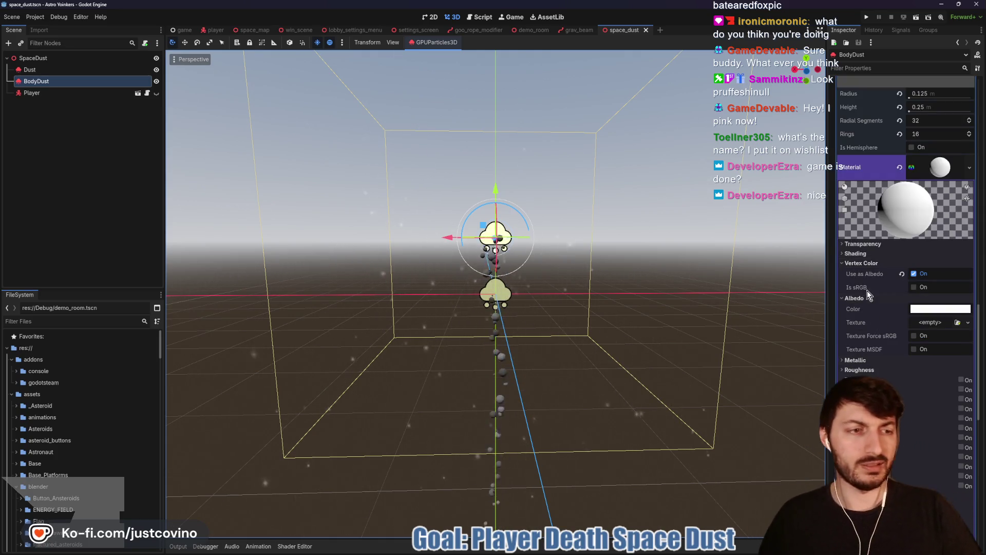
left_click(867, 254)
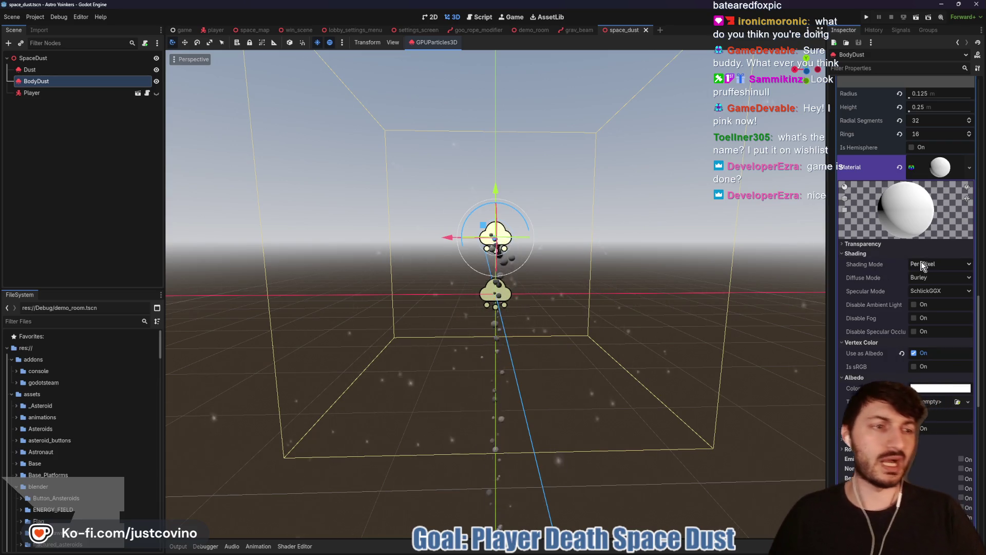
left_click(855, 254)
left_click(863, 244)
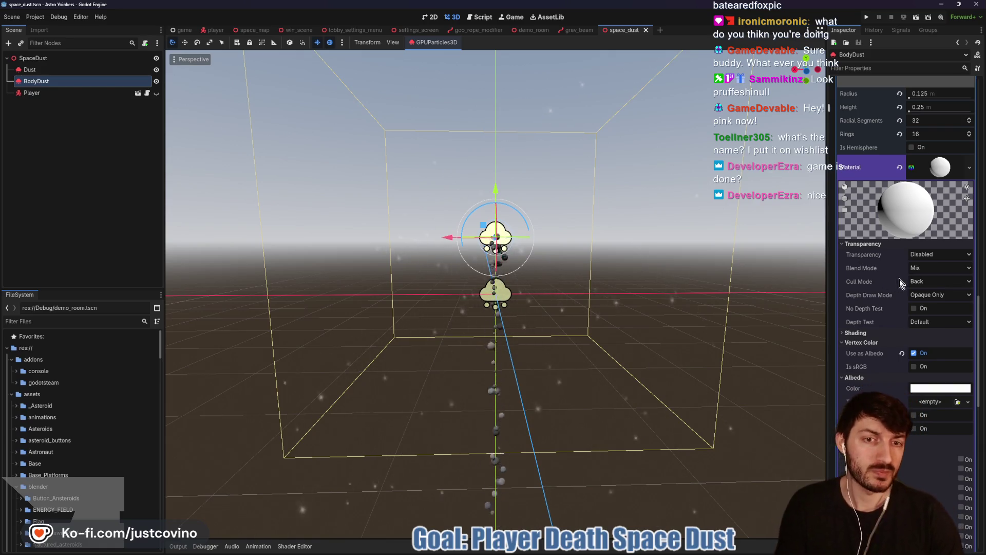
Step: Collapse the material settings and bring the Astro Yoinkers Steam page to the front
scroll(877, 298, "up", 3)
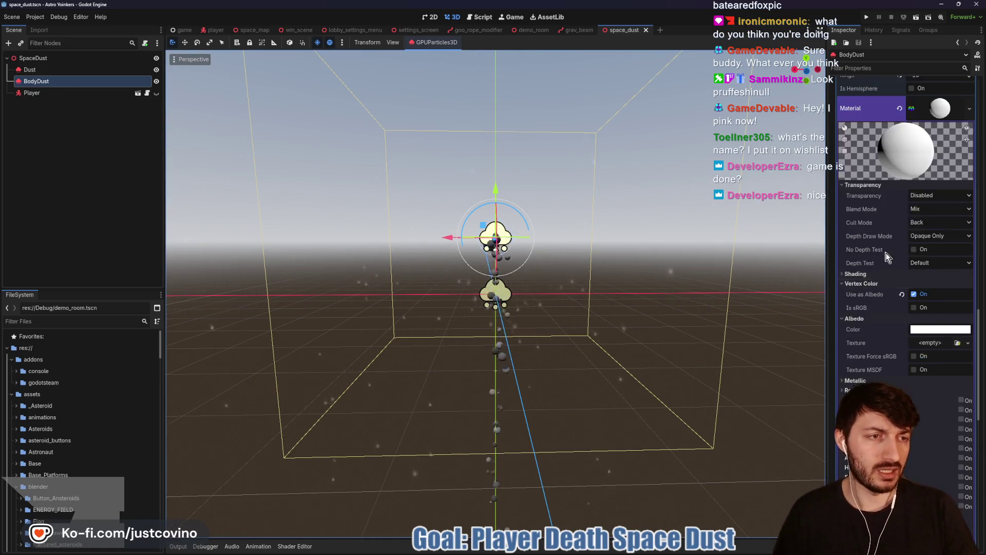
left_click(939, 227)
scroll(931, 257, "up", 5)
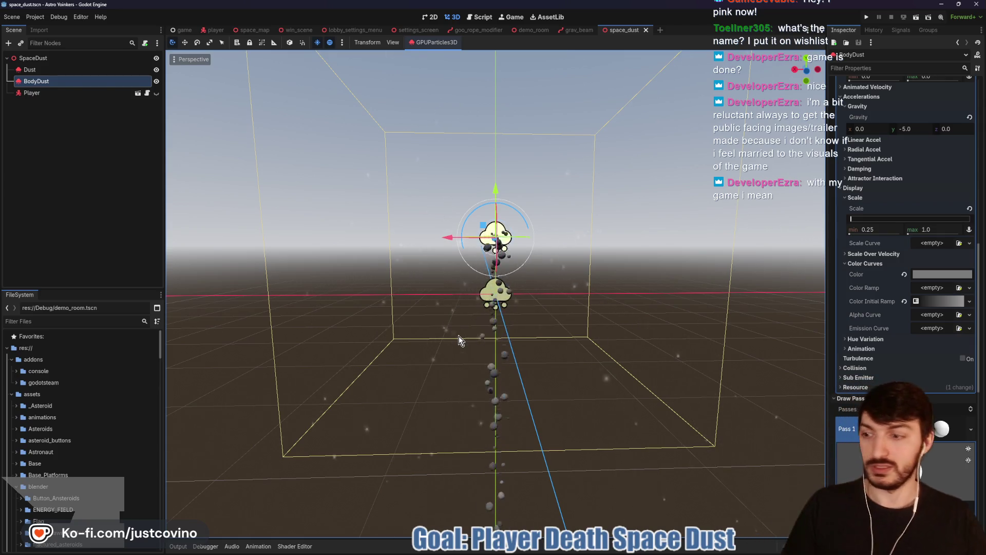
left_click(517, 548)
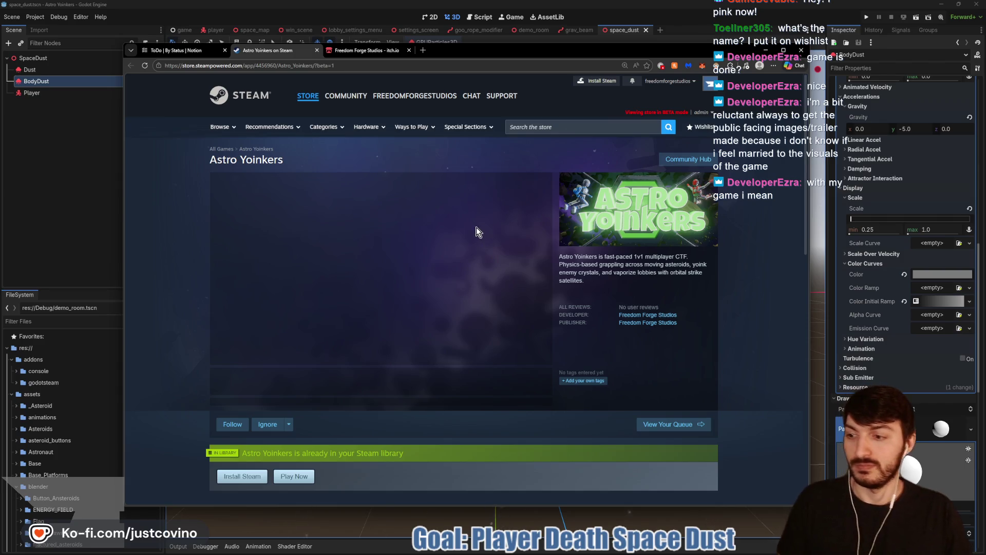
Step: Launch Steam and open the Field of Heroes store page
mouse_move(562, 553)
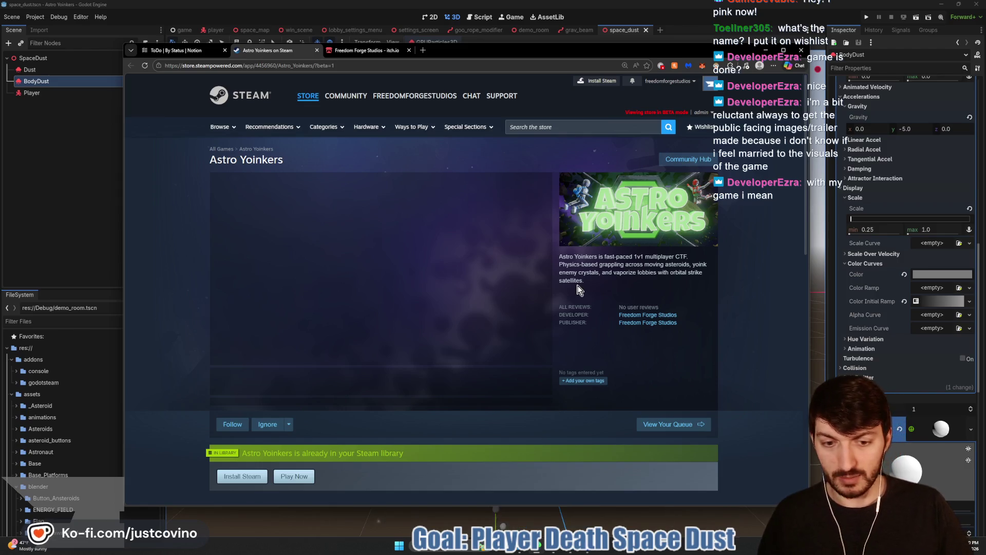
key("super")
type("steam")
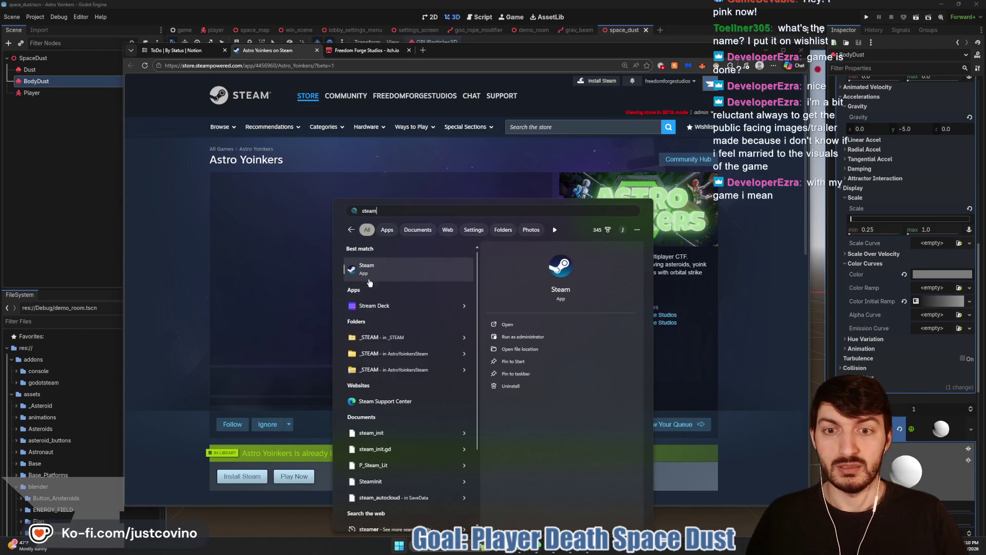
left_click(368, 270)
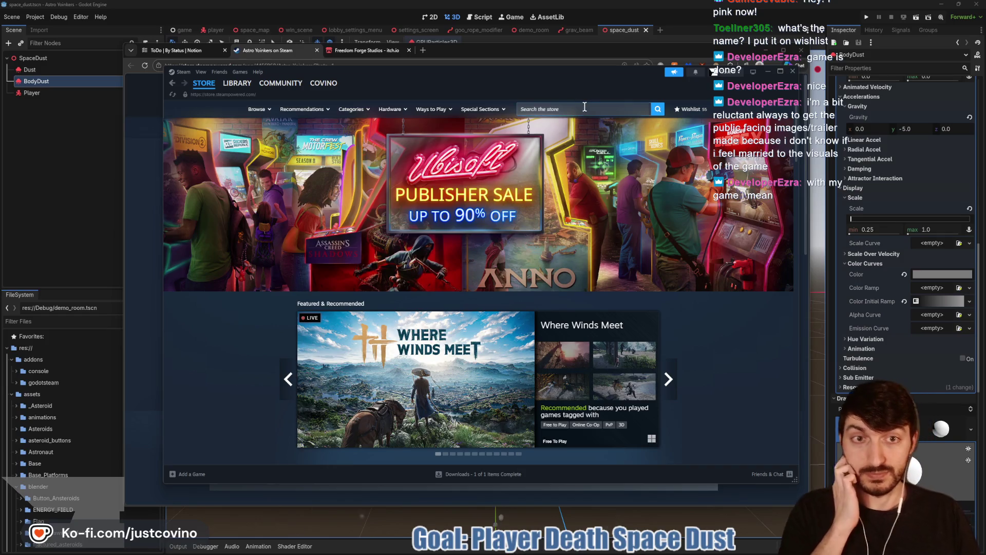
left_click(584, 108)
type("ld of he")
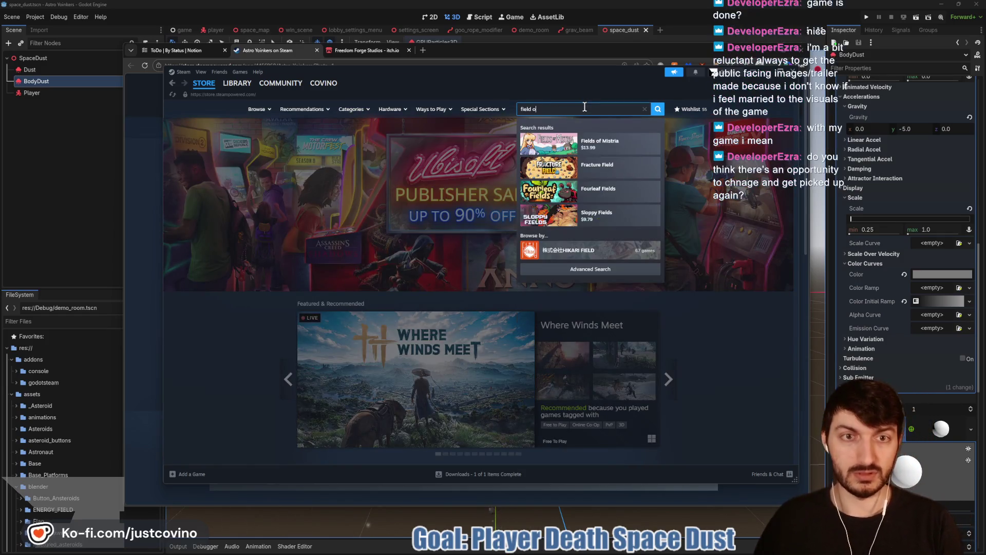
type("r")
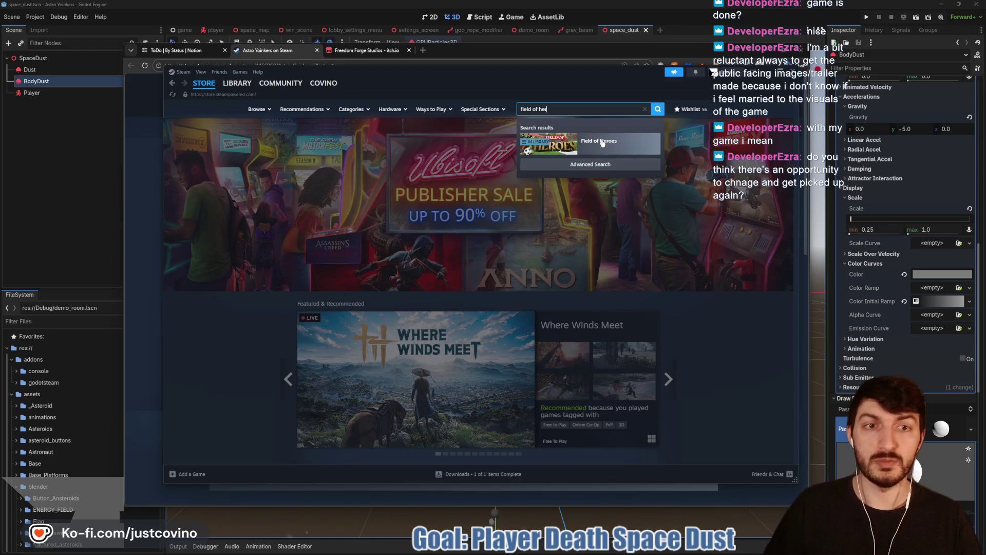
left_click(602, 143)
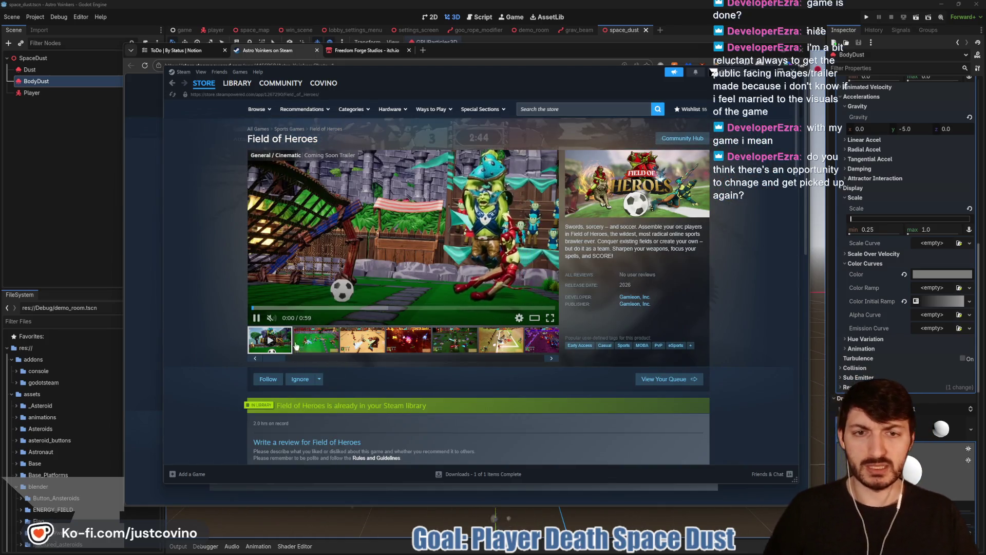
Step: Browse the third through sixth Field of Heroes screenshots, then return to Godot
left_click(366, 343)
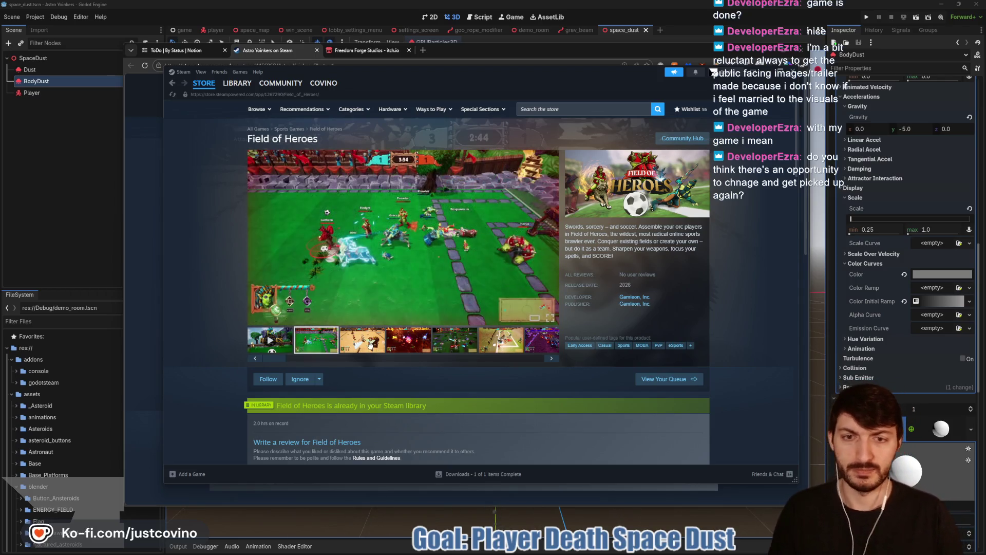
left_click(404, 351)
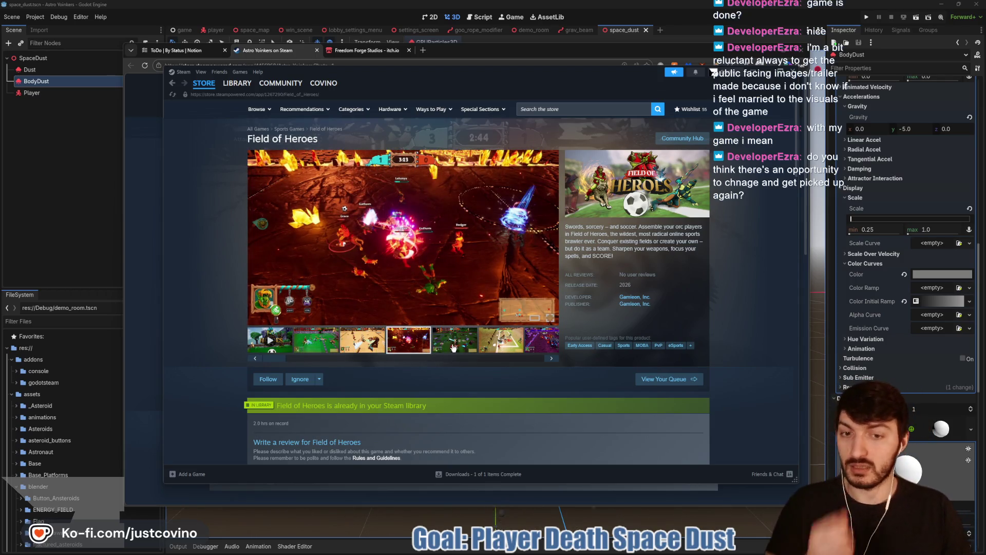
left_click(454, 348)
left_click(501, 340)
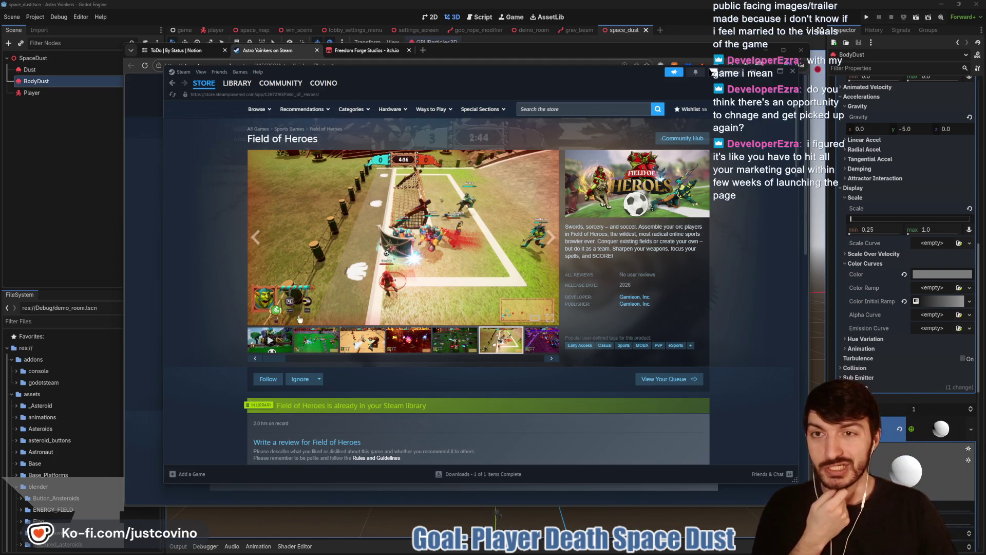
left_click(92, 187)
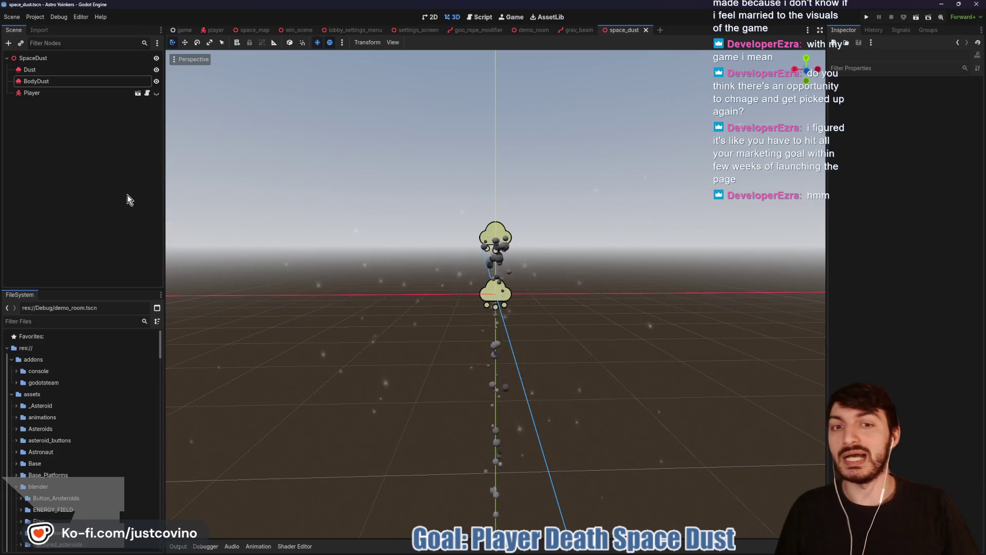
Step: Select the BodyDust emitter so the Inspector shows its GPUParticles3D properties
left_click(60, 78)
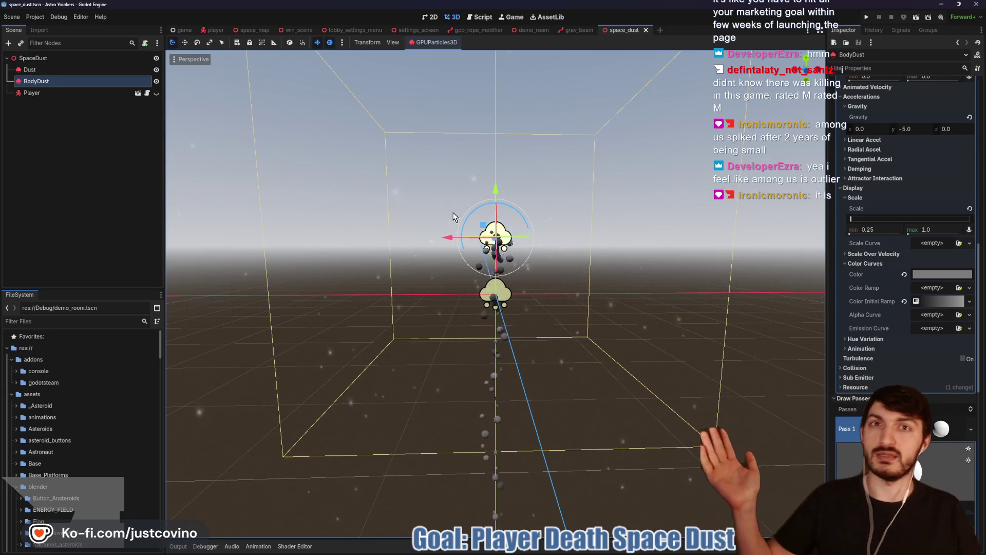
mouse_move(441, 196)
left_mouse_down()
mouse_move(427, 236)
mouse_move(463, 209)
mouse_move(448, 259)
left_mouse_up()
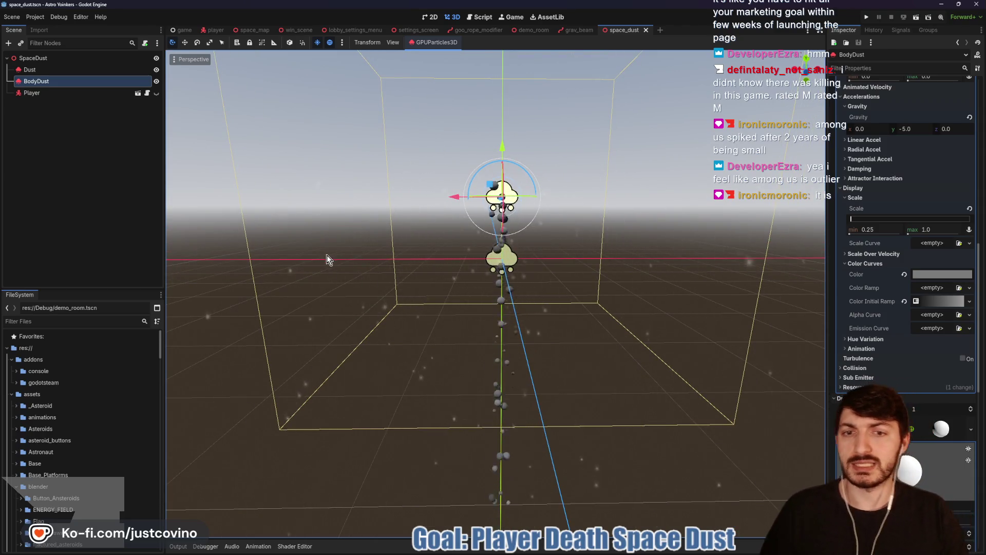
left_click_drag(335, 259, 321, 257)
left_click(370, 257)
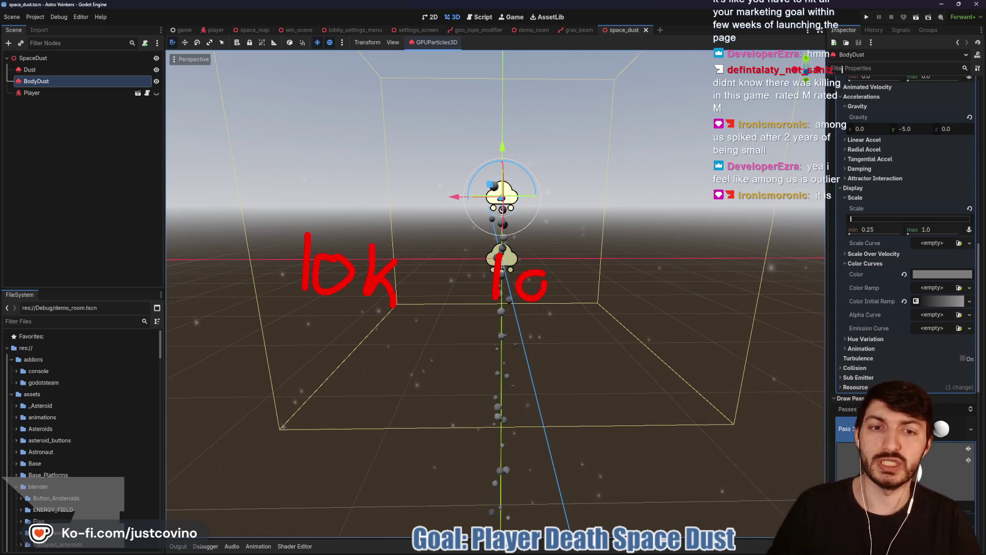
left_click_drag(304, 363, 291, 434)
left_click_drag(319, 434, 286, 468)
left_click_drag(375, 419, 360, 417)
mouse_move(478, 414)
left_mouse_down()
mouse_move(511, 398)
mouse_move(501, 441)
left_mouse_up()
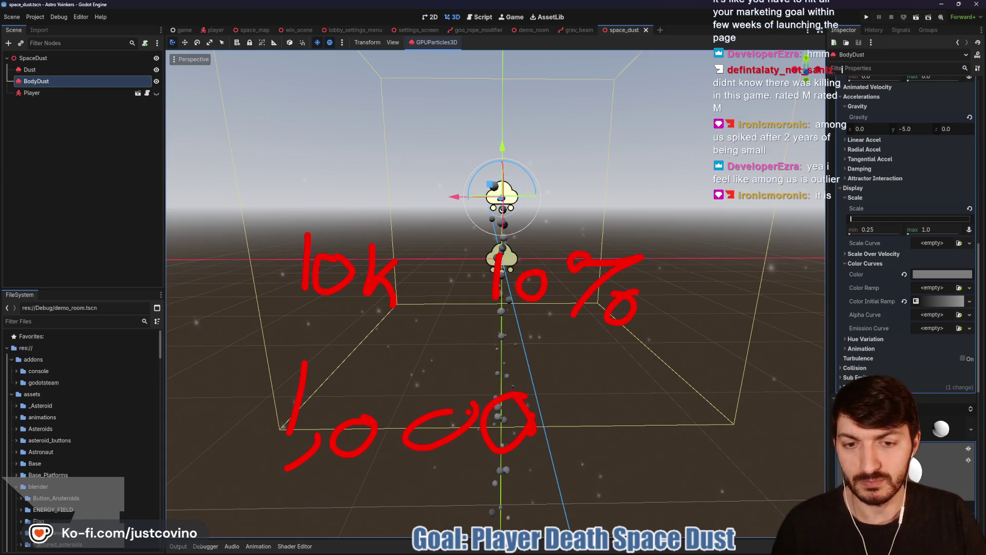
left_click_drag(381, 482, 371, 531)
mouse_move(413, 509)
left_mouse_down()
mouse_move(403, 511)
mouse_move(453, 510)
left_mouse_up()
left_click(399, 502)
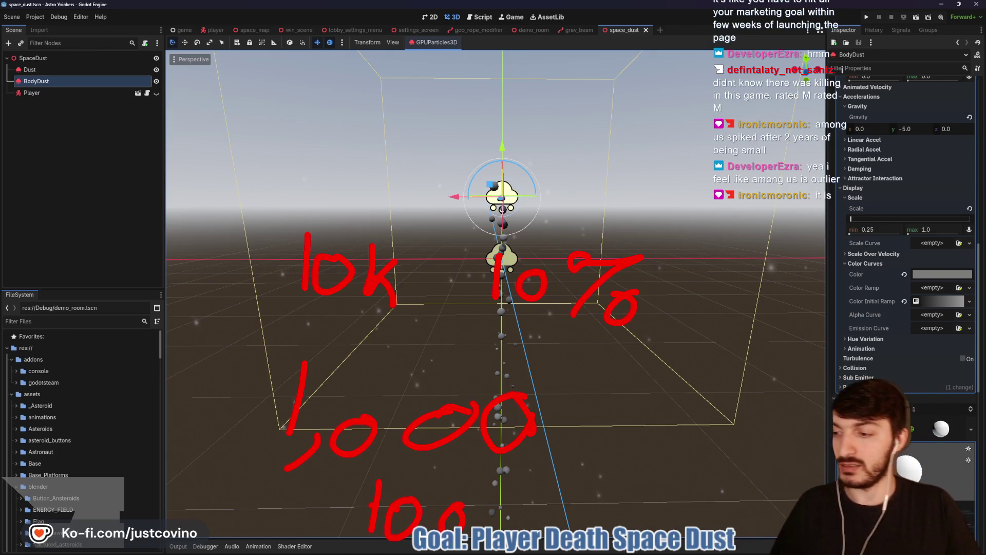
left_click_drag(292, 498, 173, 482)
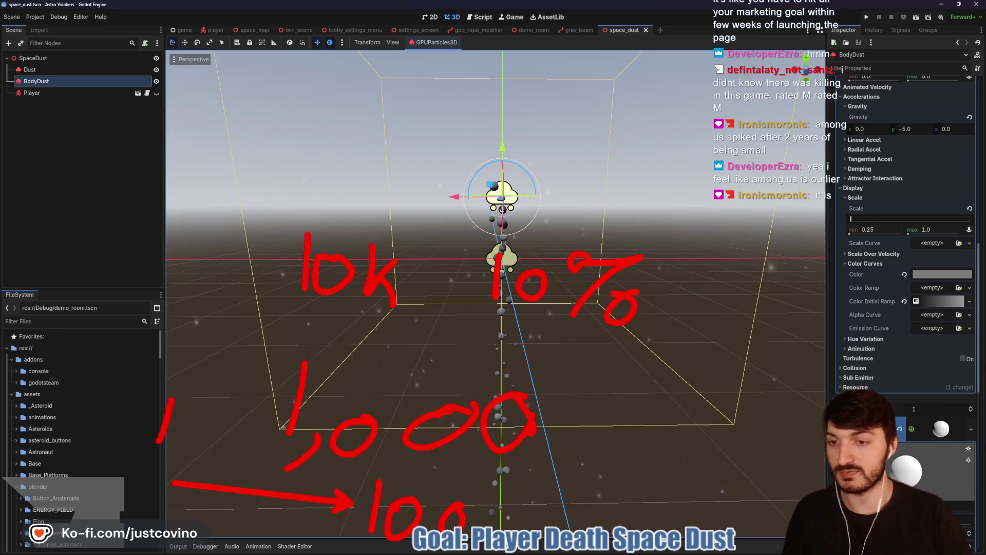
left_click_drag(171, 400, 241, 386)
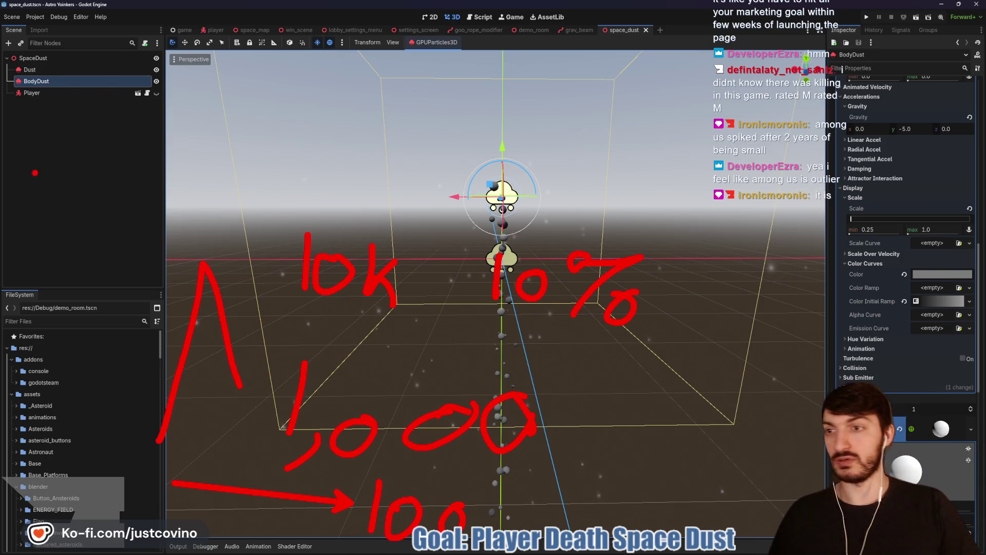
key("Escape")
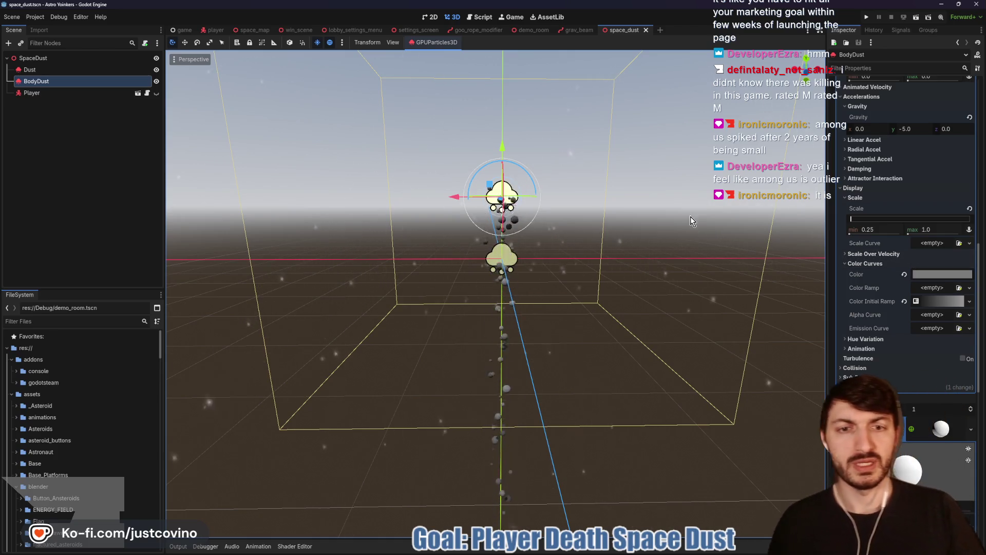
scroll(619, 236, "up", 3)
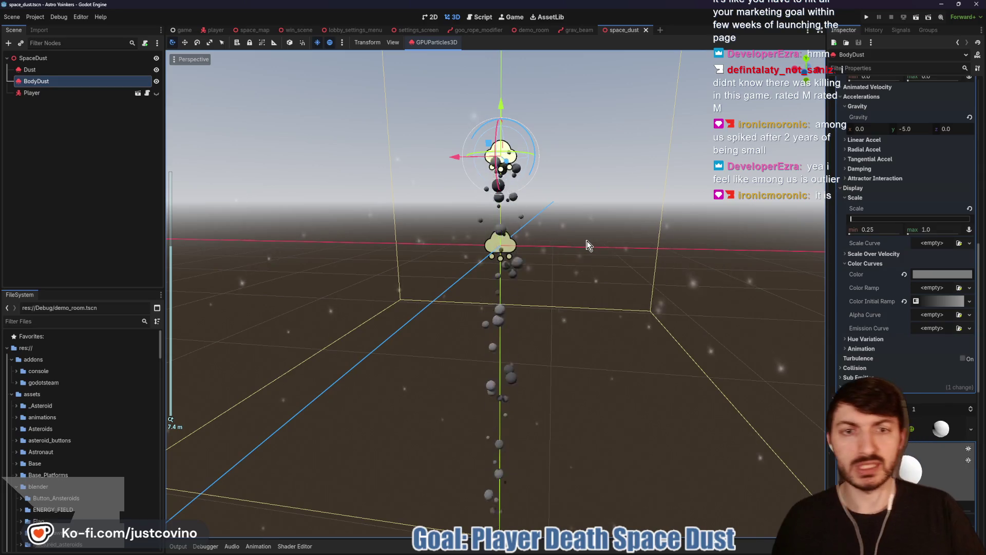
left_click_drag(550, 262, 491, 298)
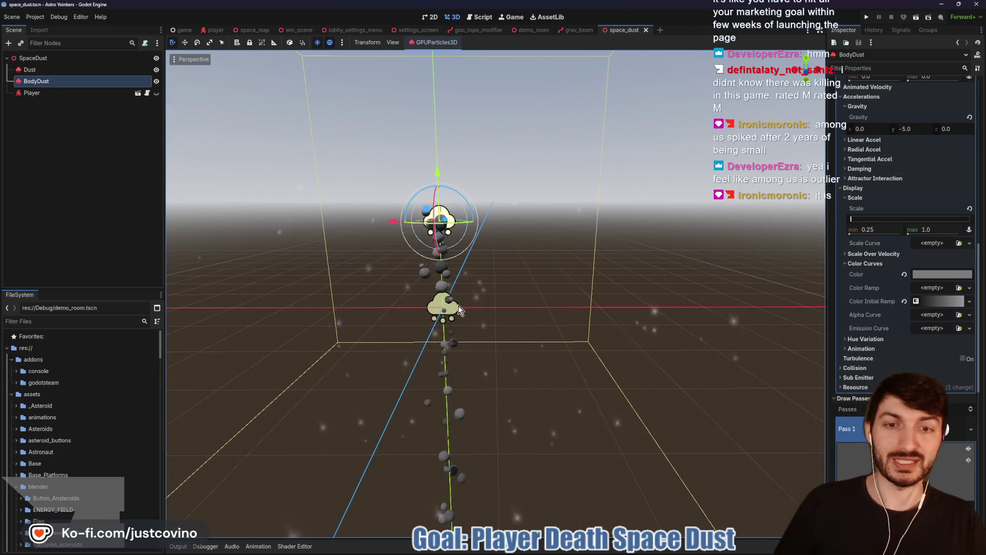
left_click_drag(230, 129, 365, 335)
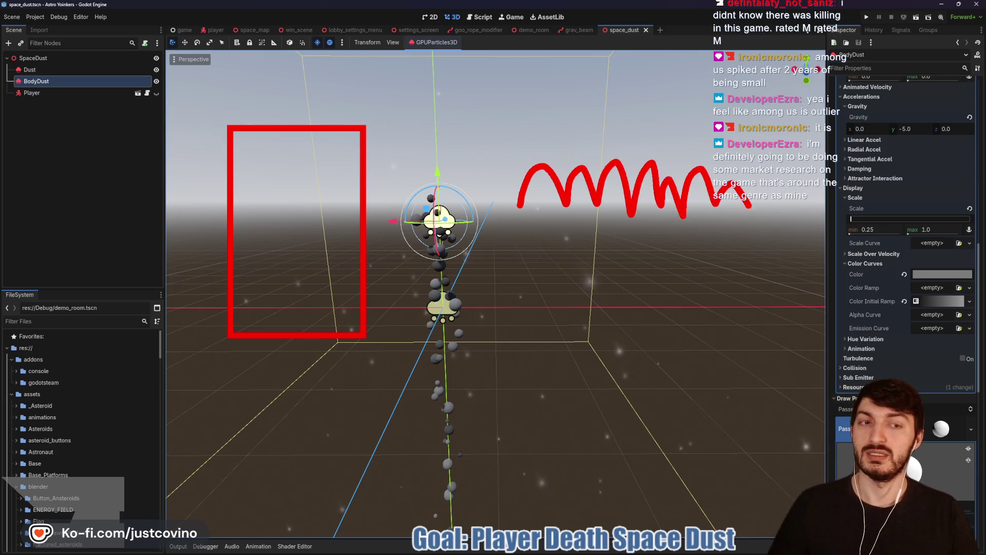
left_click_drag(517, 230, 682, 346)
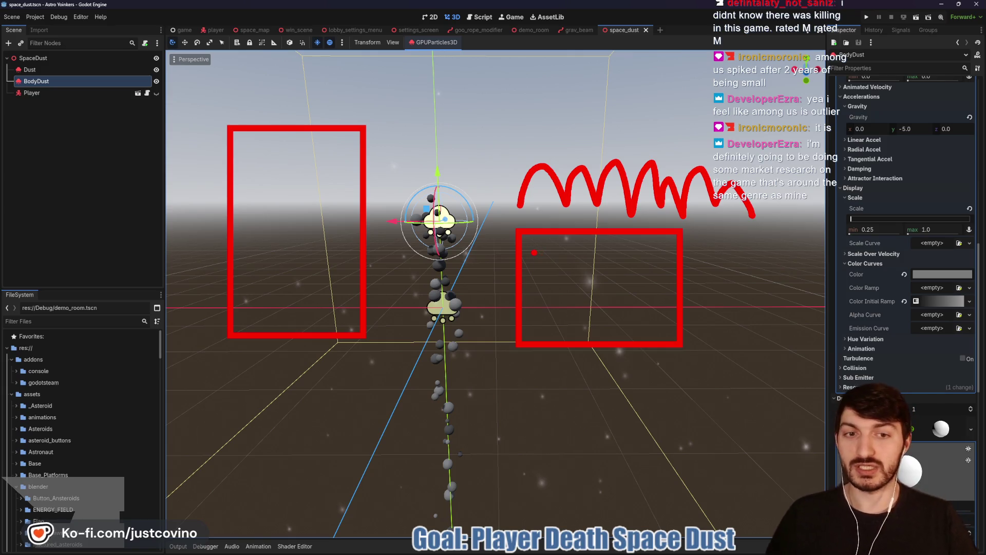
left_click(544, 268)
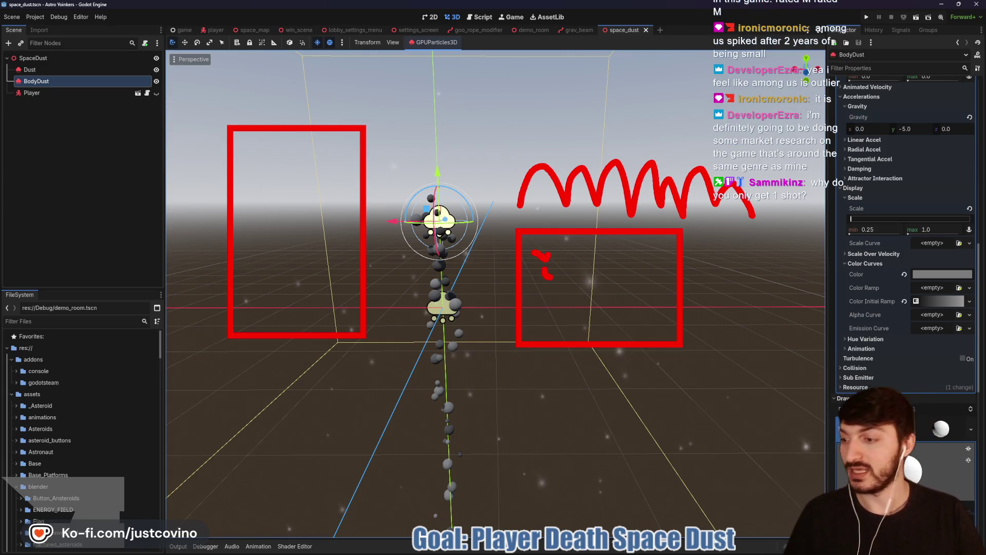
key("Escape")
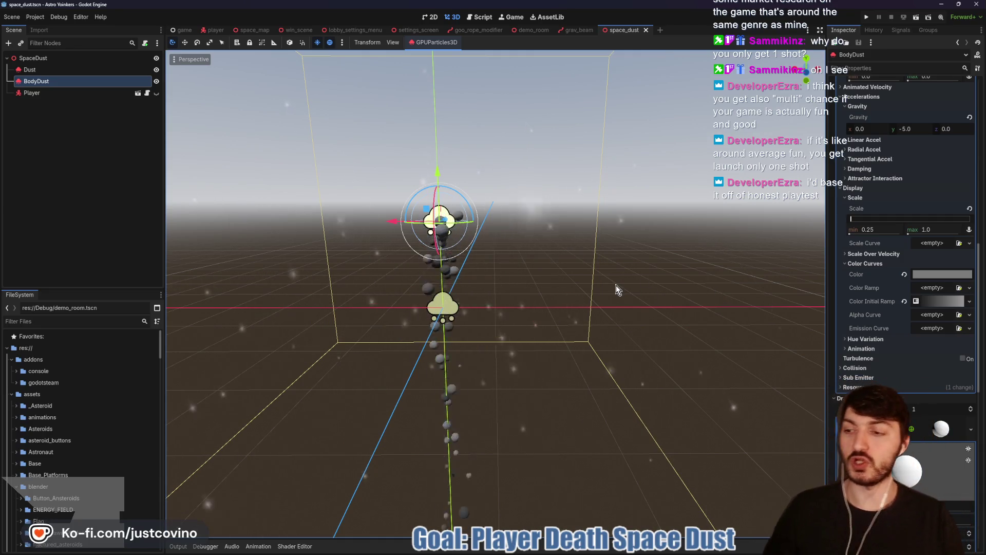
left_click_drag(557, 321, 563, 322)
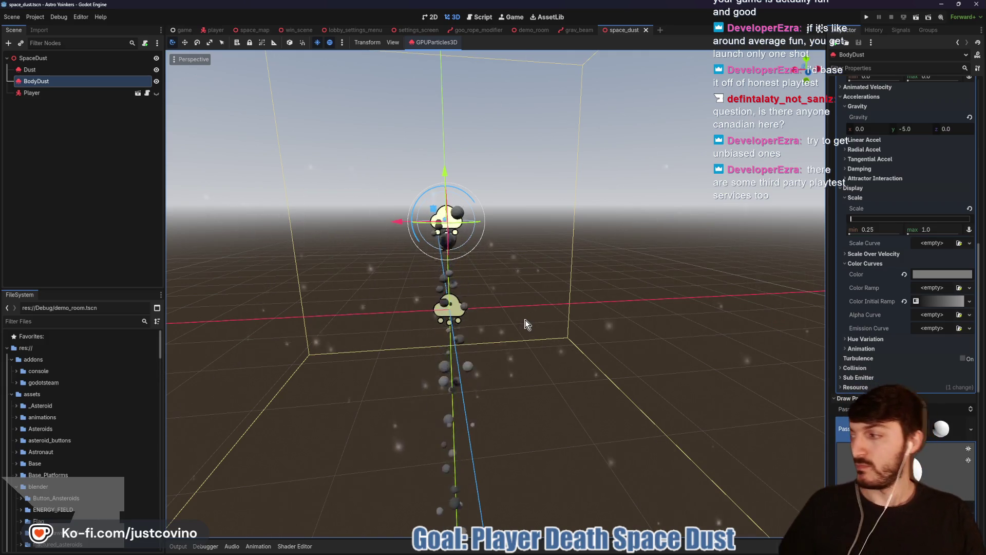
left_click_drag(507, 294, 536, 295)
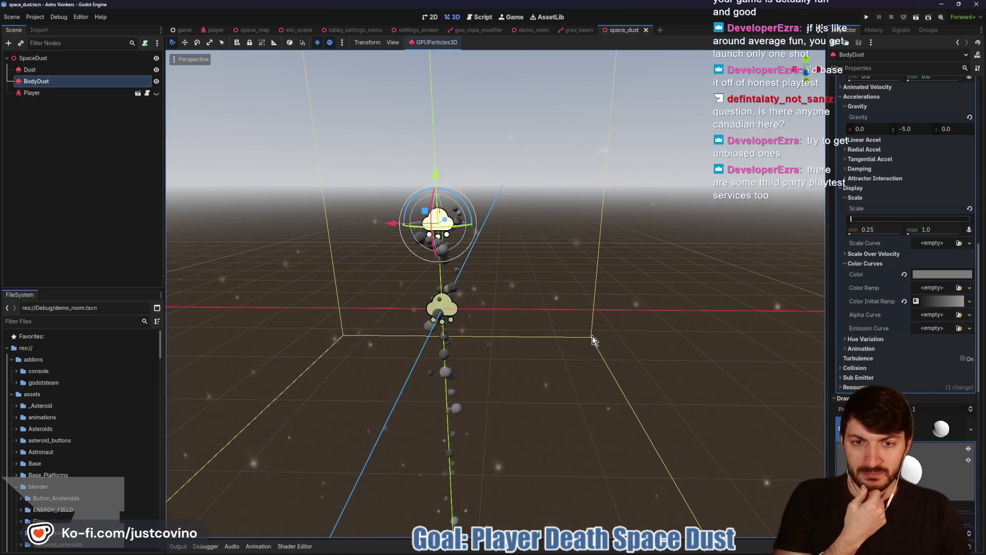
left_click_drag(548, 348, 551, 346)
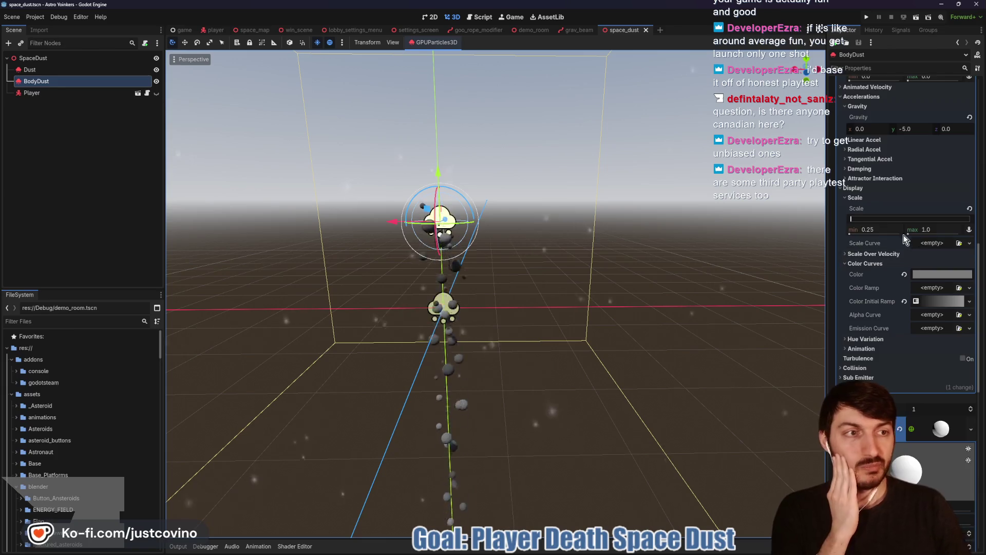
scroll(904, 235, "up", 10)
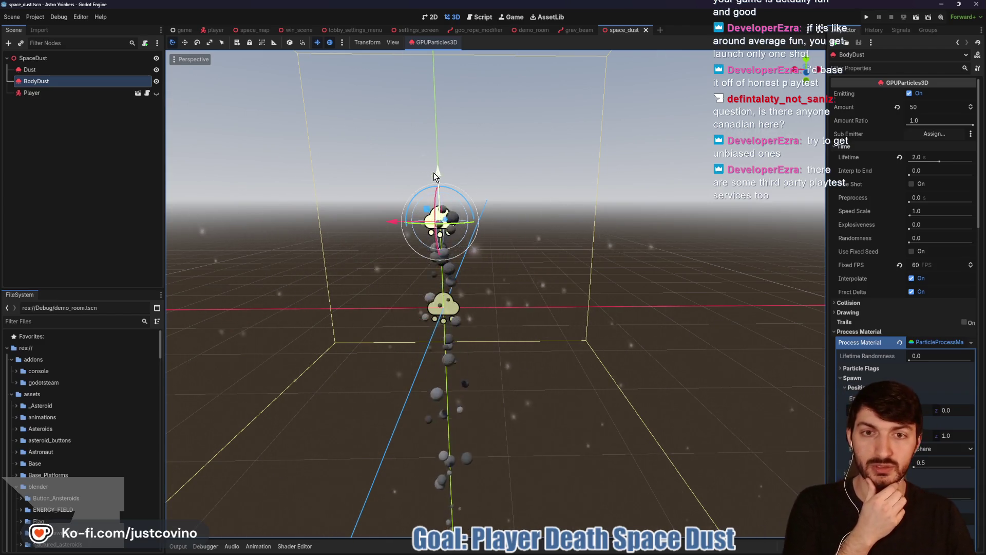
left_click(156, 93)
Step: Lower the BodyDust emitter, widen its emission sphere radius from 0.5 to 0.9, and save
left_click_drag(436, 165, 438, 202)
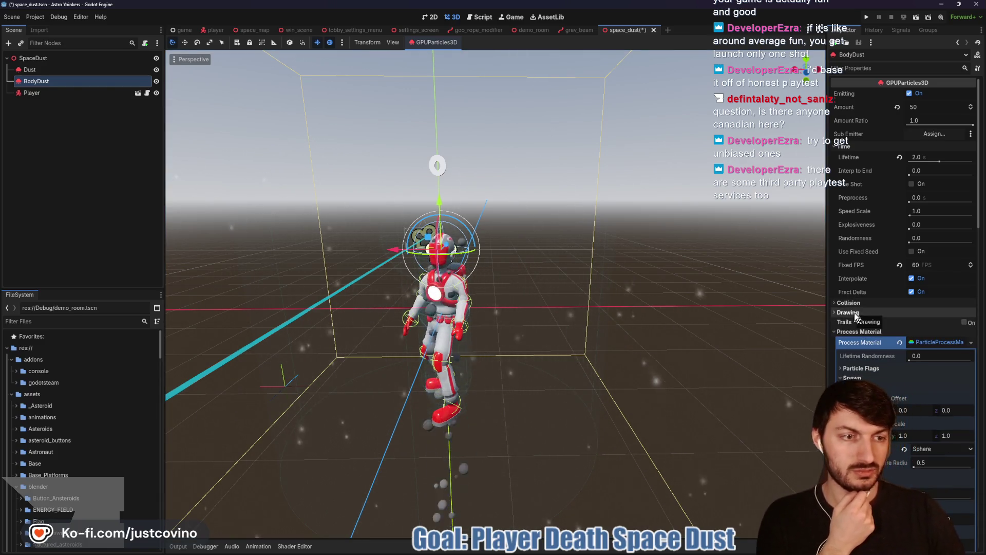
scroll(855, 313, "down", 5)
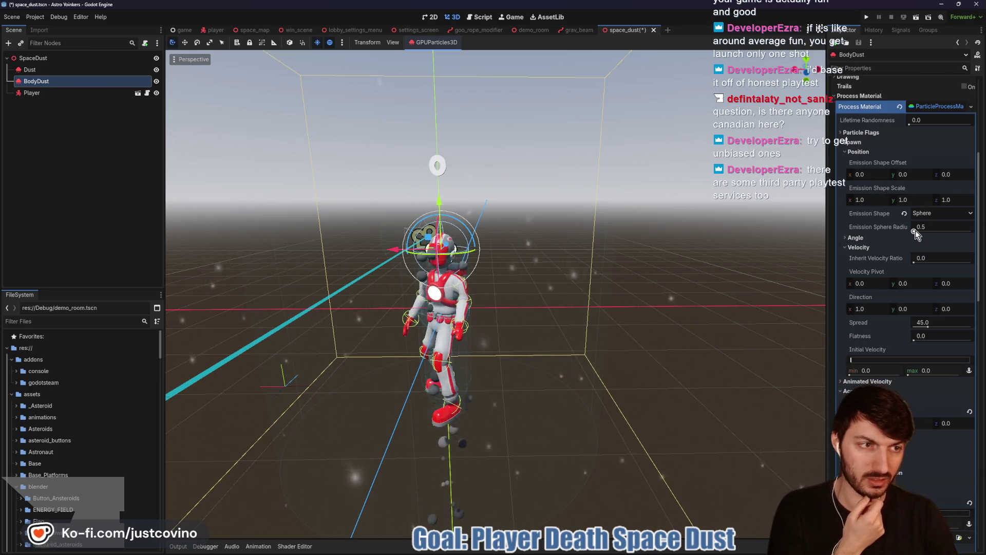
left_click_drag(923, 227, 944, 228)
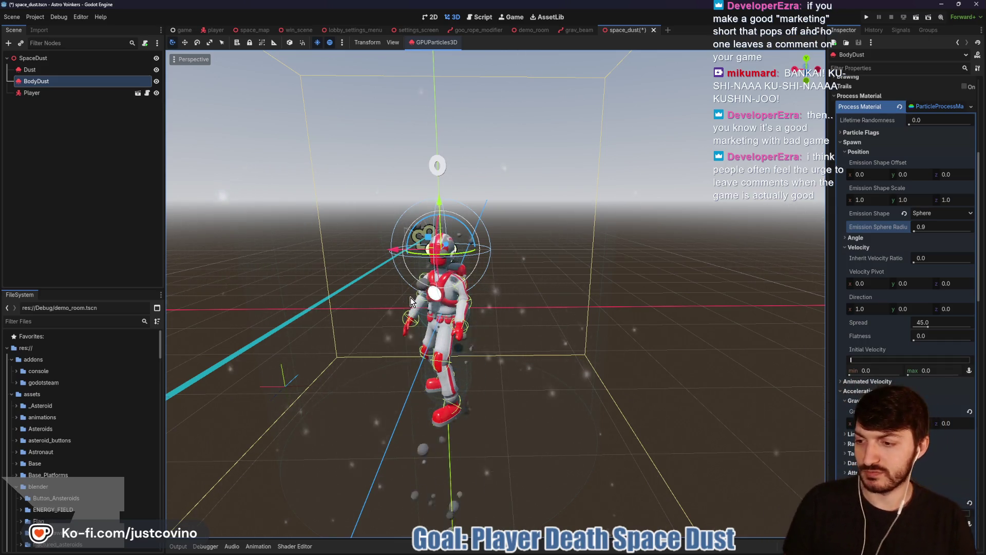
key("ctrl+s")
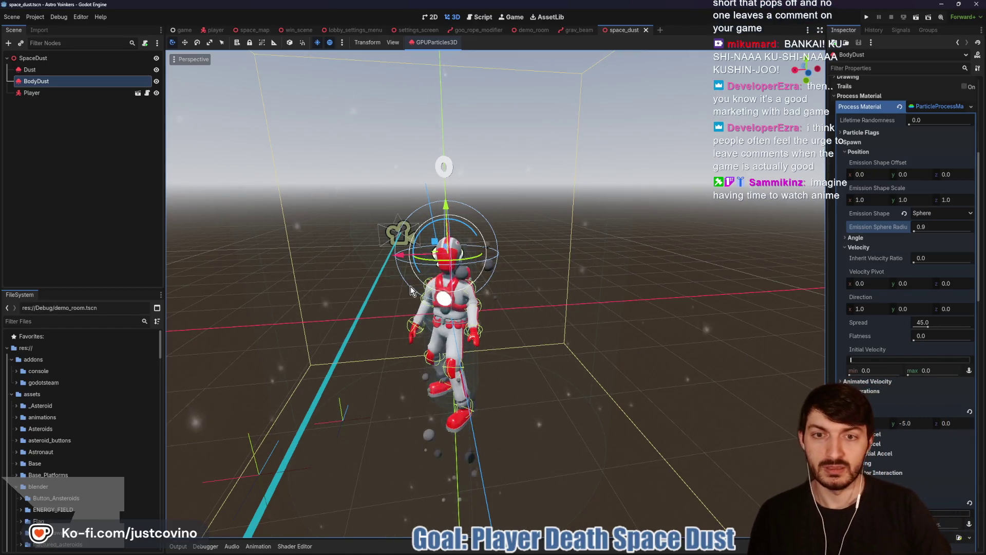
Step: Hide the Player model, inspect the dust emitters from new angles, and save space_dust
left_click(156, 93)
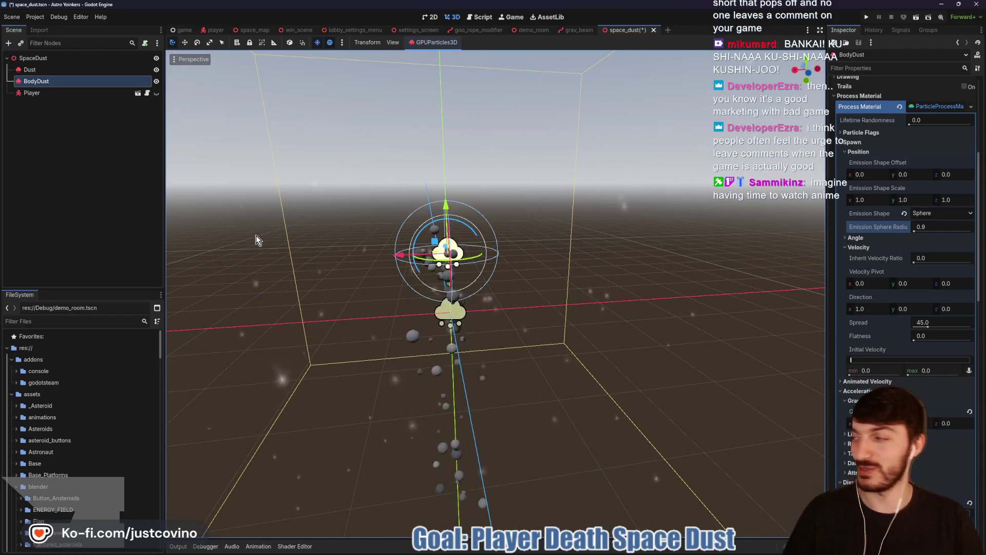
left_click_drag(402, 226, 327, 237)
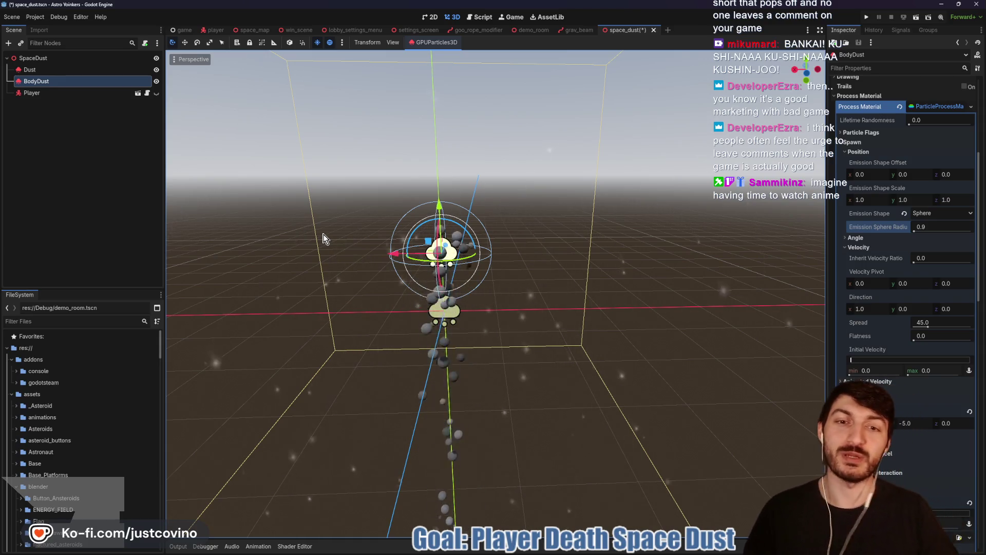
left_click_drag(322, 234, 313, 223)
key("ctrl+s")
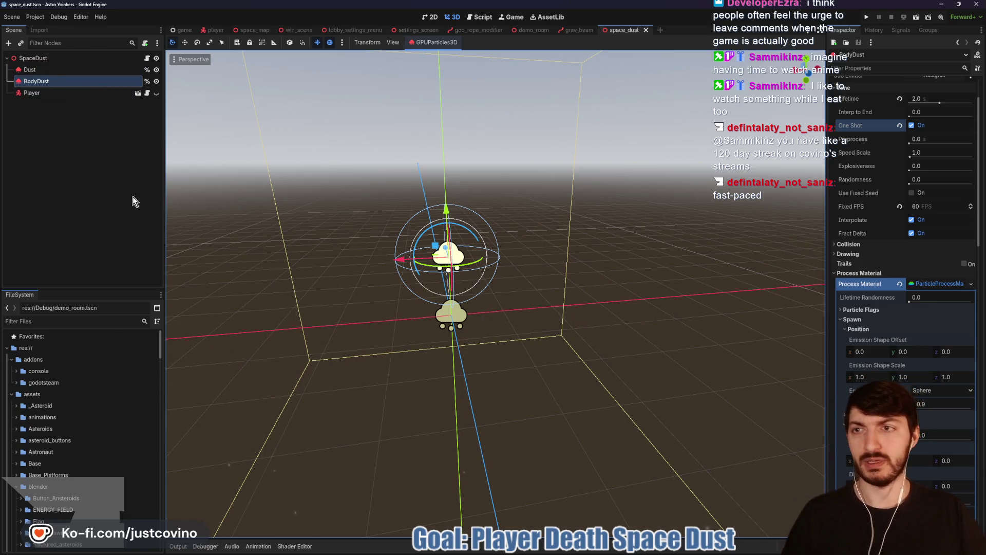
left_click(32, 71)
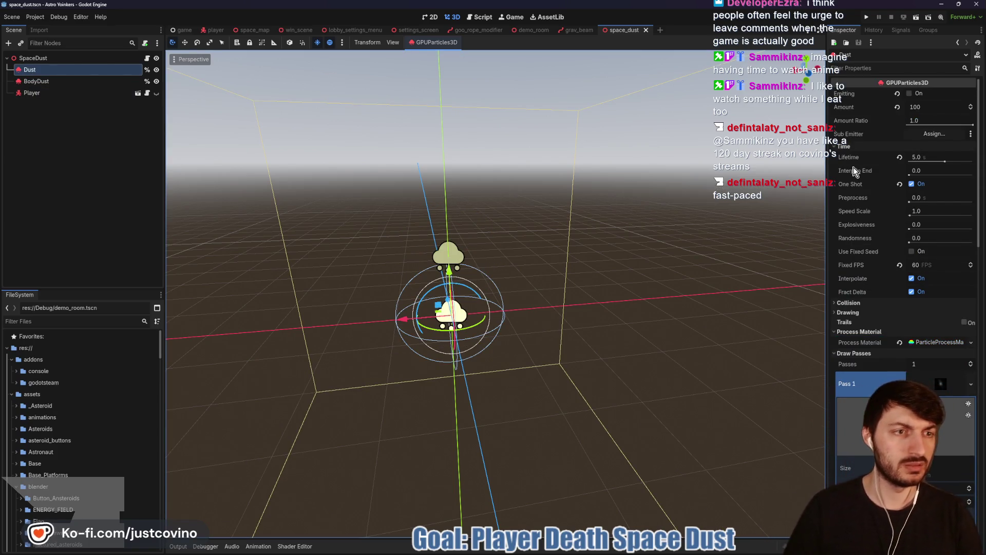
Step: Review the Dust emitter's Interp to End and Explosiveness settings, then select the Player node
mouse_move(853, 170)
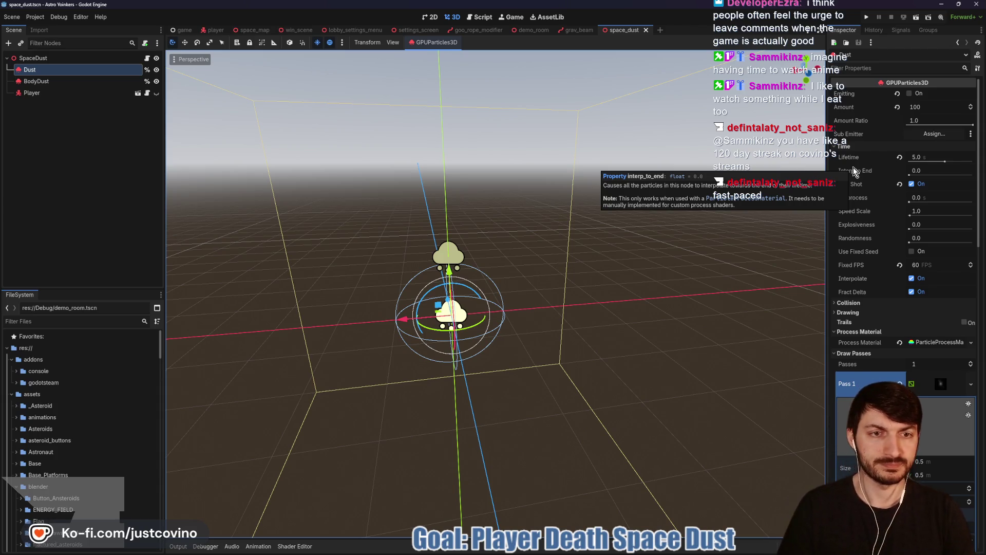
mouse_move(856, 229)
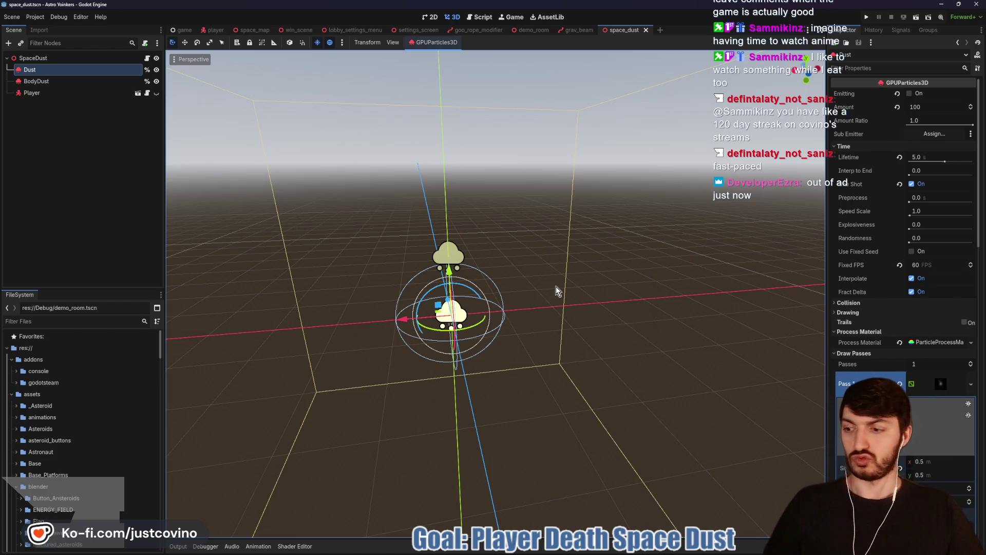
left_click_drag(551, 285, 550, 258)
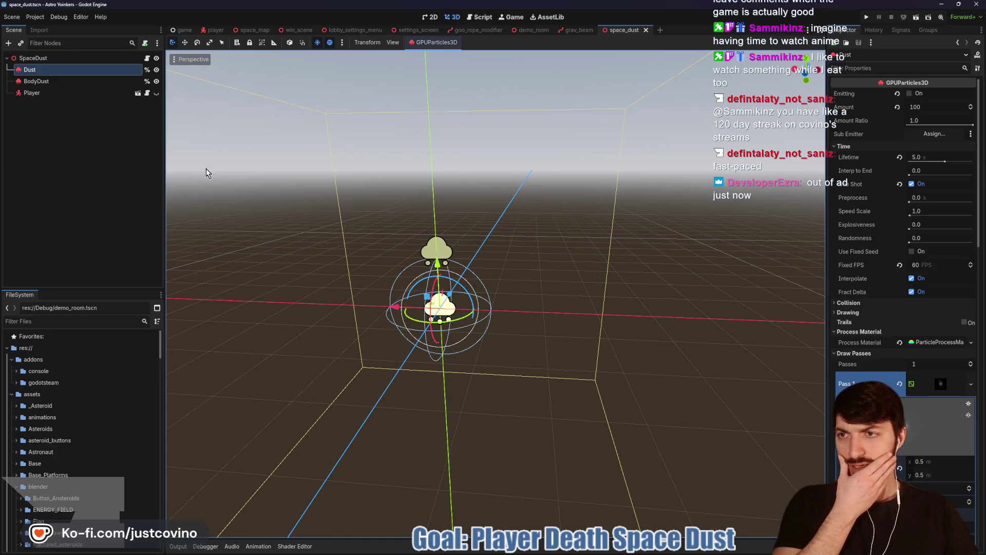
left_click(90, 92)
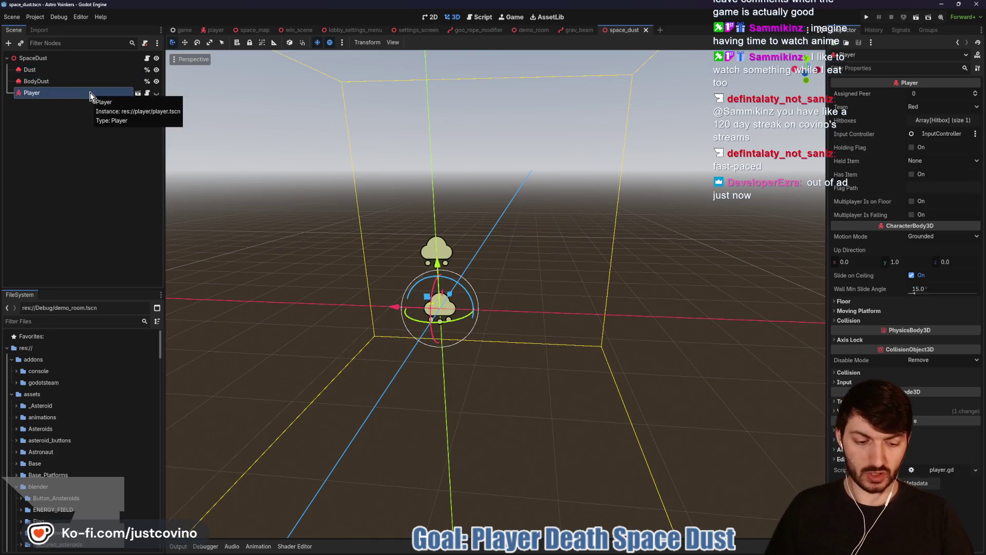
Step: Delete the Player node from the space_dust scene
key("Delete")
left_click(479, 285)
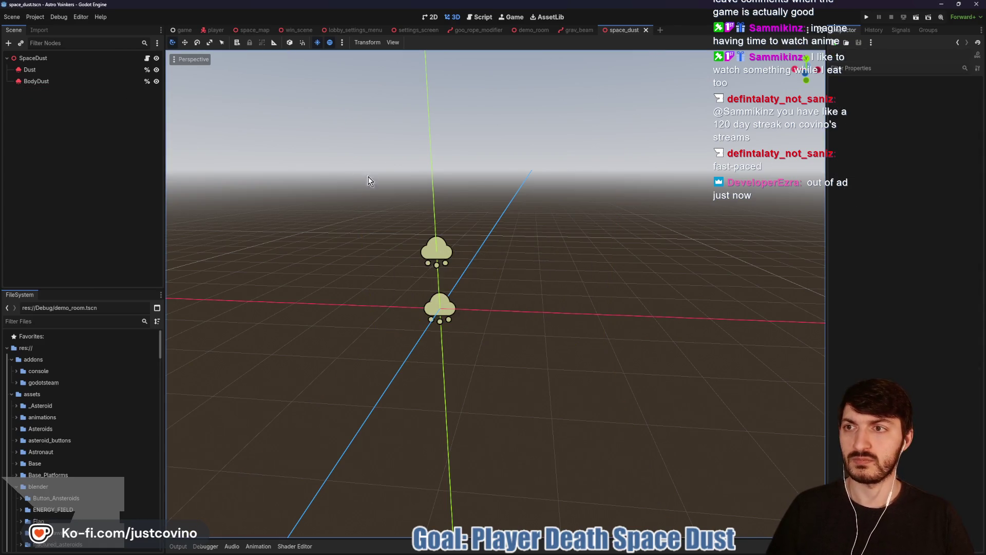
left_click(71, 57)
Step: Add an emit_dust() function setting dust.emitting and body_dust.emitting to true, and save
left_click(148, 59)
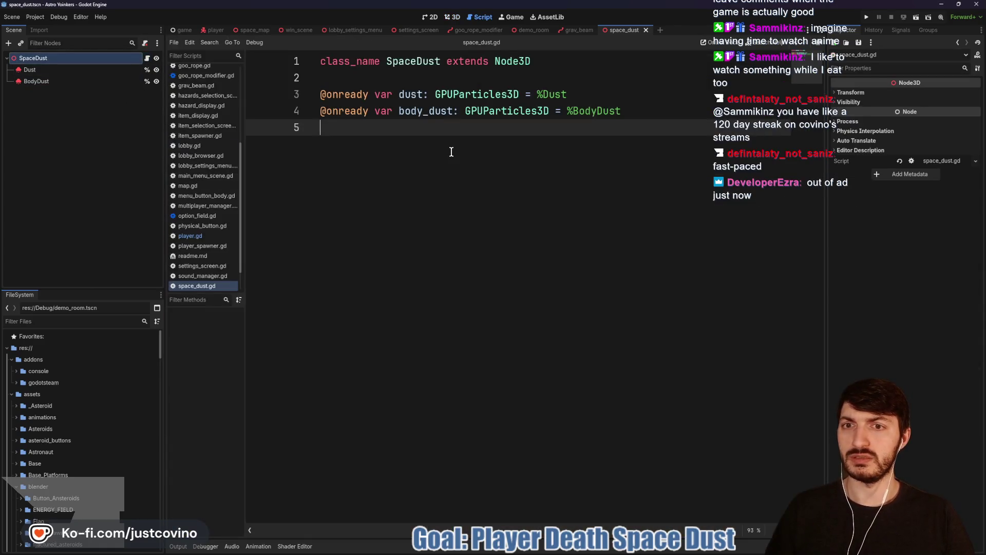
key("Return")
key("Return")
type("func e")
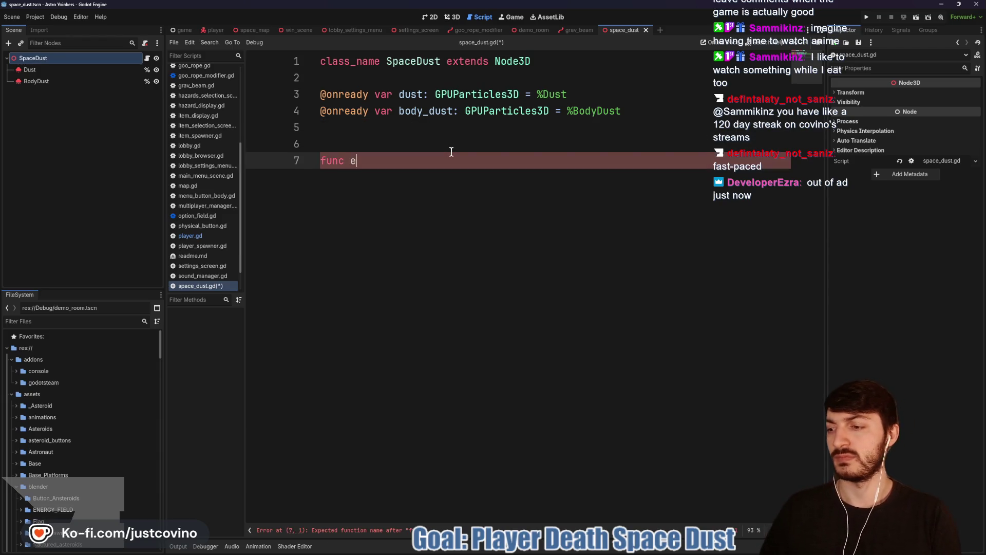
type("mit_dust() -> v")
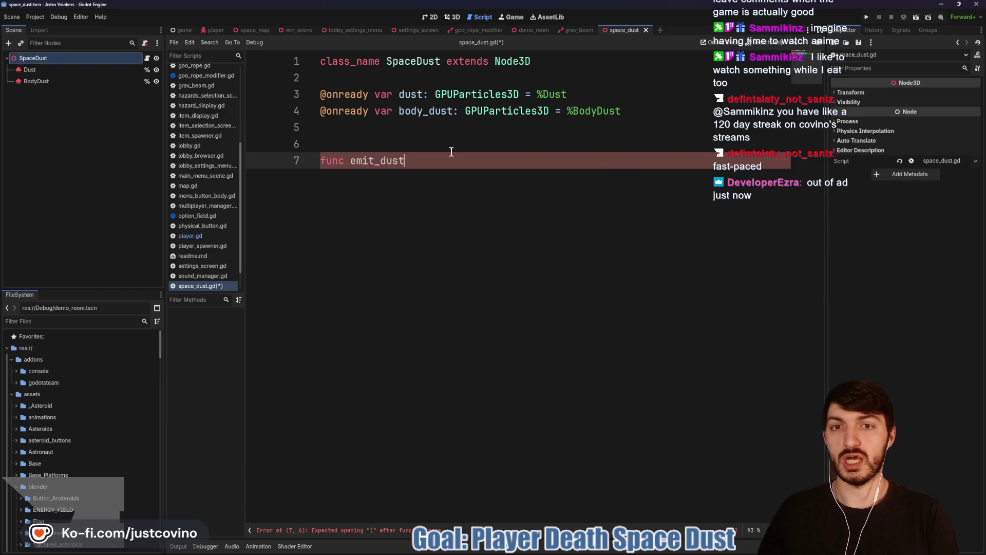
type("oid:")
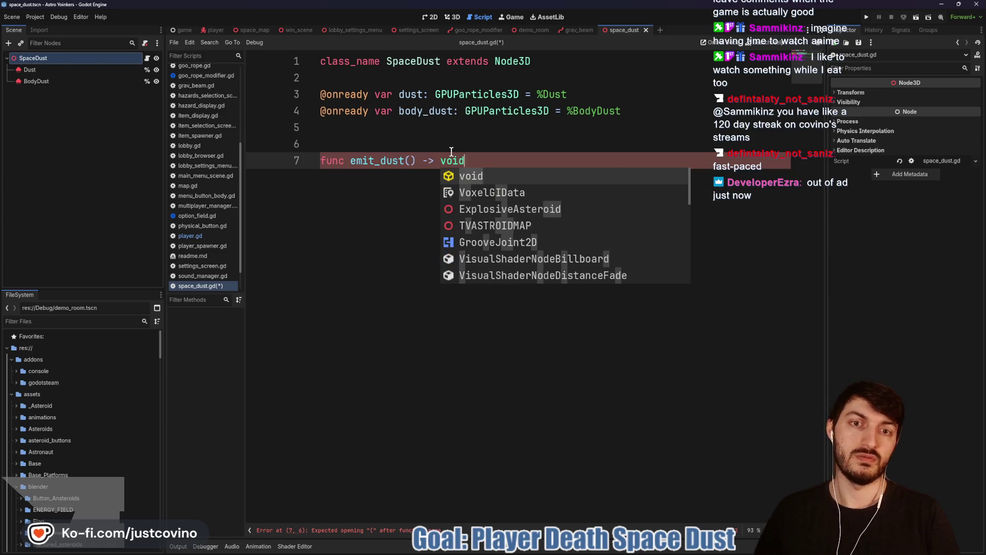
key("Return")
type("dust.emitting - t")
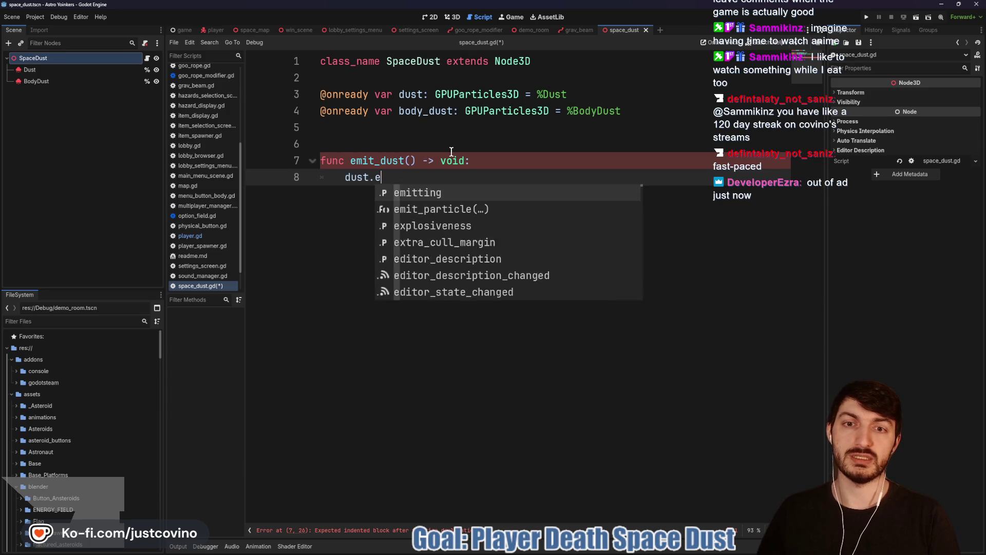
key("BackSpace")
key("BackSpace")
key("BackSpace")
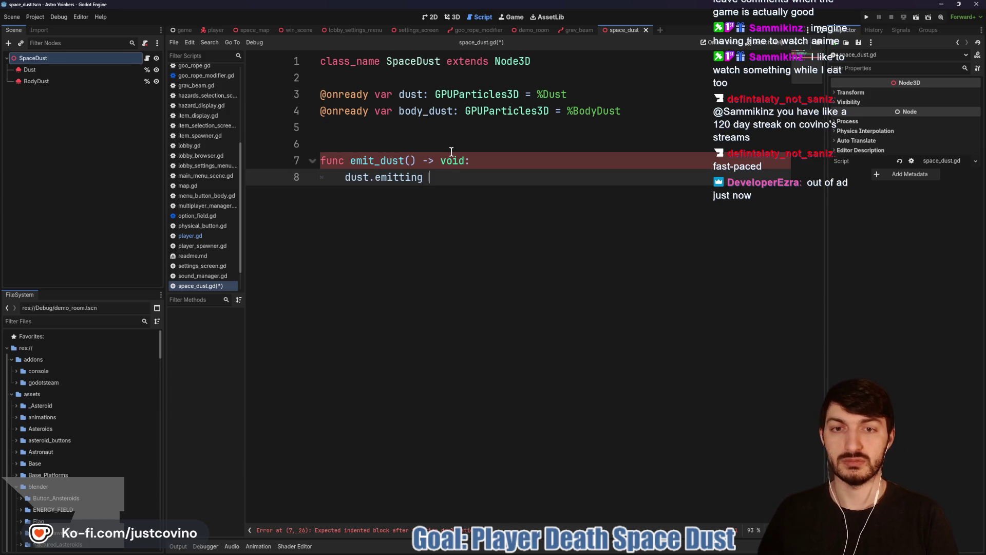
type("= true")
key("Return")
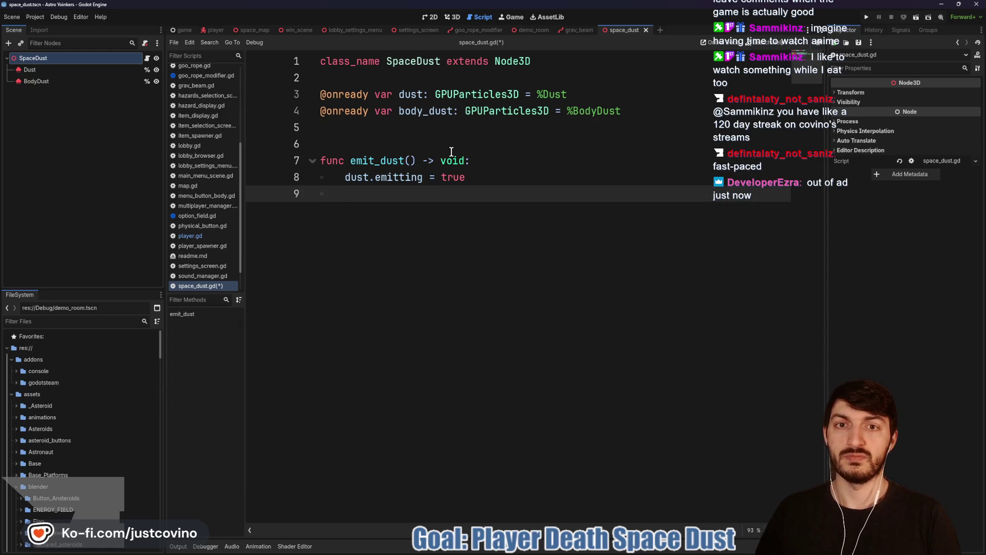
type("ody_dust.emitt")
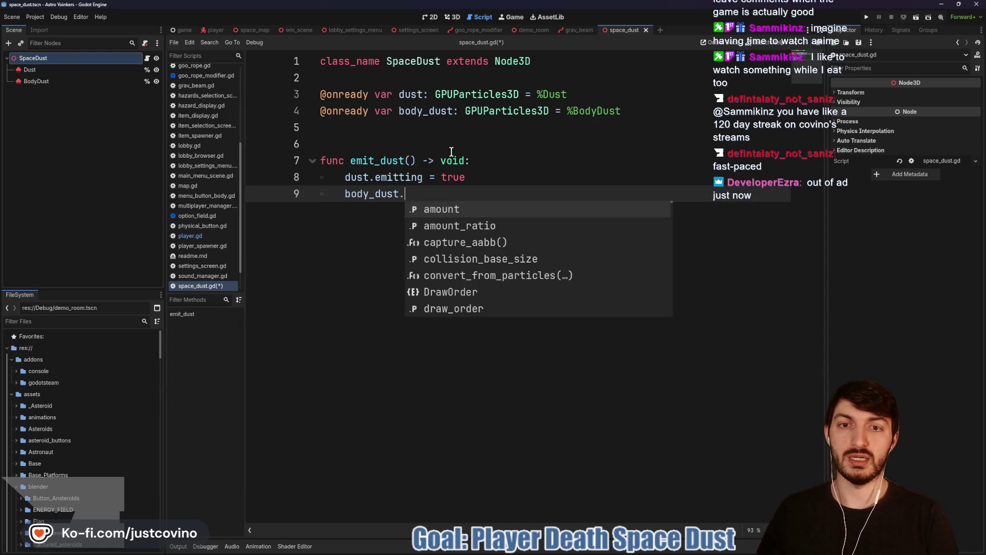
key("Return")
type("= true")
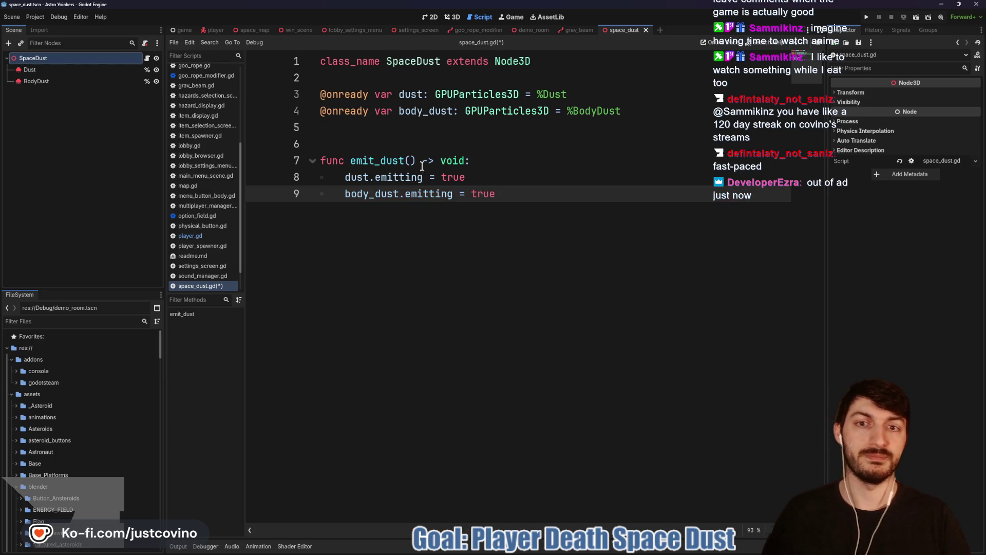
key("ctrl+s")
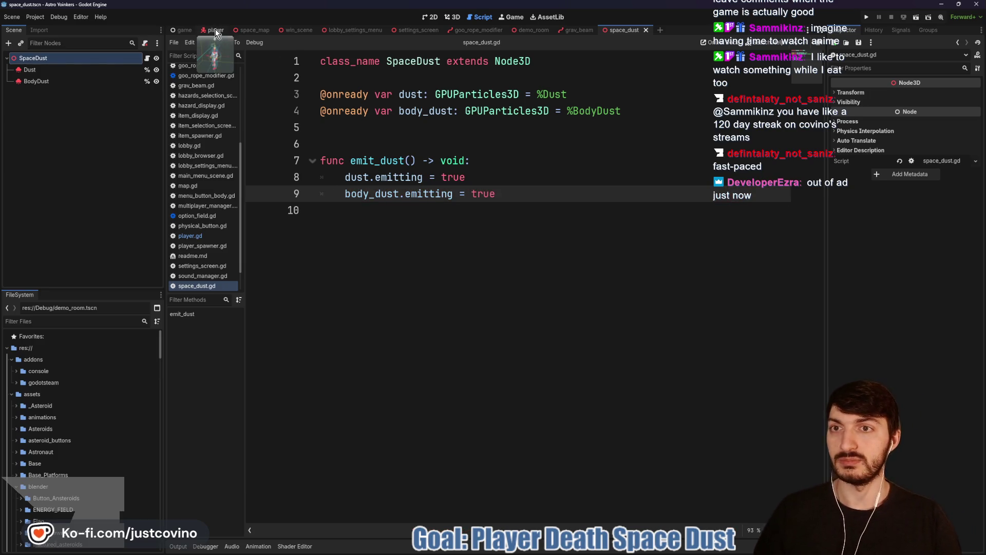
Step: In the player scene, instance space_dust.tscn and make SpaceDust accessible by unique name
left_click(214, 29)
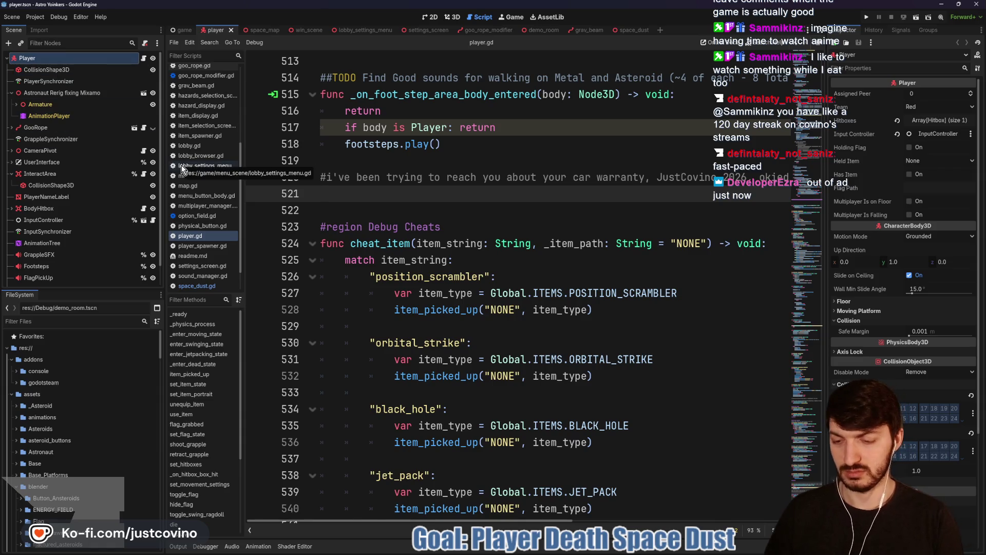
left_click(451, 20)
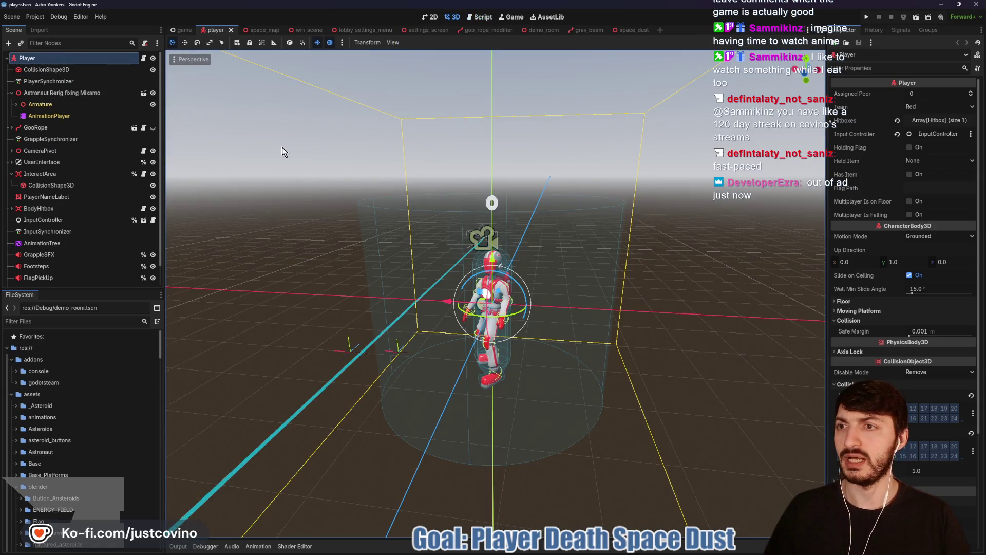
key("ctrl+shift+o")
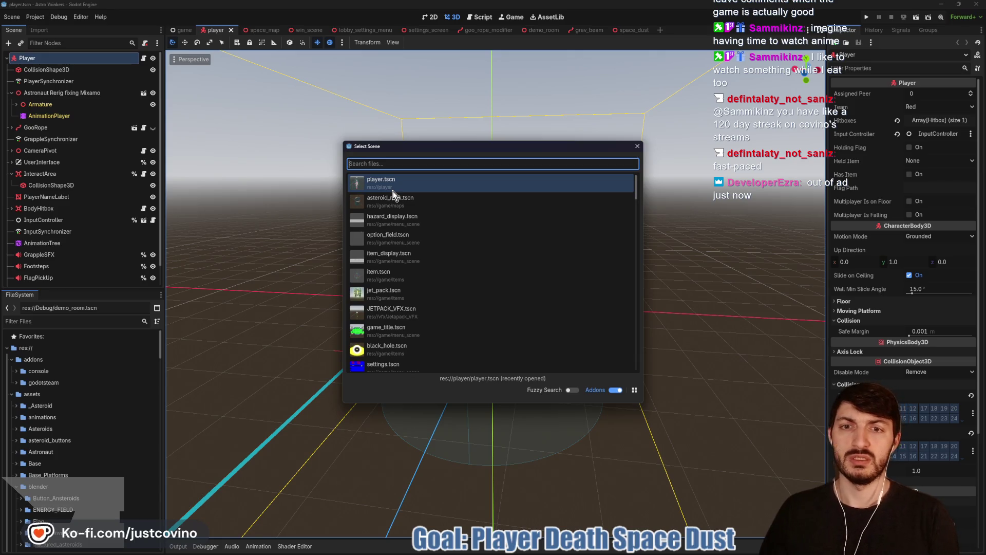
type("space")
key("Return")
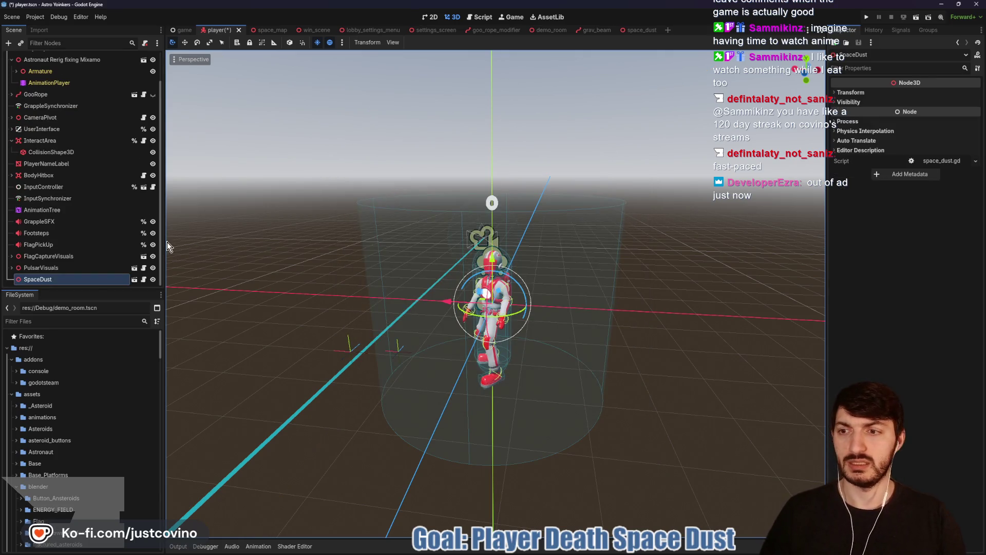
right_click(70, 282)
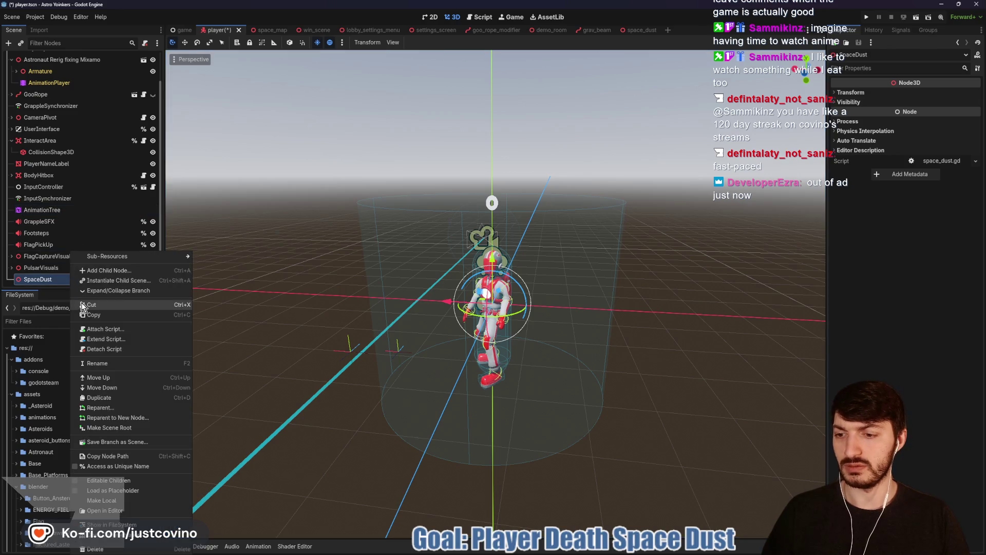
left_click(92, 465)
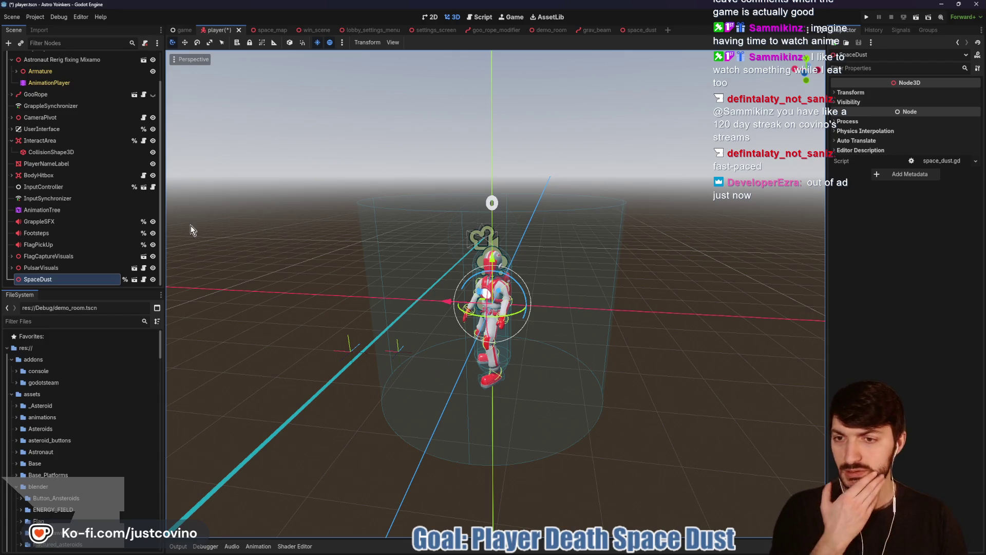
Step: Open player.gd and place the cursor on empty line 13
scroll(104, 211, "up", 2)
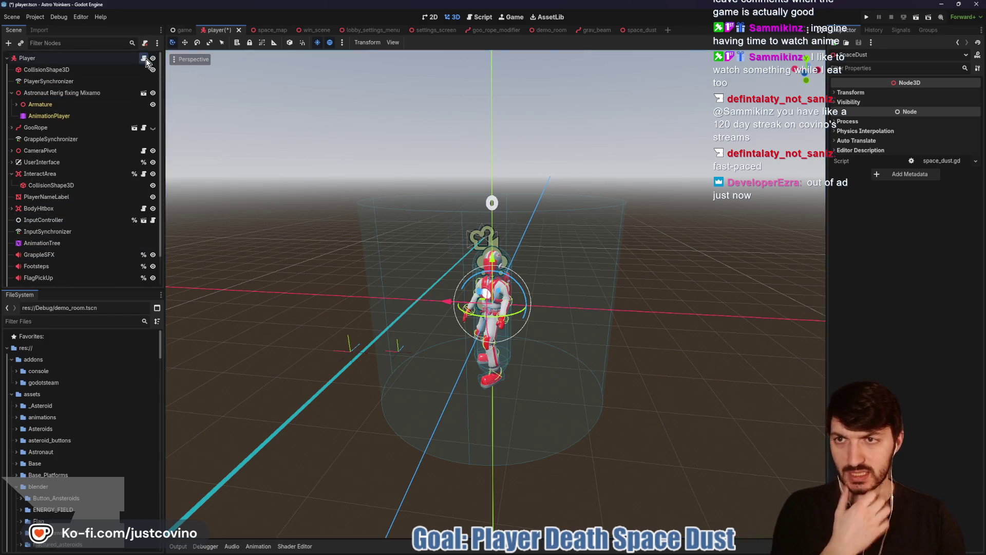
left_click(146, 58)
scroll(303, 208, "up", 20)
scroll(389, 229, "up", 20)
scroll(388, 228, "up", 15)
scroll(392, 227, "up", 20)
scroll(393, 207, "down", 1)
scroll(393, 207, "up", 4)
left_click(352, 250)
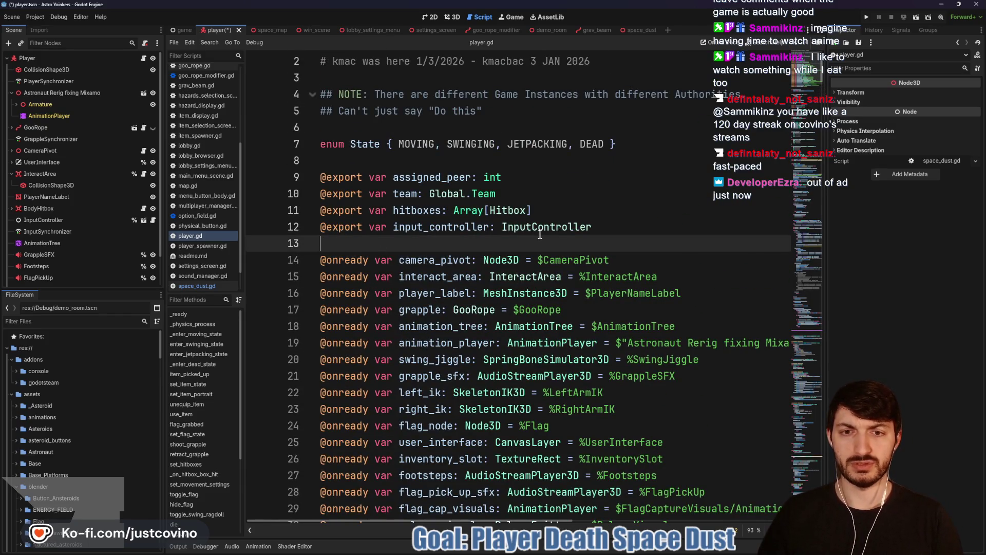
key("Return")
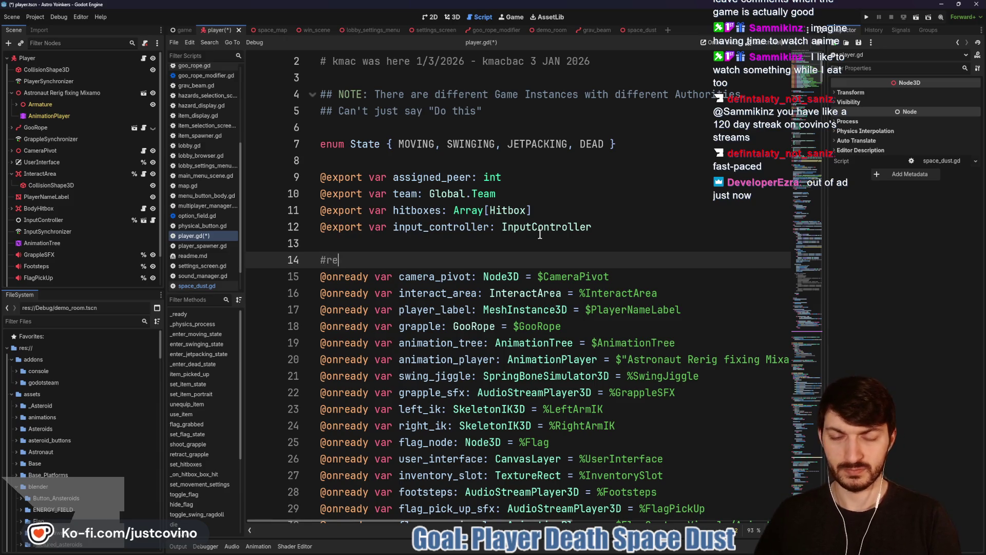
scroll(502, 252, "down", 6)
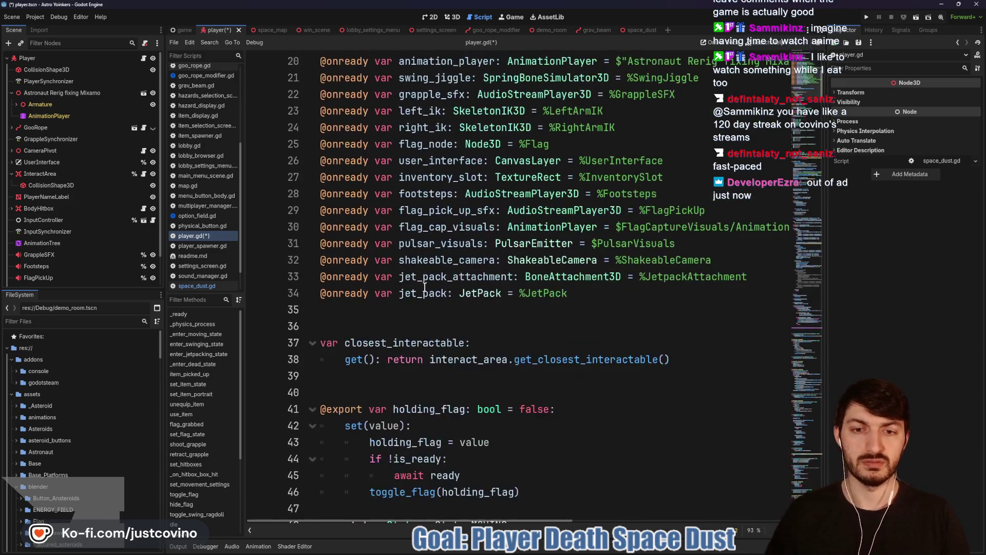
left_click(363, 318)
key("Return")
key("Up")
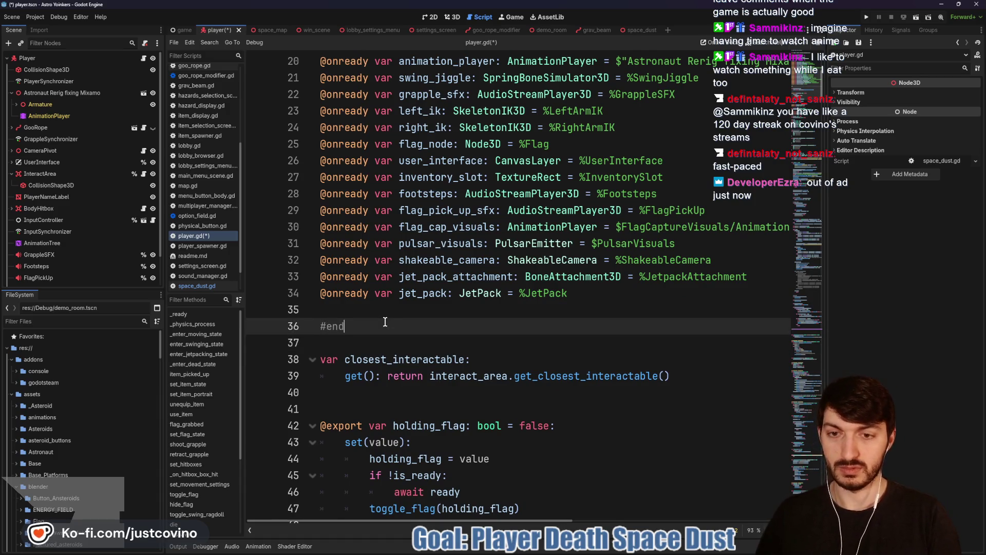
scroll(88, 276, "down", 2)
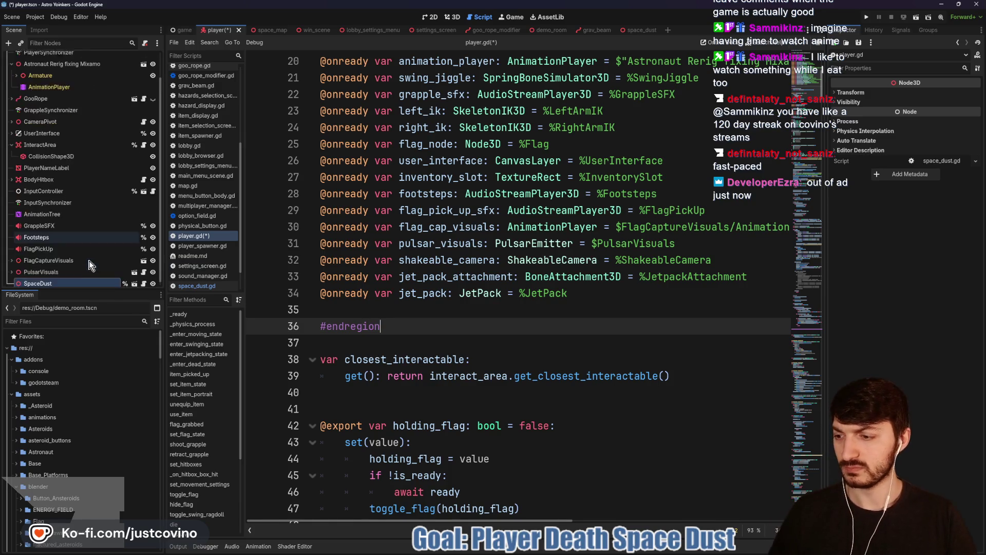
left_click(375, 316)
left_click_drag(70, 285, 333, 311)
key("ctrl+s")
Step: Check the die function, then filter files by 'sate' and open orbital_strike_satellite.tscn
scroll(433, 324, "down", 20)
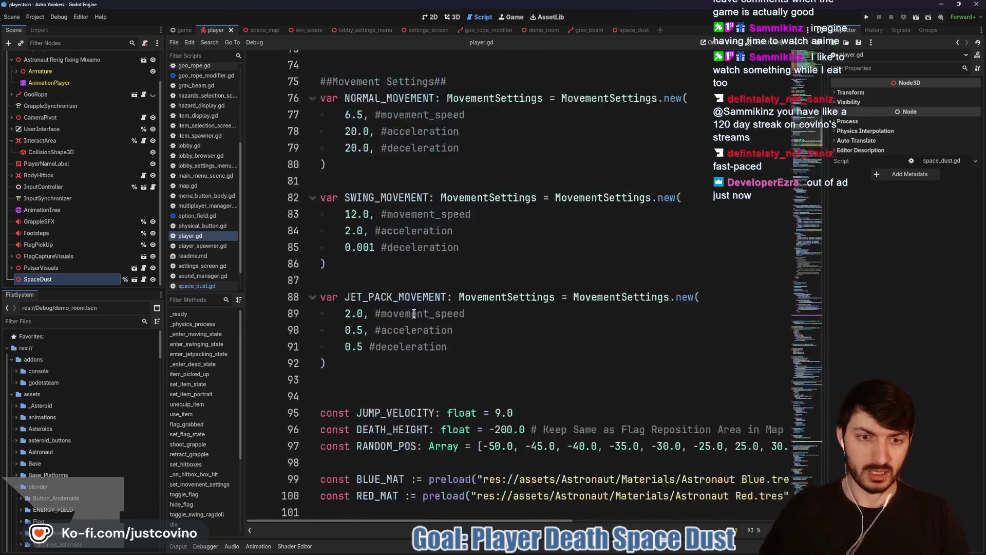
scroll(410, 313, "down", 10)
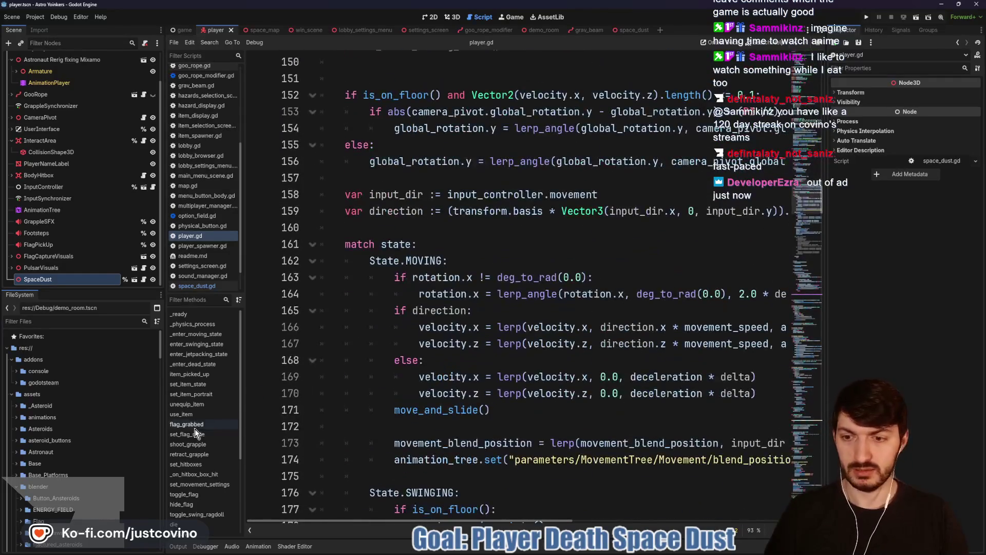
scroll(195, 428, "down", 4)
left_click(185, 410)
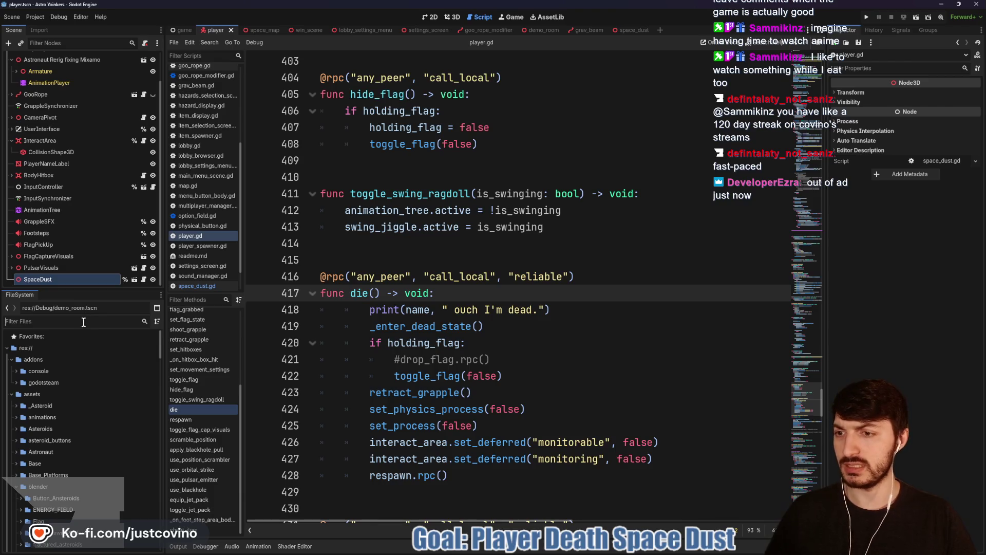
type("satel")
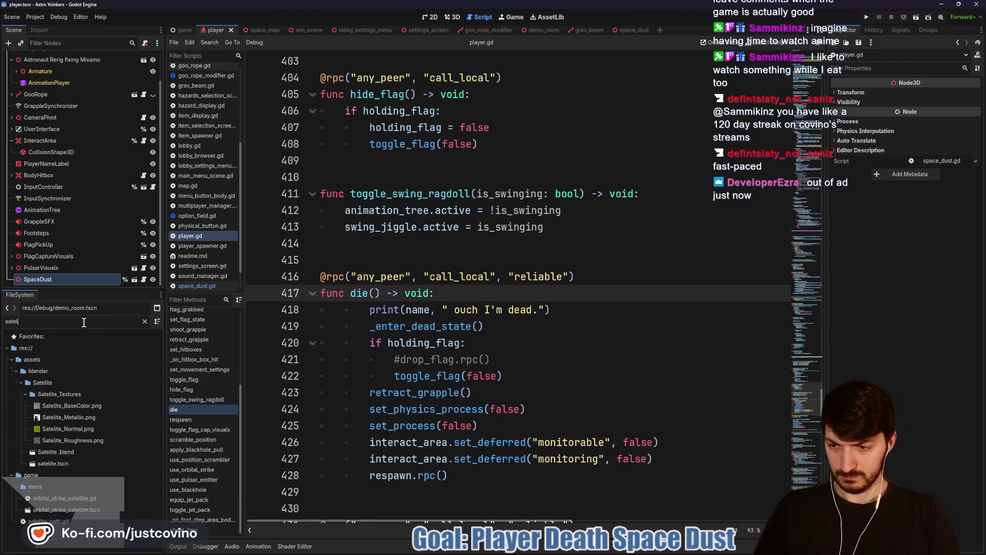
double_click(66, 510)
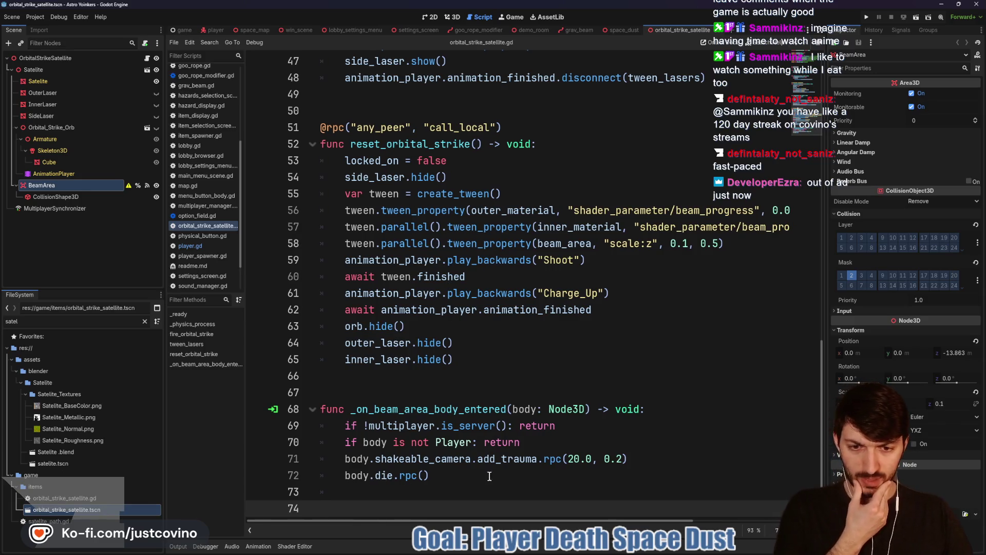
Step: Insert body.space_dust.emit_dust.rpc() before body.die.rpc() in the beam handler and save
left_click(658, 456)
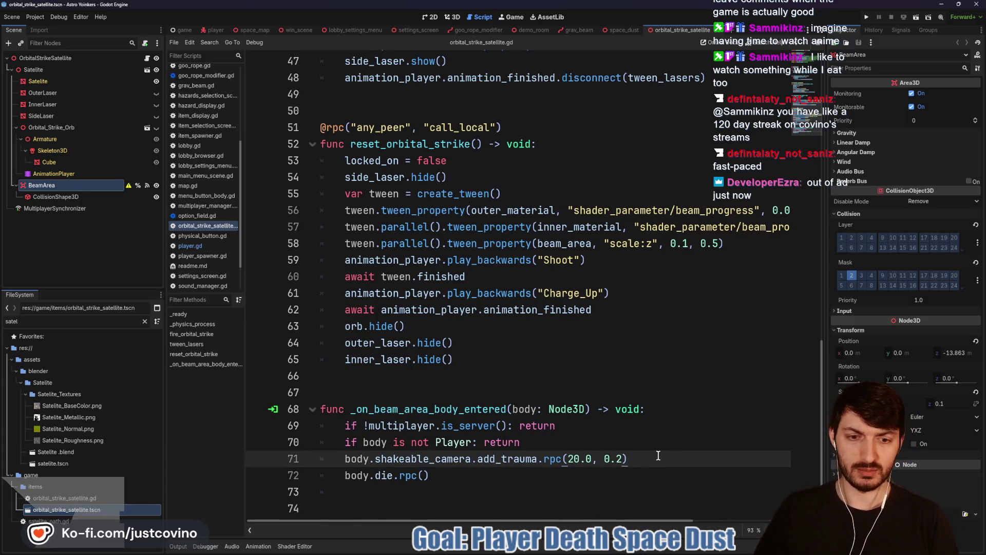
key("Return")
type("ody.")
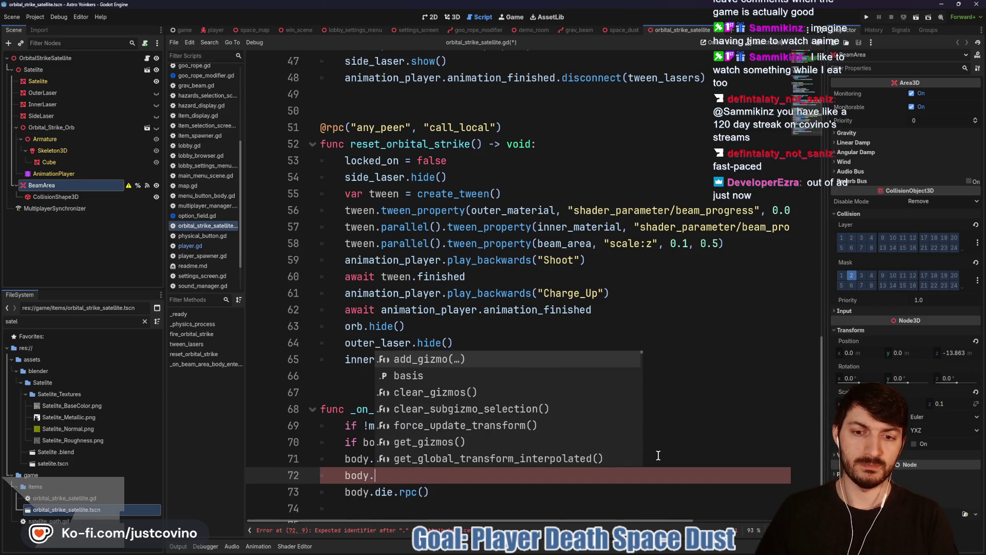
type("space")
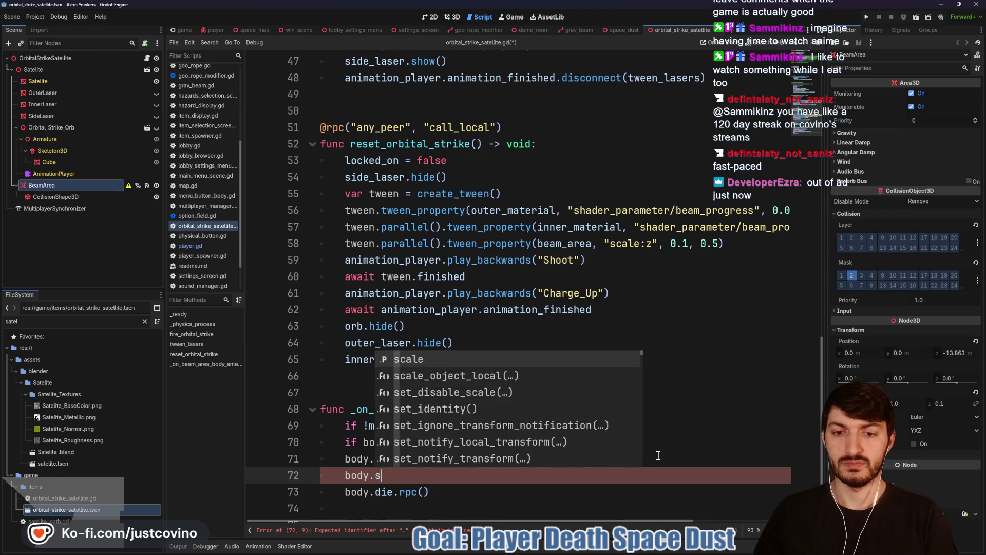
type("_dust.emit")
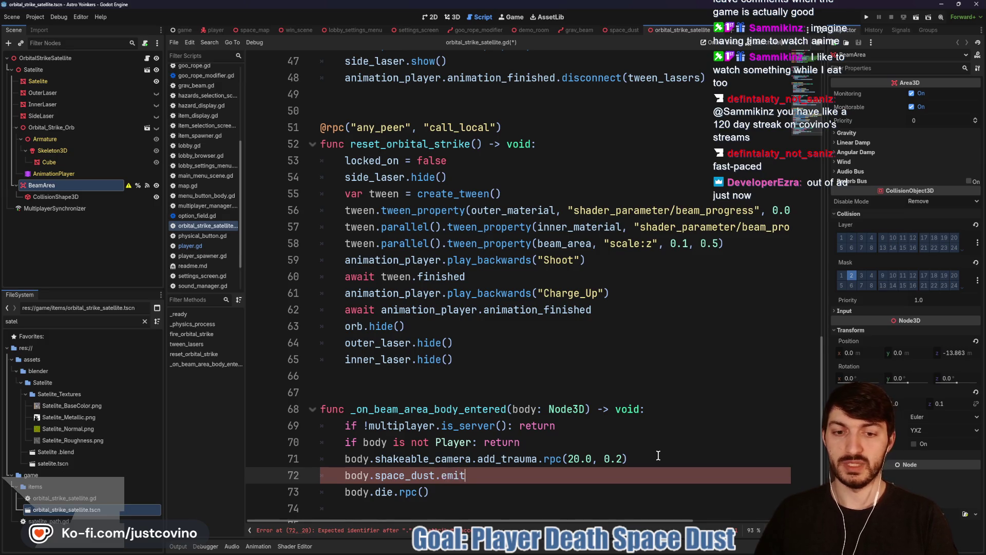
type(".rpc()")
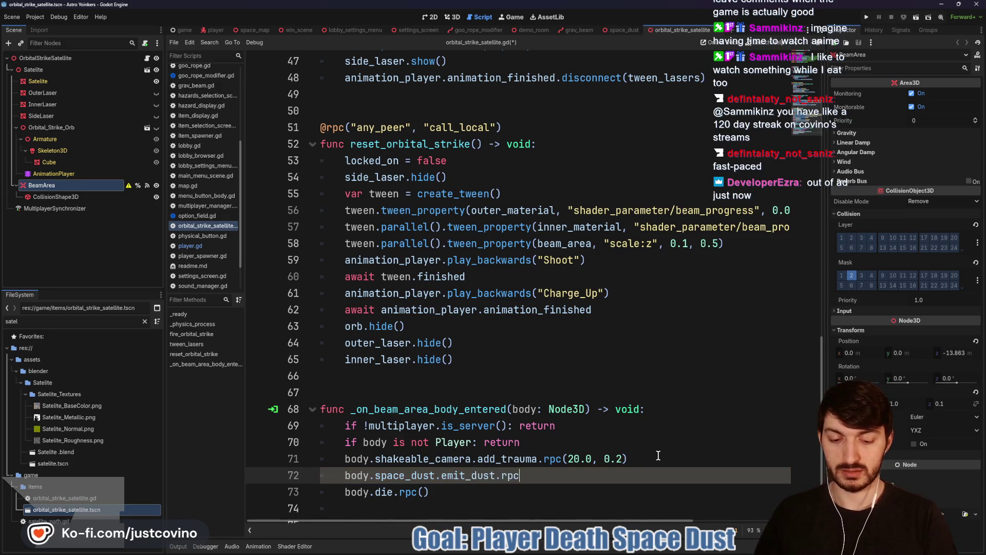
key("ctrl+s")
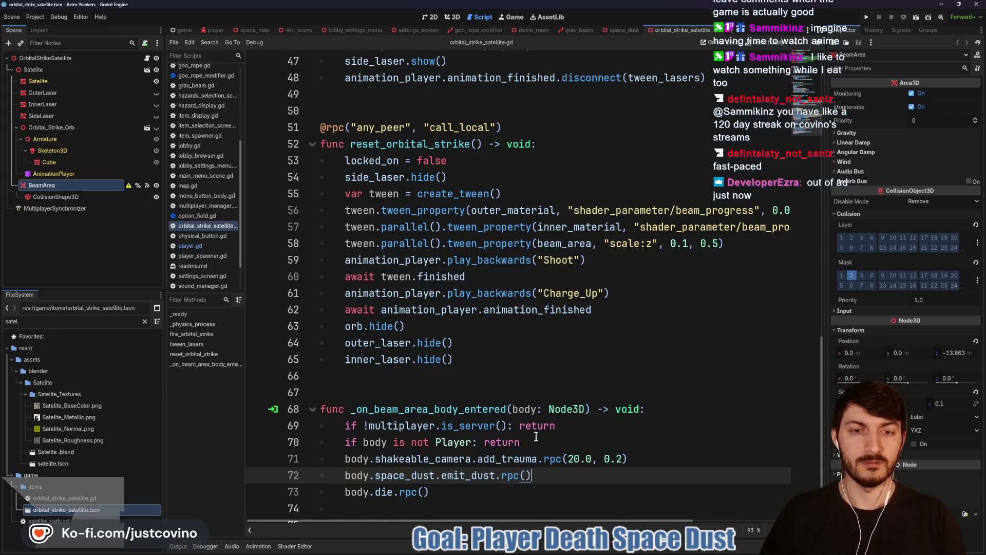
left_click(624, 31)
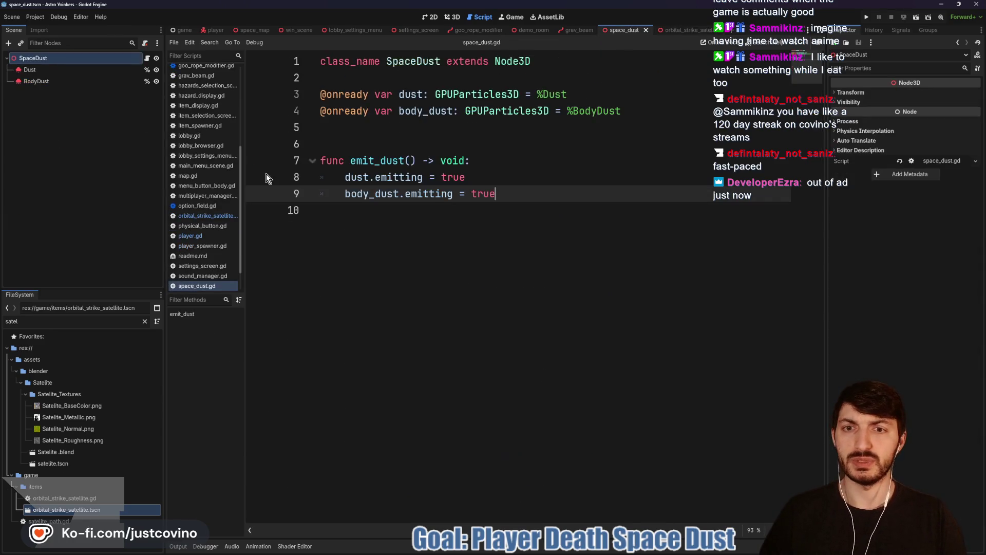
left_click(339, 145)
type("@rpc(")
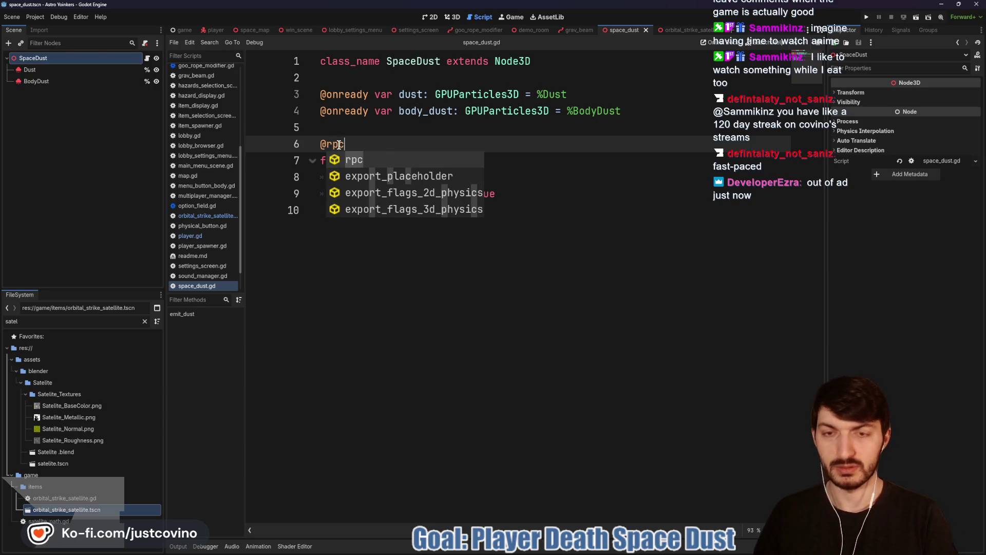
key("Return")
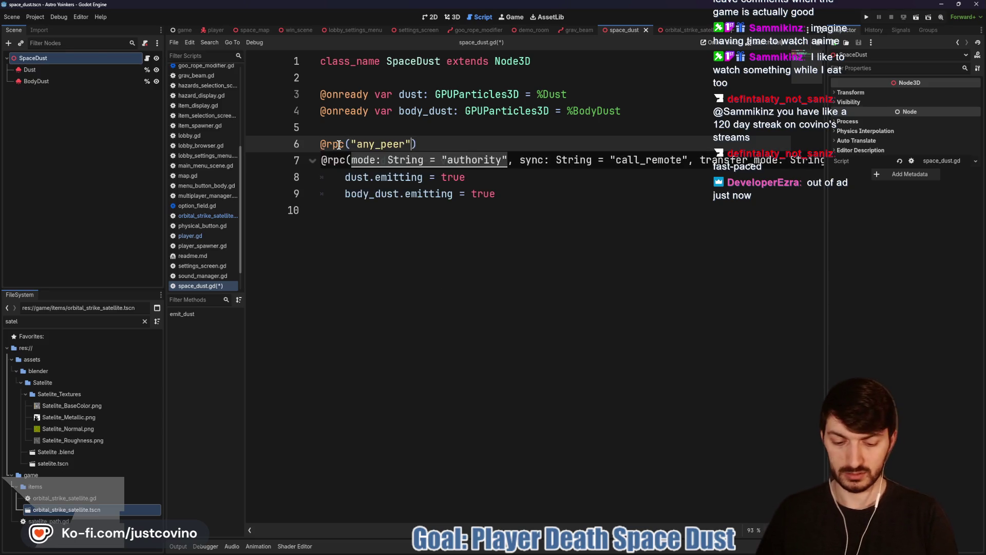
type(",")
key("Down")
key("Down")
key("Return")
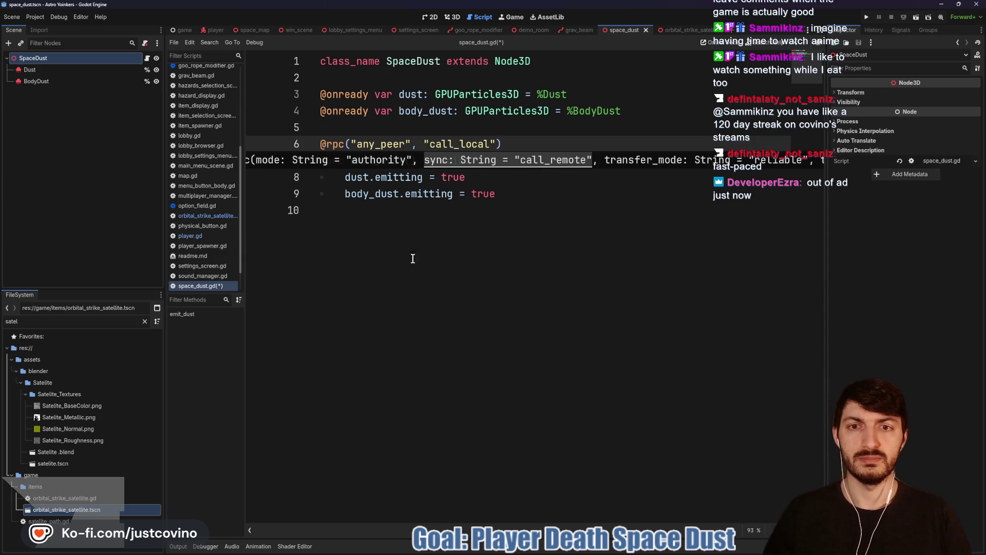
key("Home")
key("Return")
left_click(447, 145)
key("ctrl+s")
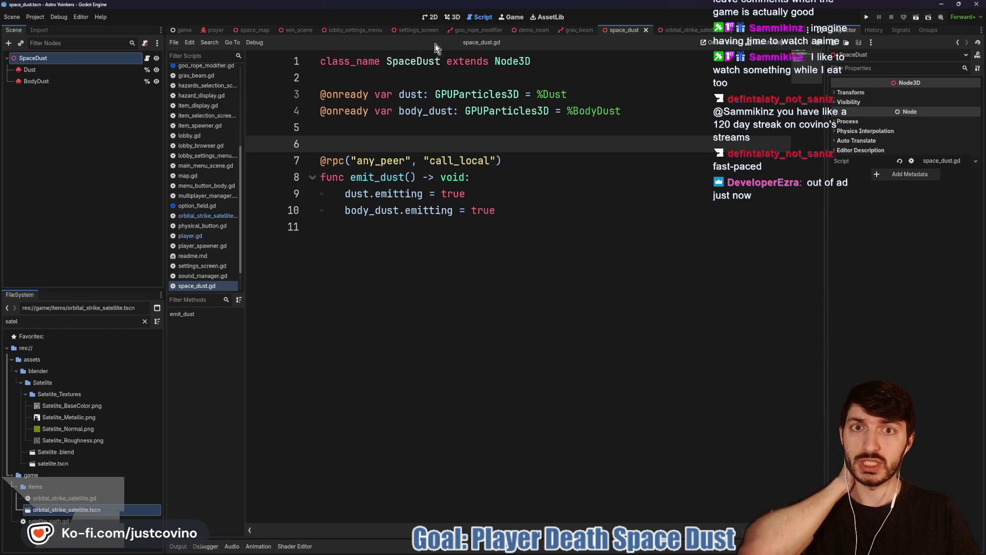
Step: Glance over the orbital strike script, then select the SpaceDust root node to add a child node
left_click(682, 30)
scroll(467, 236, "down", 1)
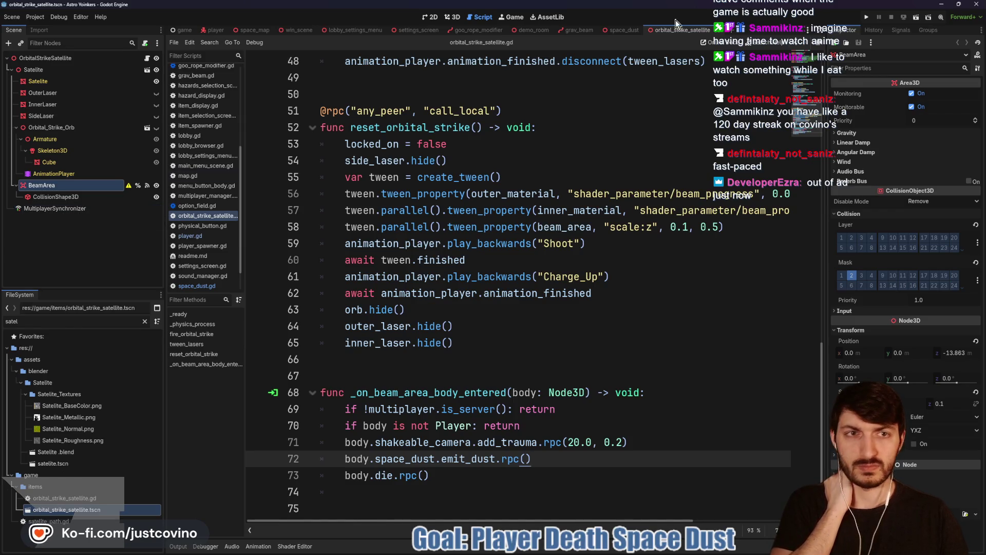
left_click(620, 32)
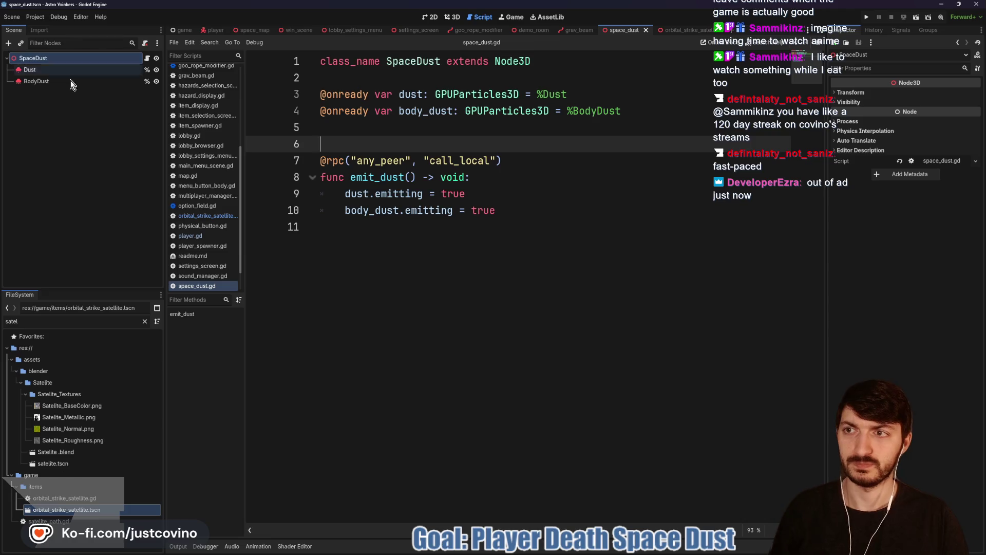
key("ctrl+a")
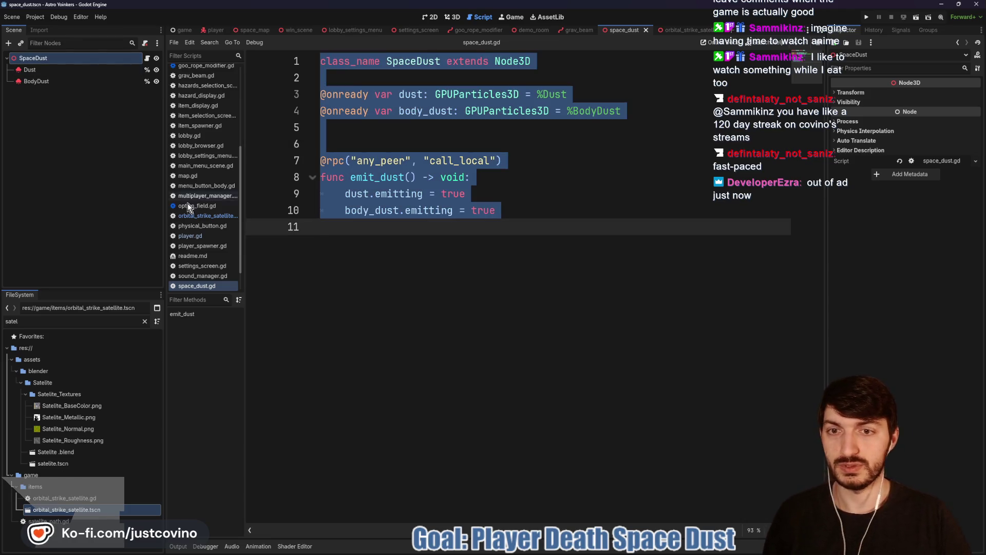
left_click(44, 59)
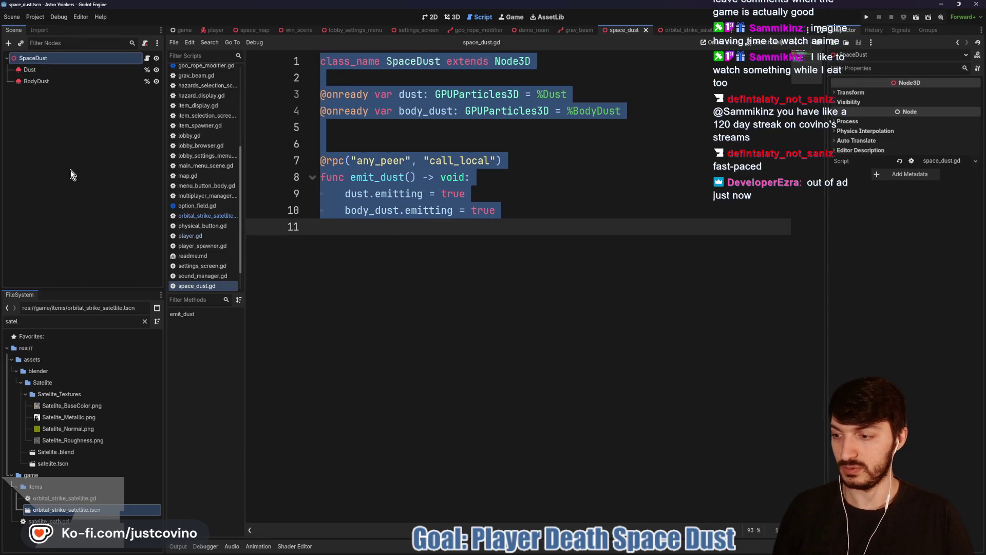
key("ctrl+a")
Step: Add a MultiplayerSynchronizer under SpaceDust that syncs Dust's emitting property
type("multiplayersynch")
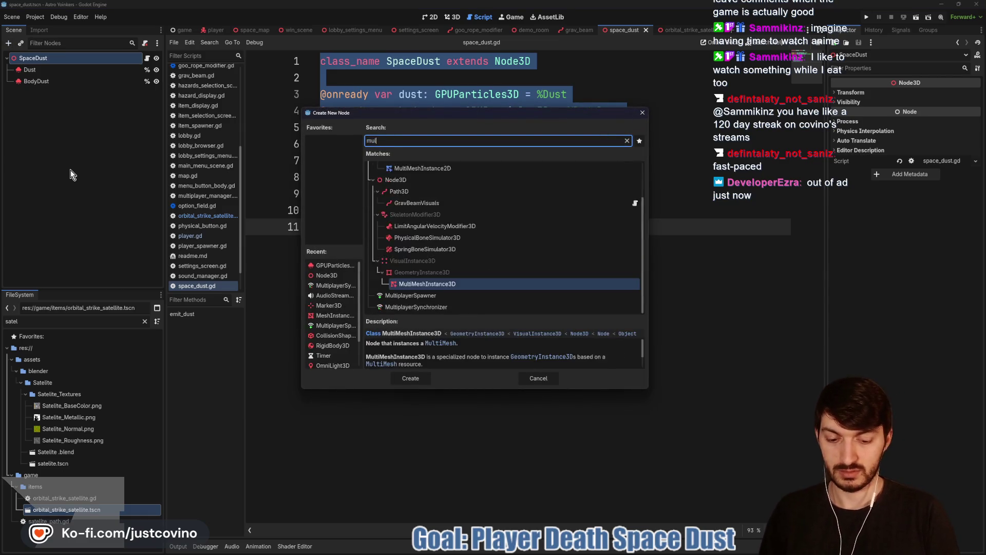
key("Return")
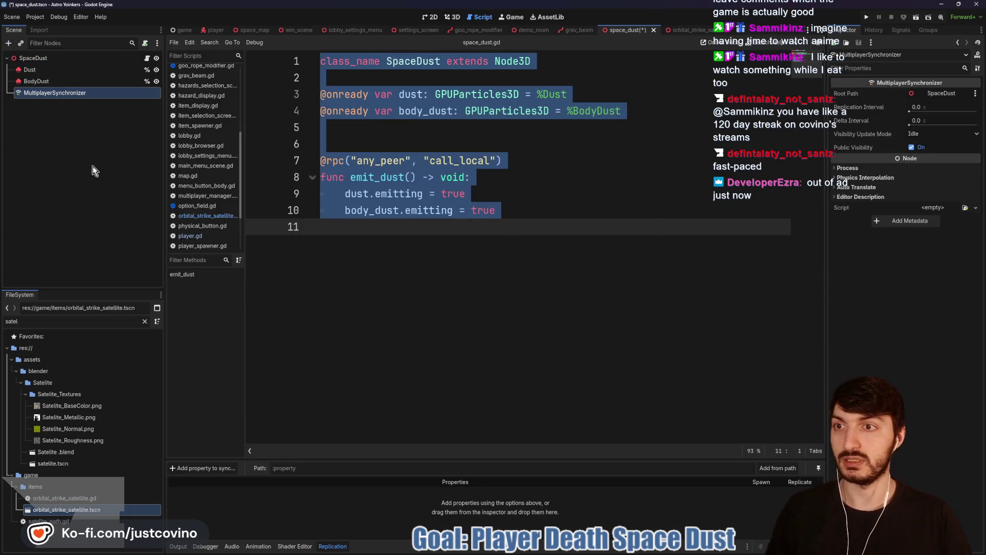
left_click(211, 468)
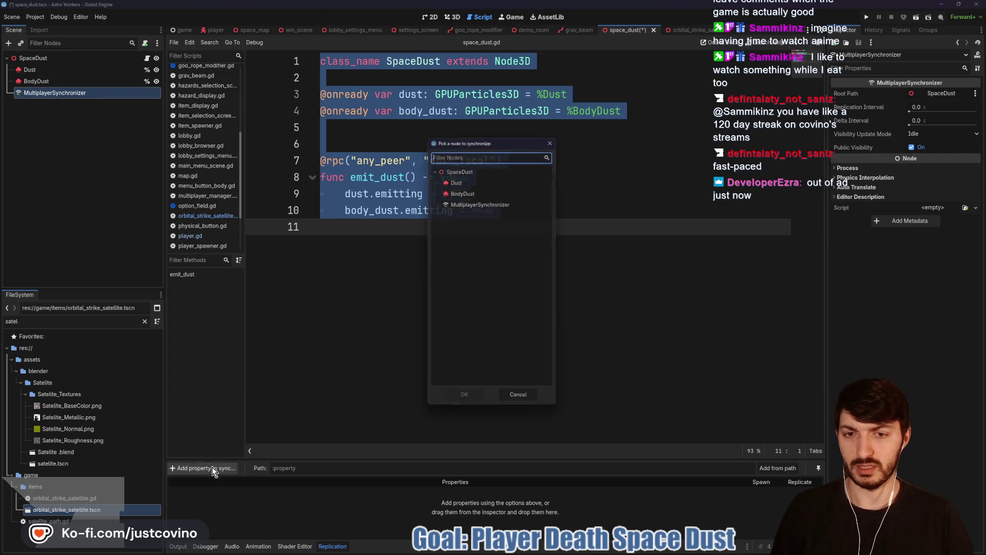
left_click(456, 178)
left_click(464, 402)
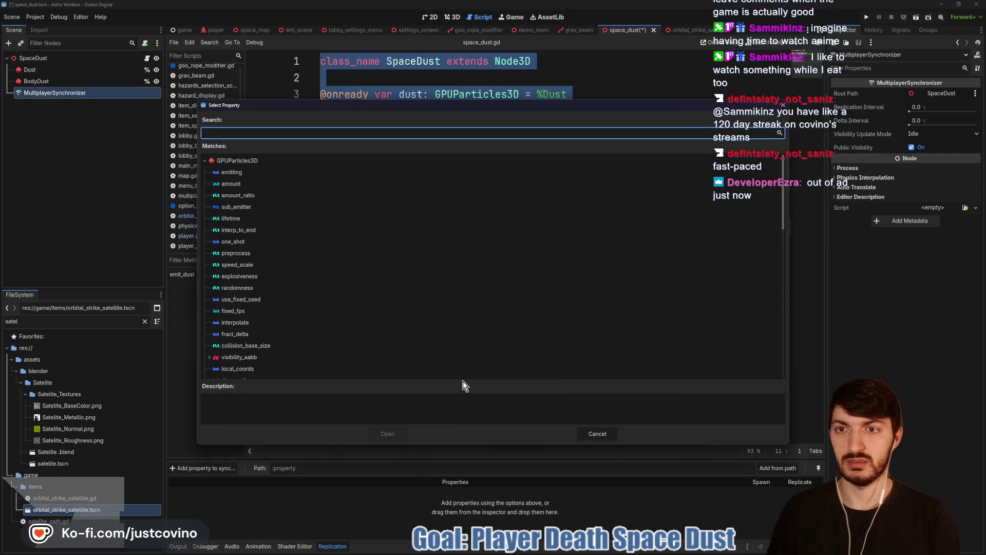
type("emitting")
key("Return")
left_click(781, 492)
Step: Add BodyDust's emitting property to the synced properties and save the scene
left_click(206, 468)
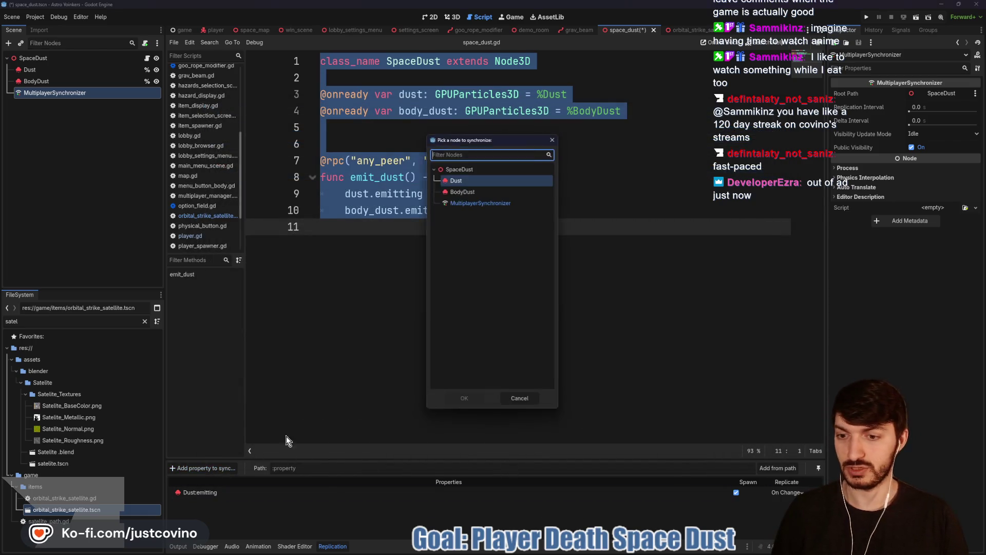
left_click(458, 193)
left_click(467, 399)
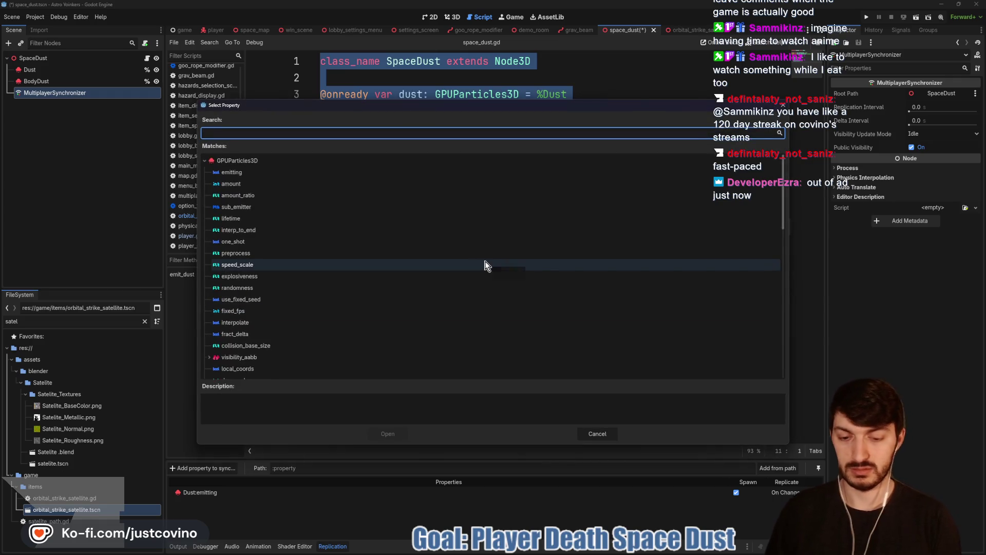
type("emitting")
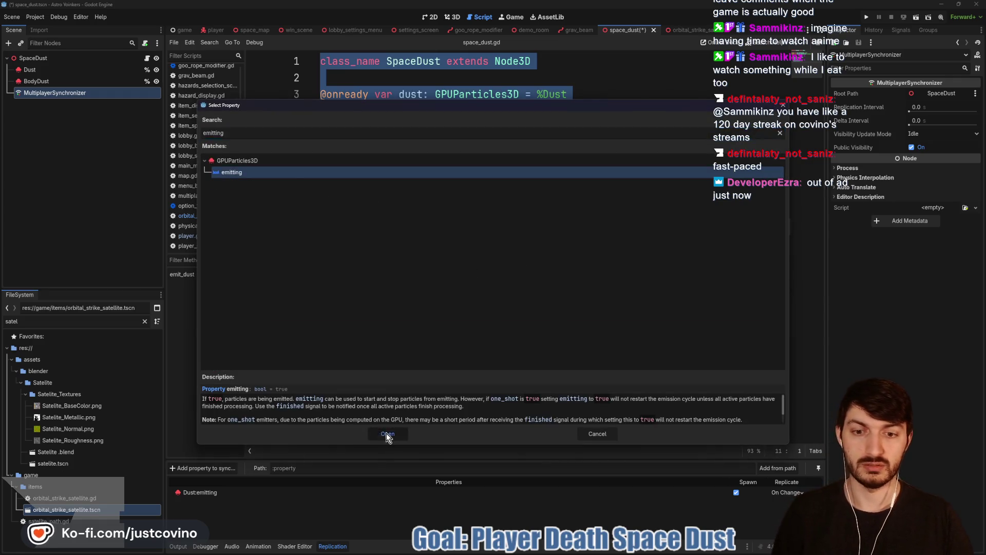
left_click(387, 433)
left_click(417, 337)
key("ctrl+s")
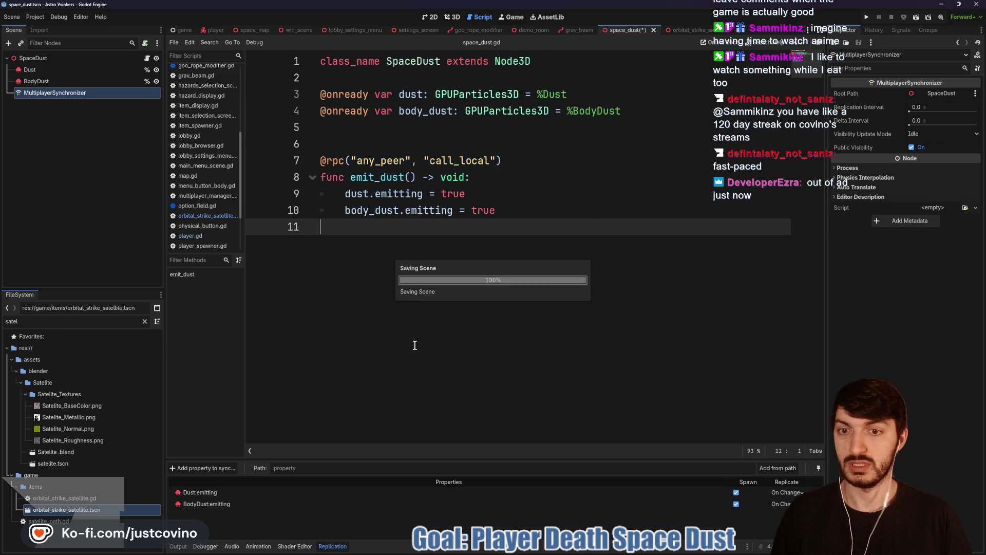
left_click(534, 30)
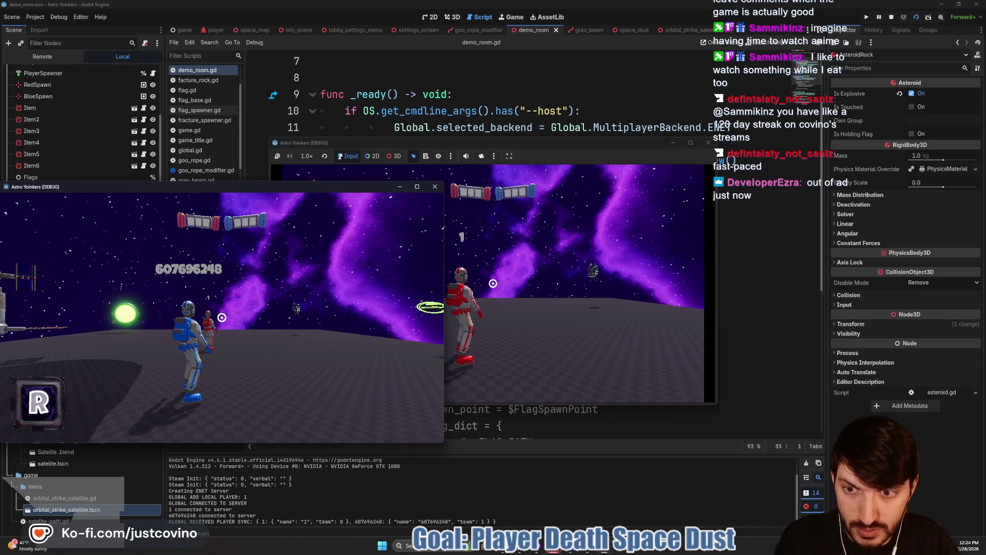
Step: Spawn an orbital strike item in-game with the console cheat 'cheat_item orbital_strike'
mouse_move(221, 317)
key("super")
key("super")
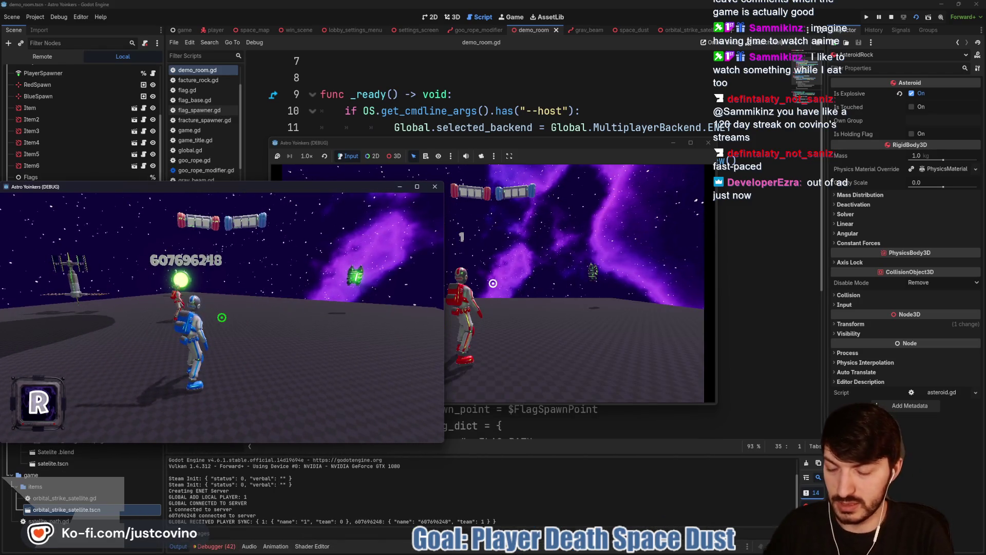
key("grave")
type("cheat_item")
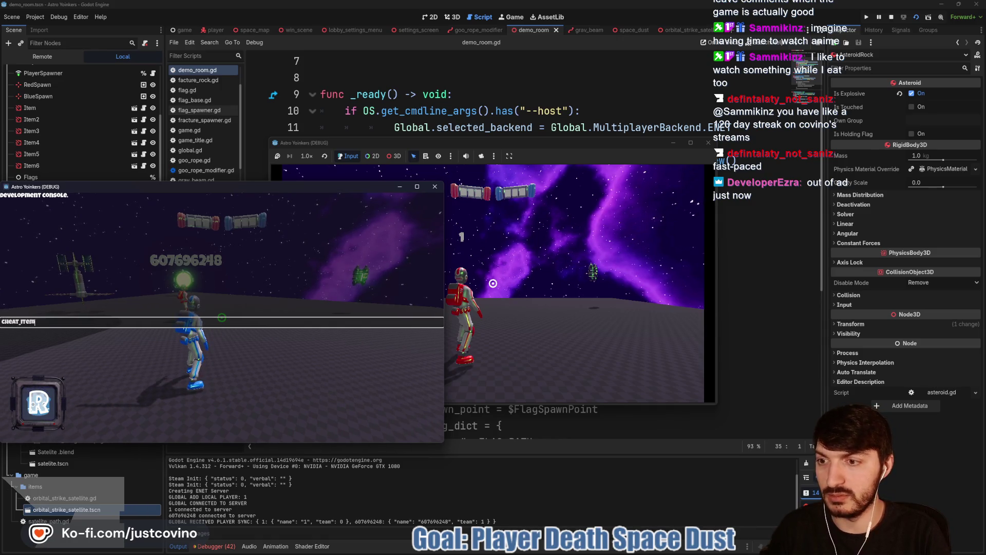
type(" orbital_strike")
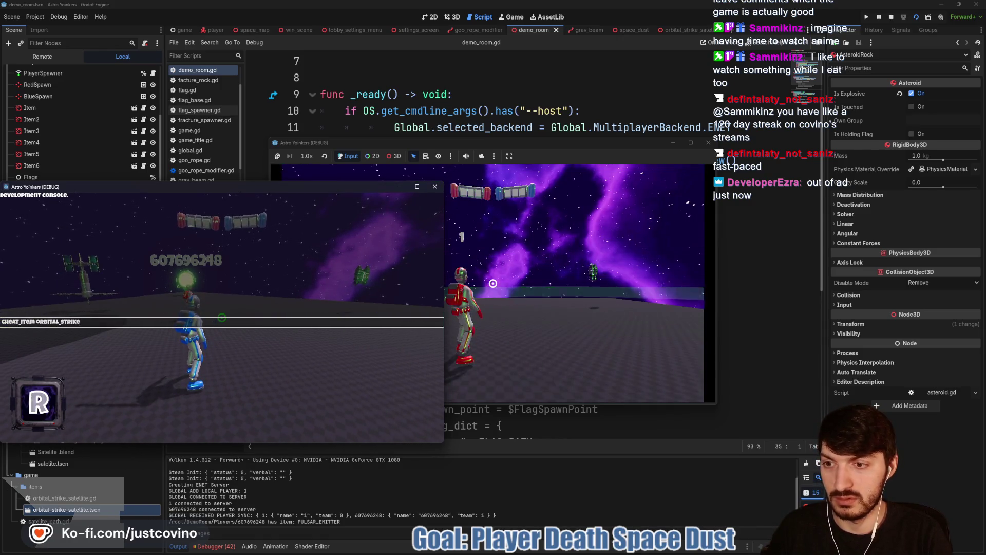
key("grave")
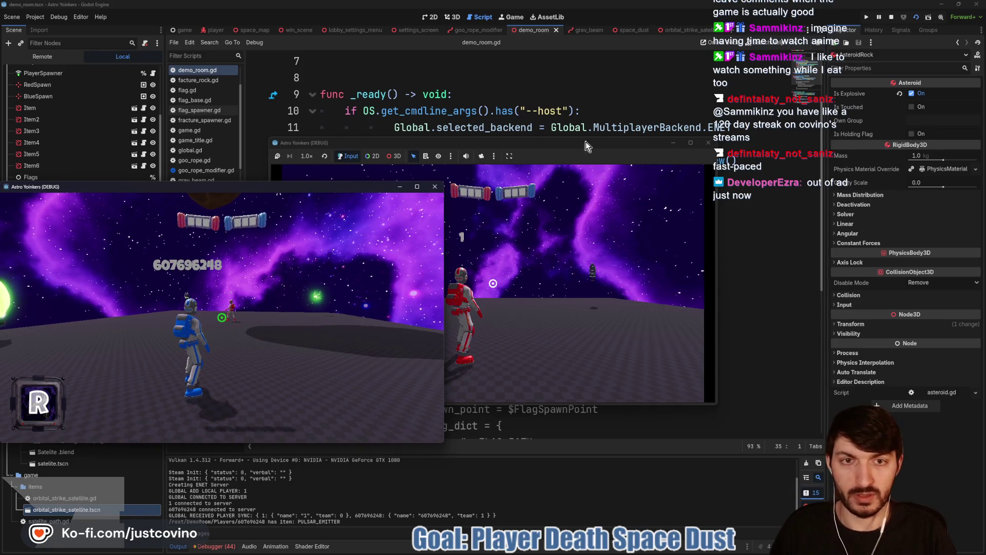
Step: Fire the orbital strike at the player in the left game window, then stop the game
mouse_move(547, 143)
left_mouse_down()
mouse_move(719, 303)
mouse_move(722, 355)
mouse_move(705, 116)
mouse_move(729, 135)
left_mouse_up()
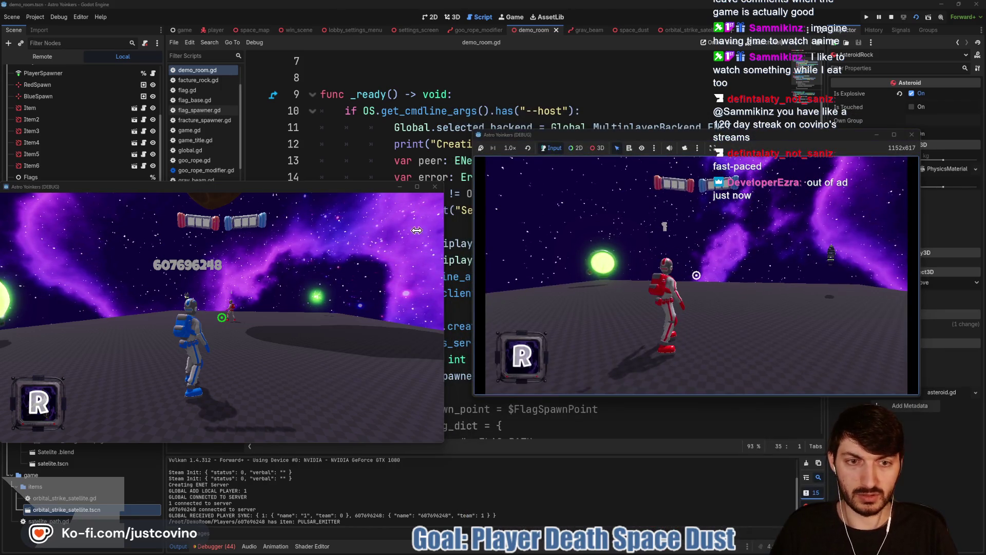
left_click(301, 291)
left_click(301, 291)
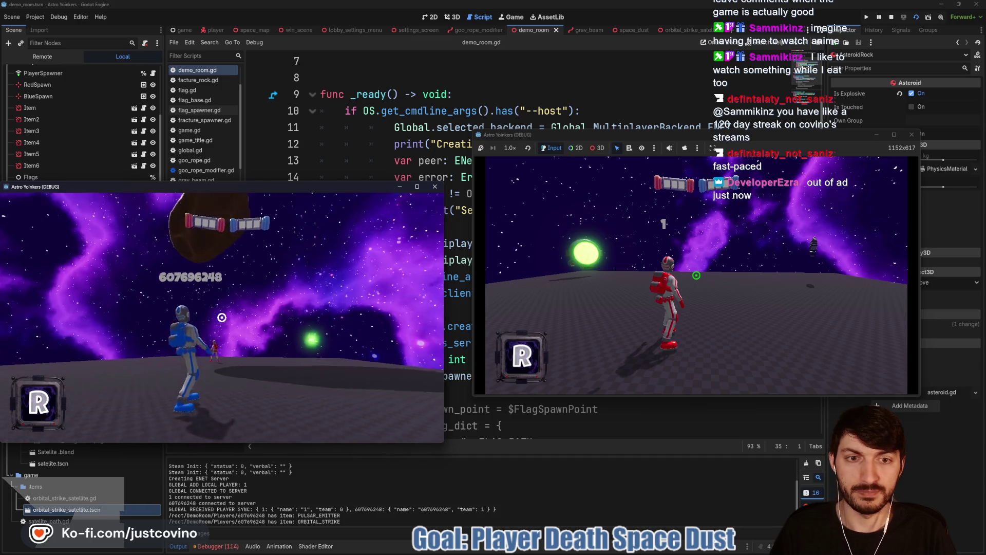
key("space")
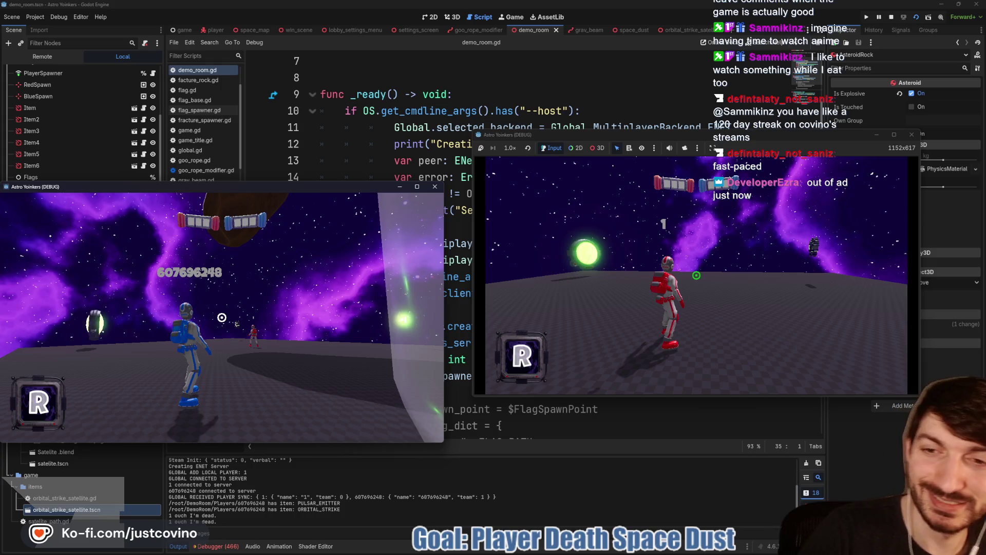
key("alt+Tab")
key("F8")
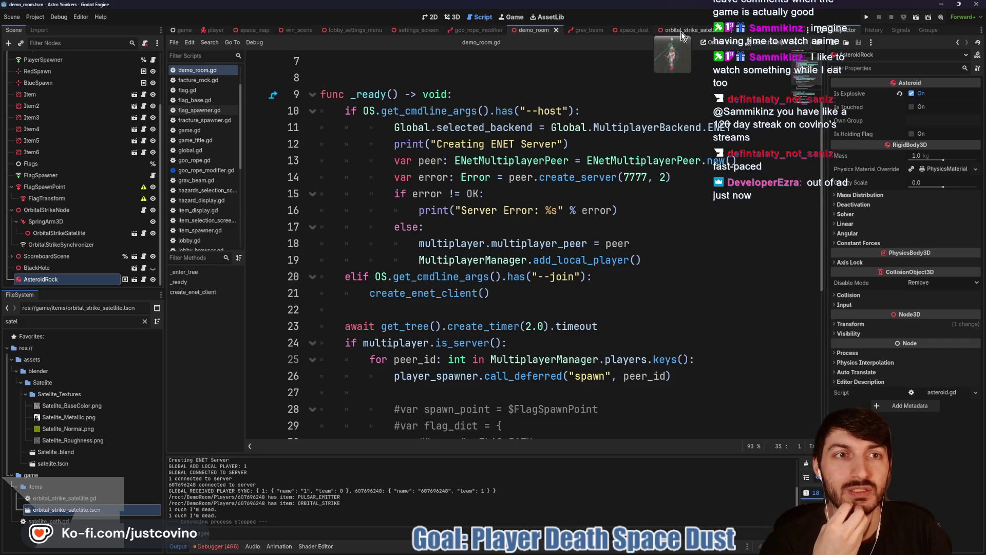
left_click(621, 30)
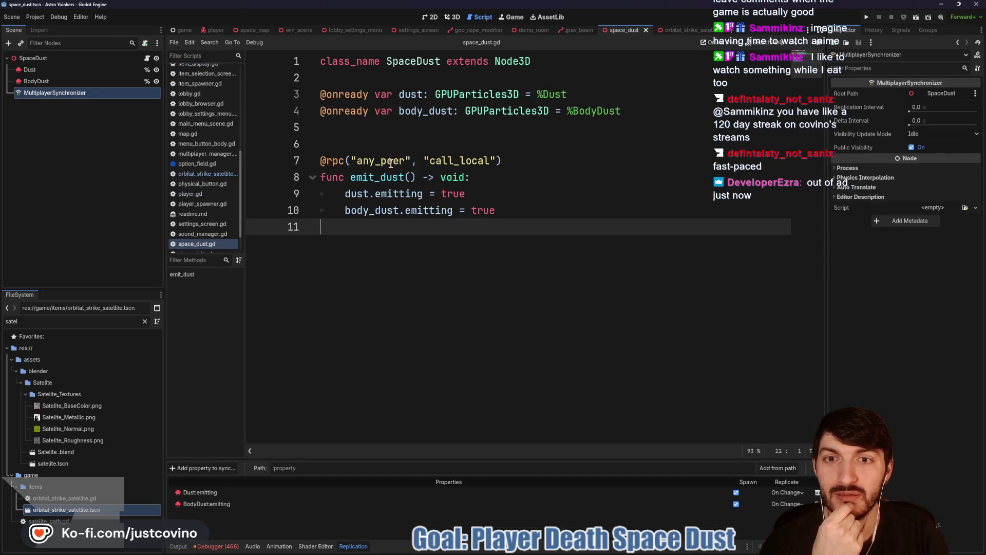
left_click(367, 127)
left_click(345, 79)
key("Return")
key("Return")
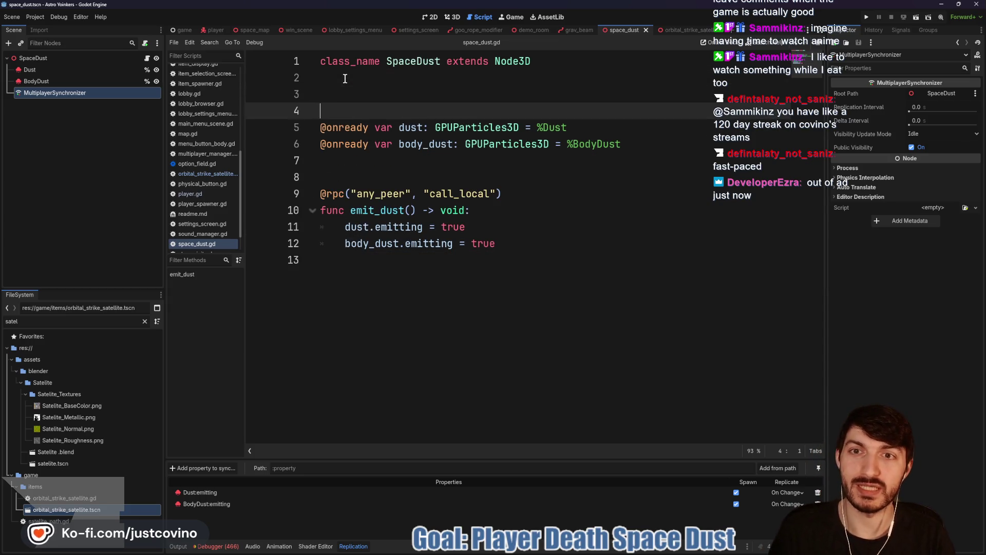
key("Up")
type("@export var player_body")
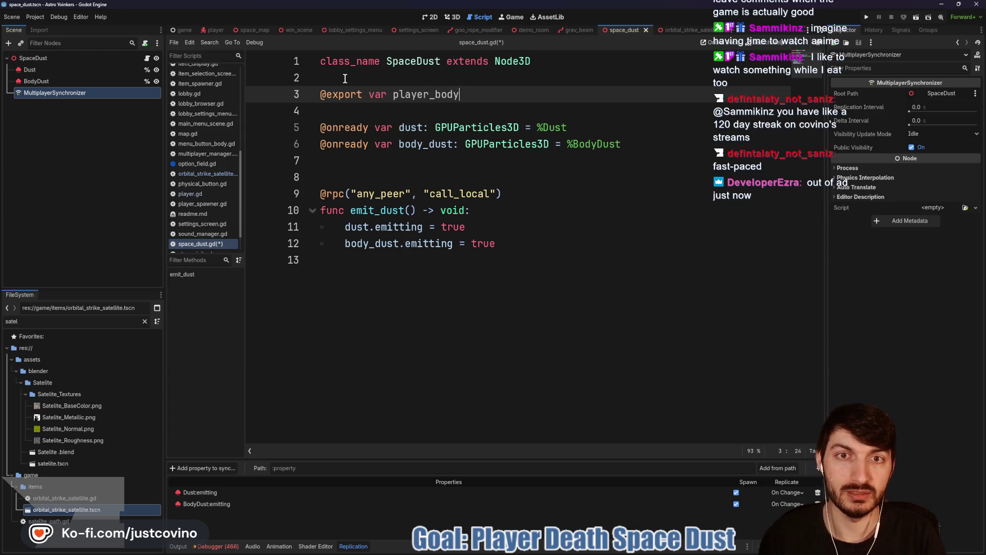
type(": MeshInstance")
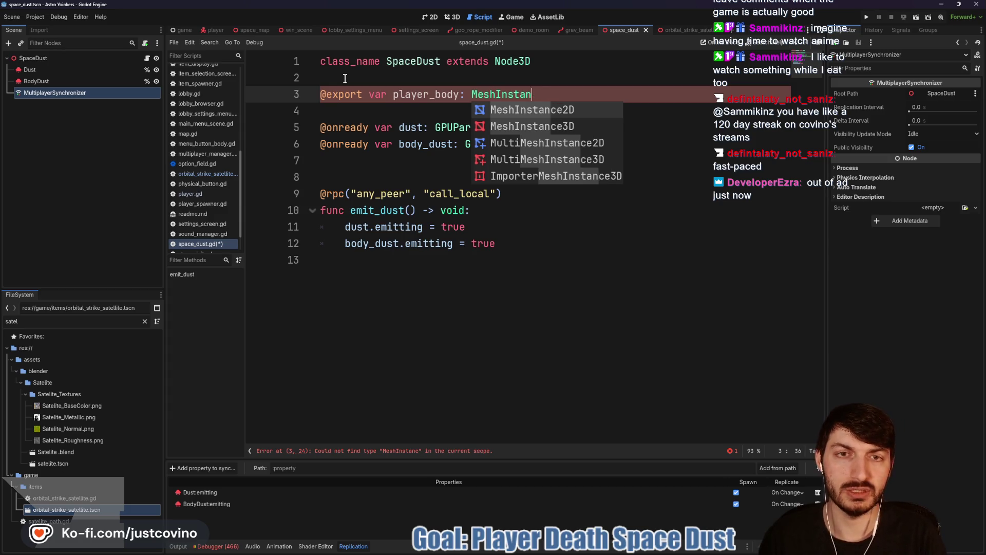
key("BackSpace")
key("BackSpace")
key("BackSpace")
key("BackSpace")
type("Node3")
key("Return")
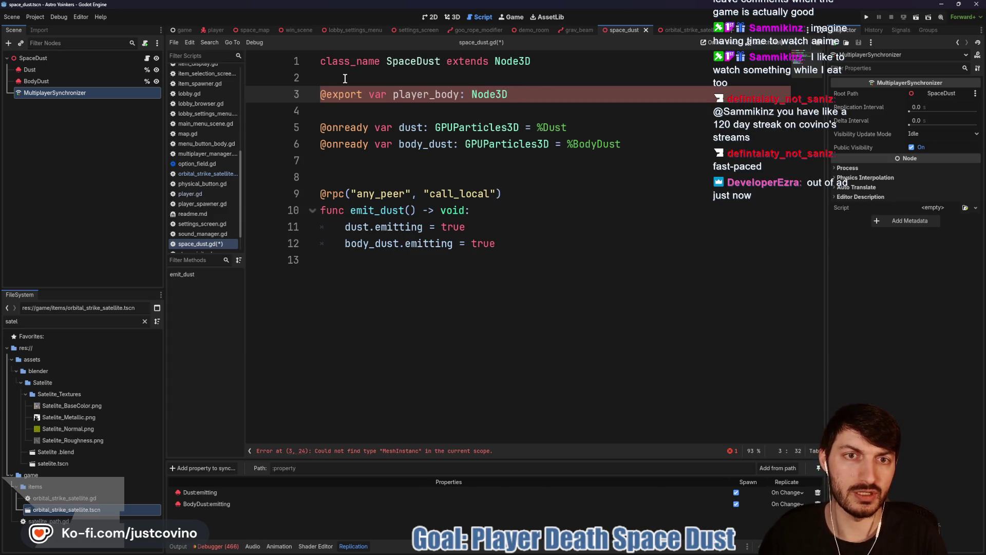
left_click(496, 112)
key("ctrl+s")
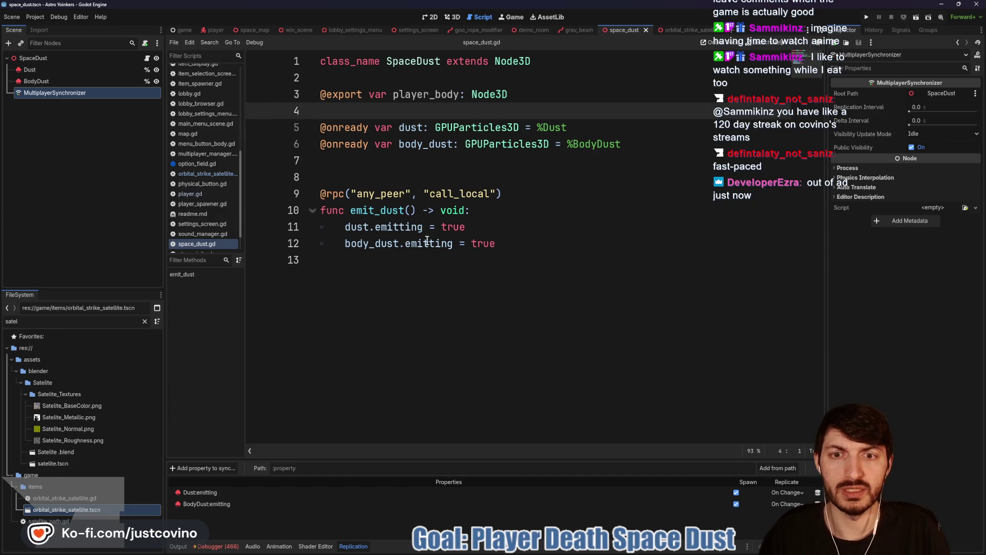
Step: Make emit_dust() begin with player_body.hide() and save the script
left_click(495, 212)
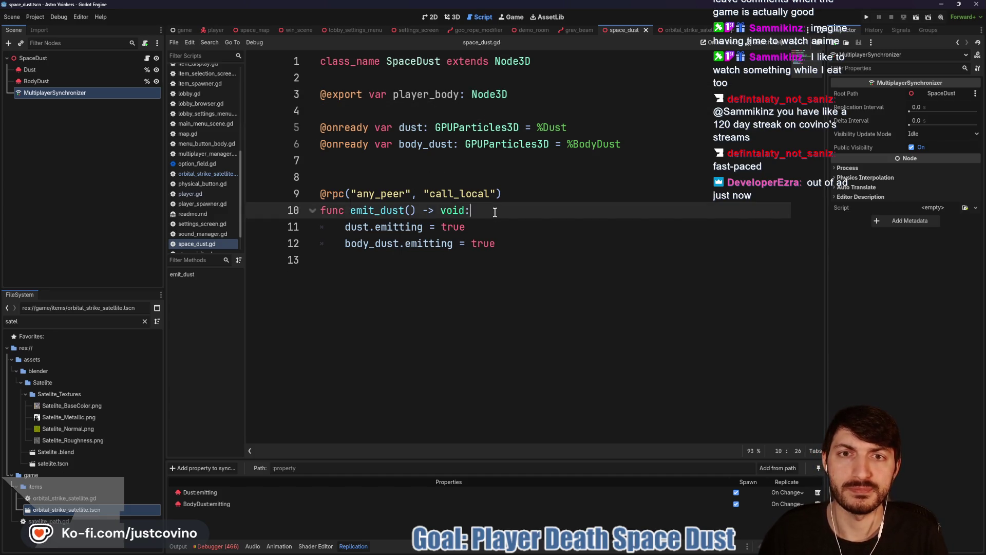
key("Return")
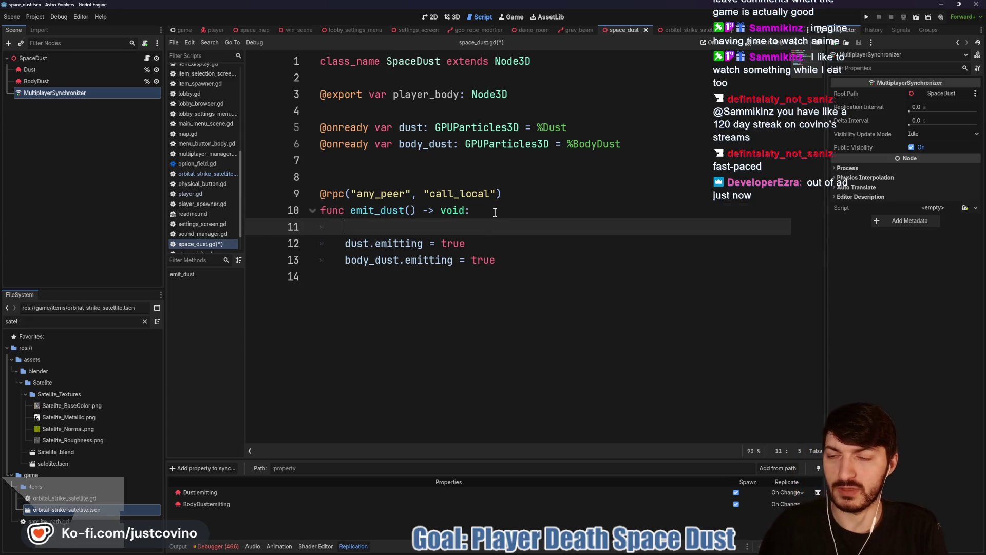
type("a")
key("Return")
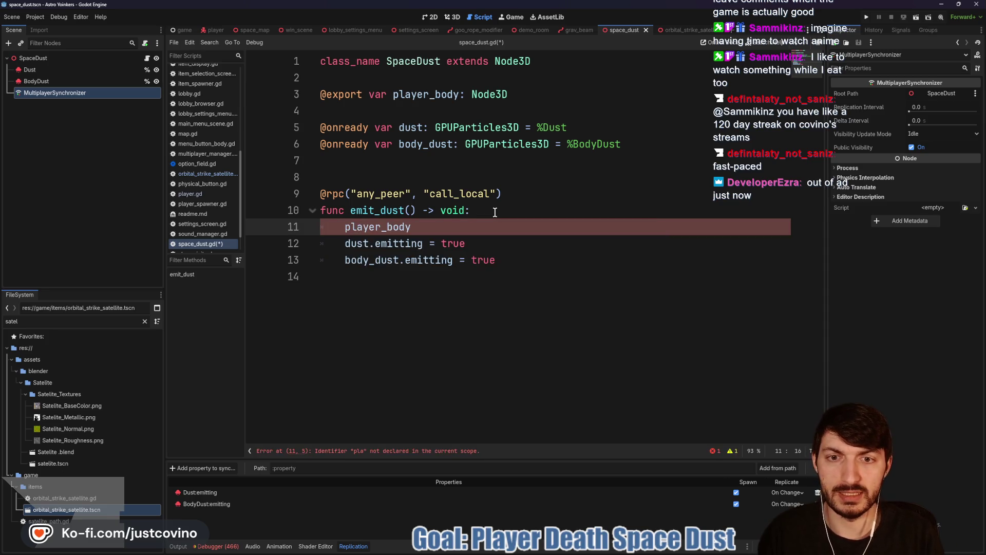
type(".hi")
key("Return")
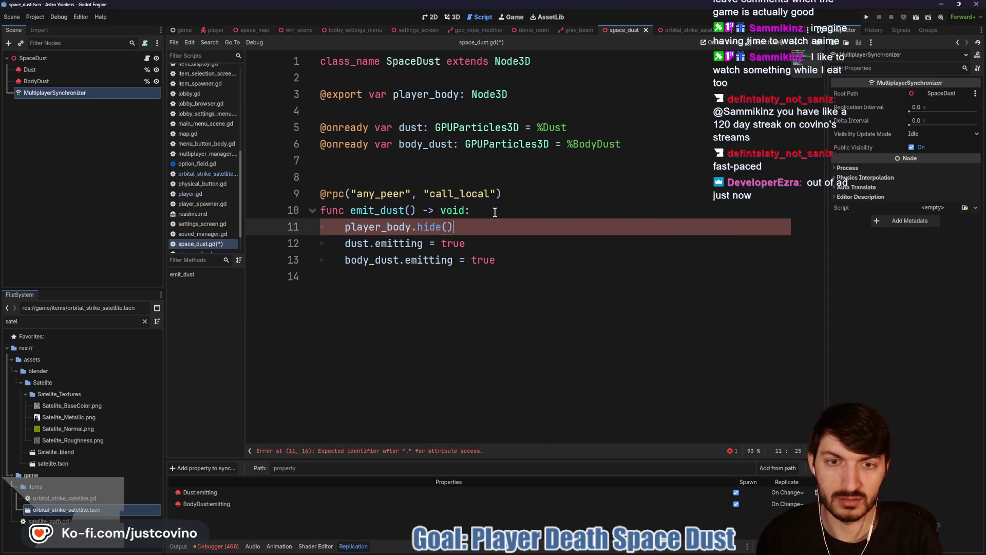
key("ctrl+s")
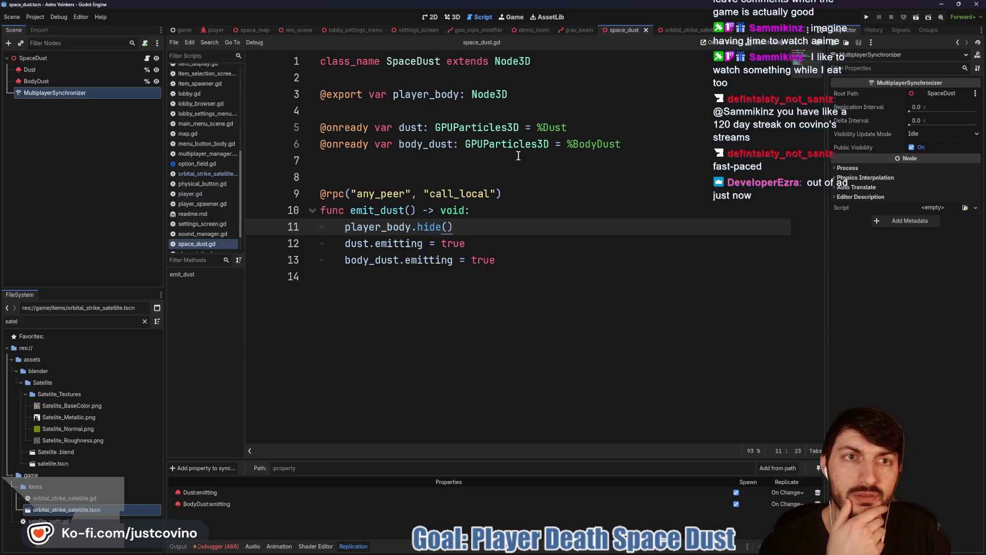
Step: In the player scene, assign Astronaut Rerig fixing Mixamo to SpaceDust's Player Body
left_click(216, 29)
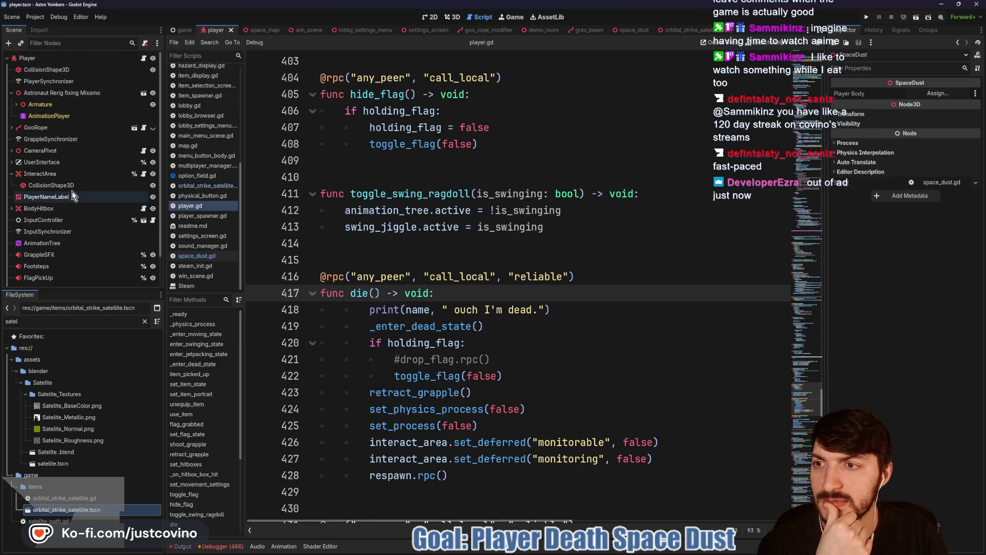
left_click(938, 93)
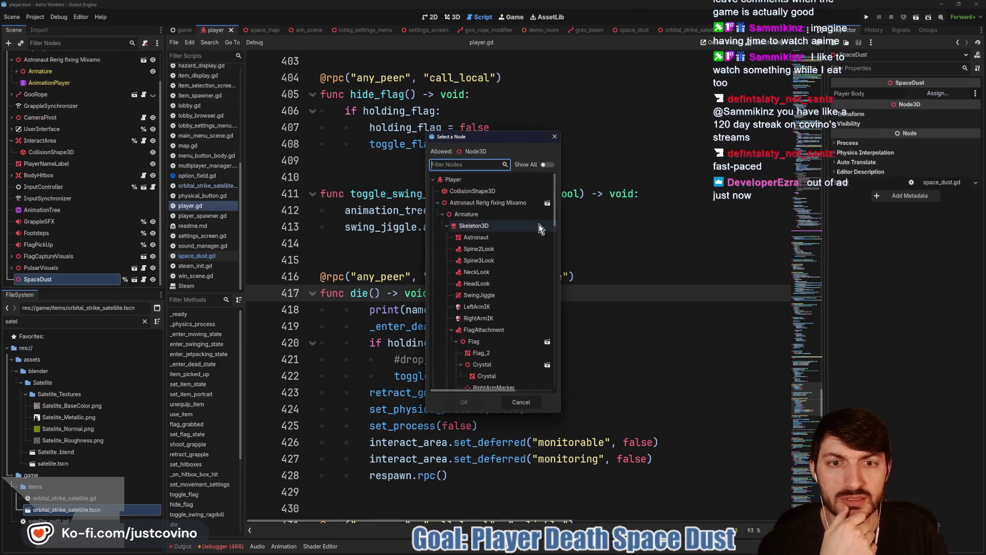
left_click(475, 202)
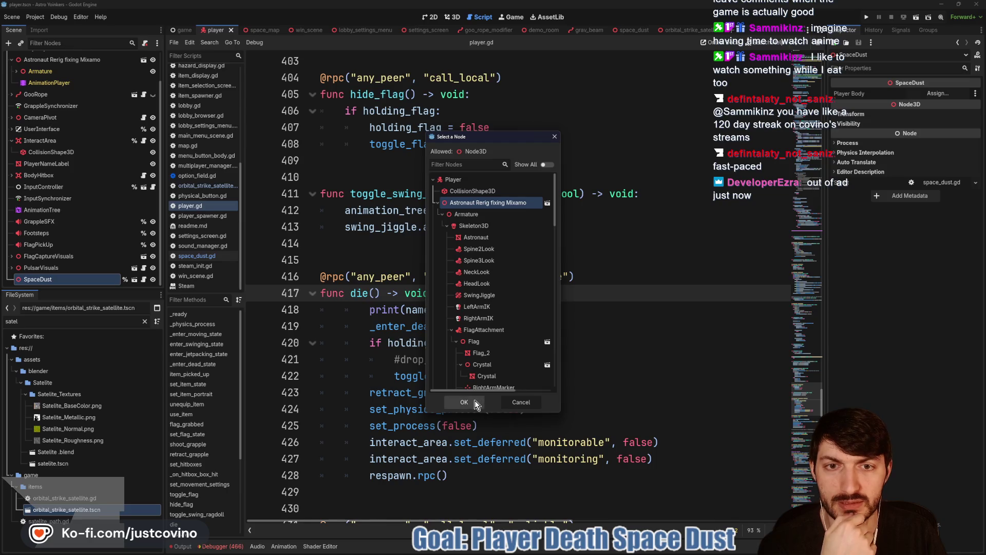
left_click(474, 402)
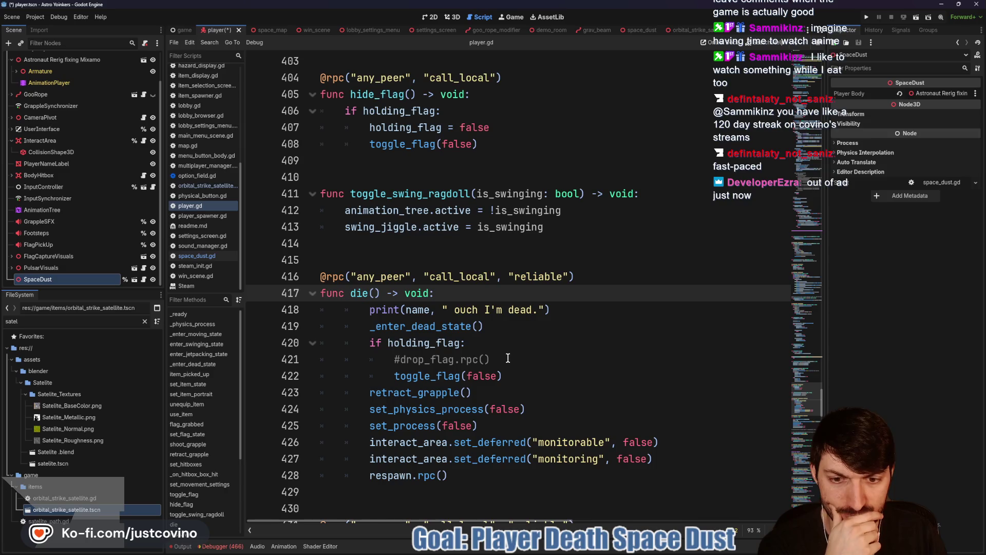
scroll(509, 360, "down", 4)
Step: Scroll up to player.gd's declarations and clear line 36 for a new variable
left_click(407, 362)
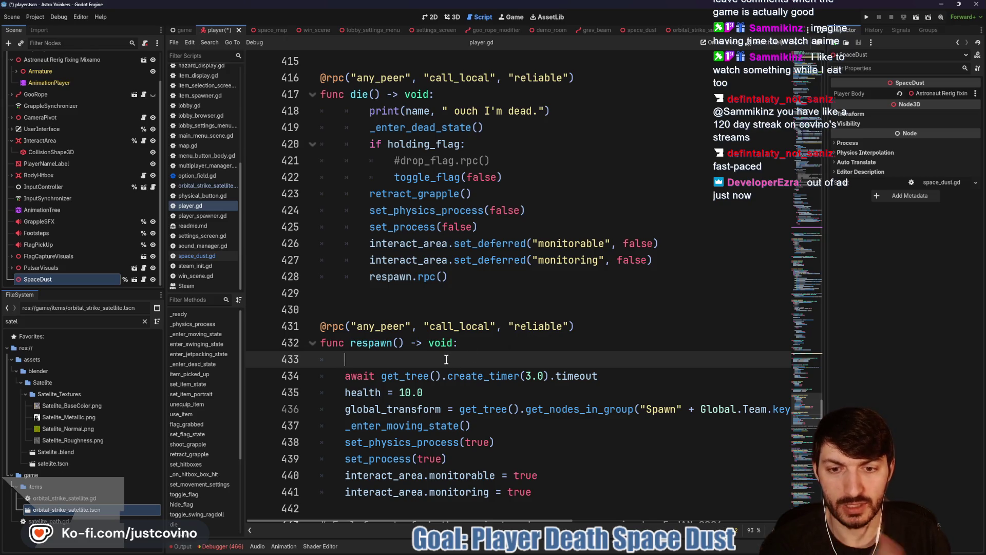
left_click(652, 375)
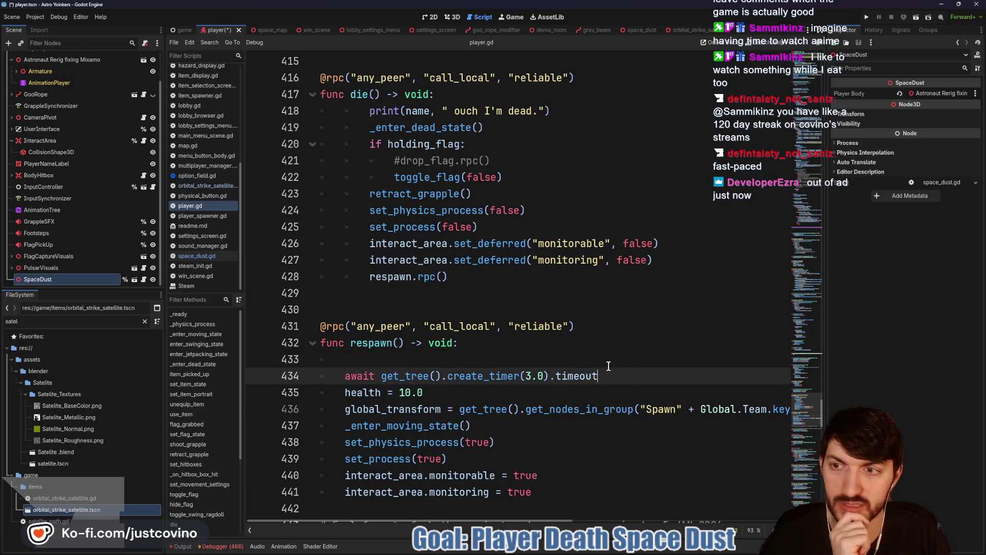
scroll(90, 198, "up", 2)
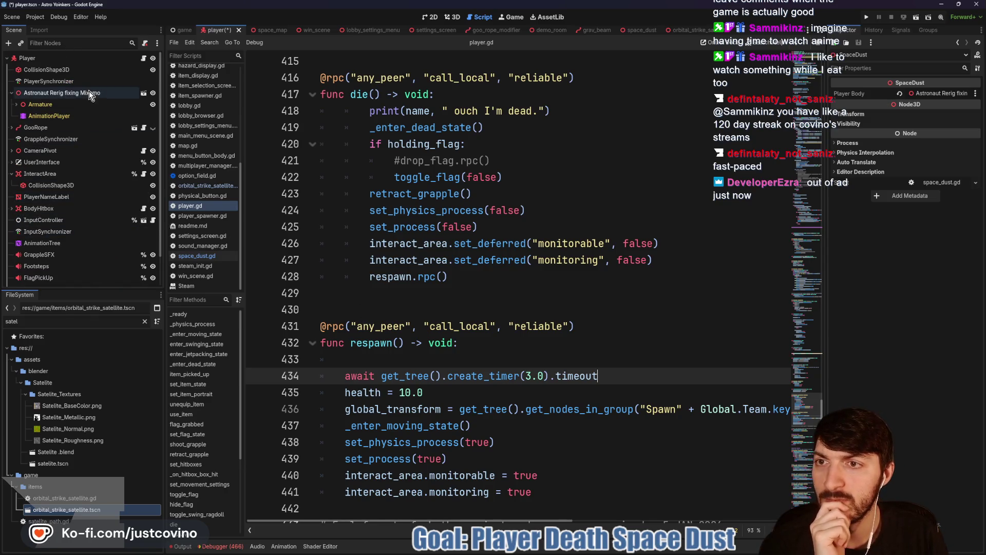
scroll(409, 215, "up", 2)
scroll(409, 215, "up", 20)
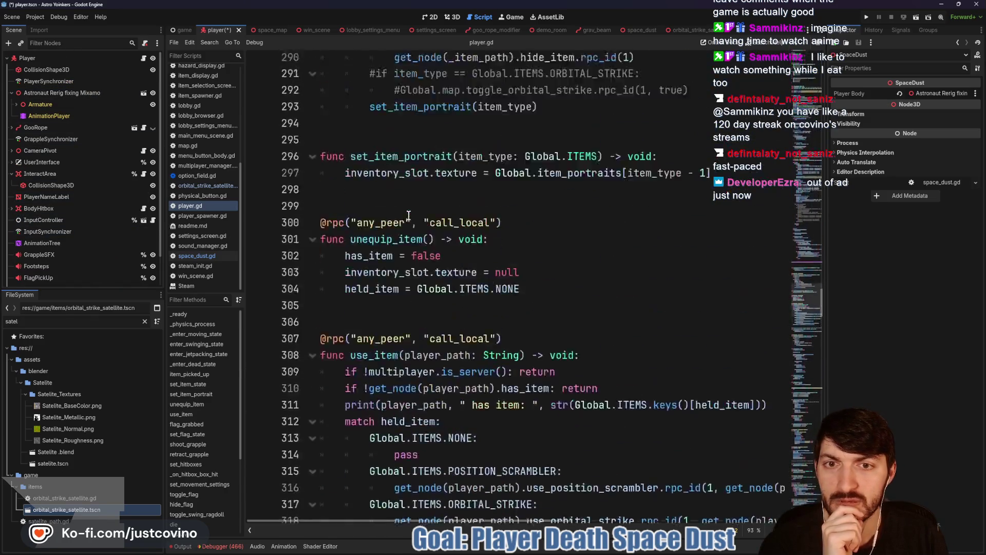
scroll(409, 215, "up", 13)
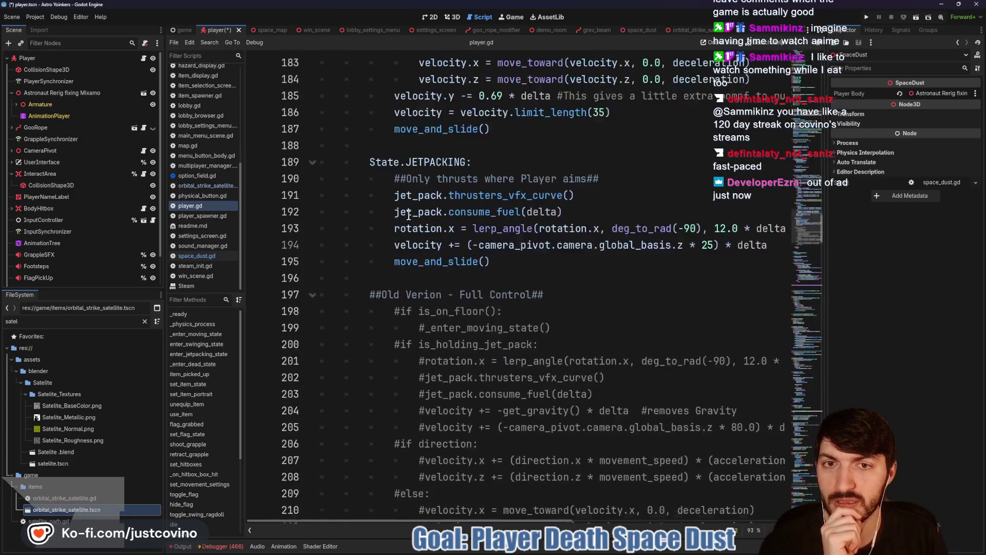
scroll(408, 215, "up", 3)
scroll(409, 215, "down", 20)
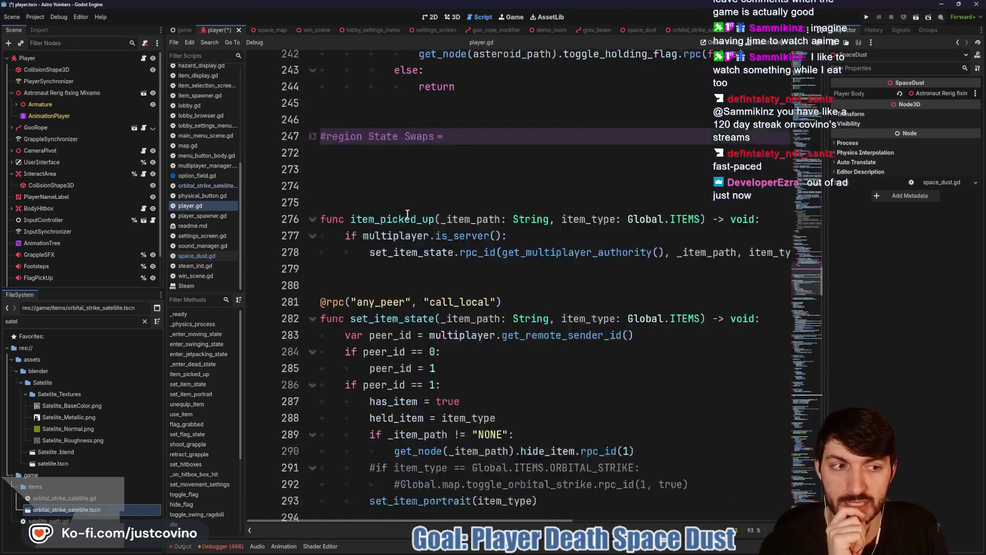
scroll(407, 214, "up", 20)
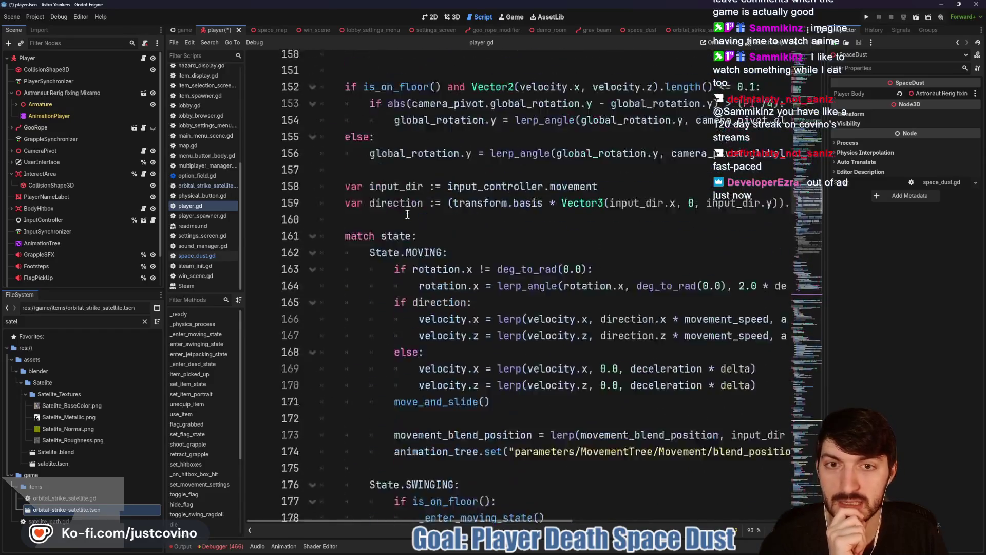
scroll(407, 214, "up", 20)
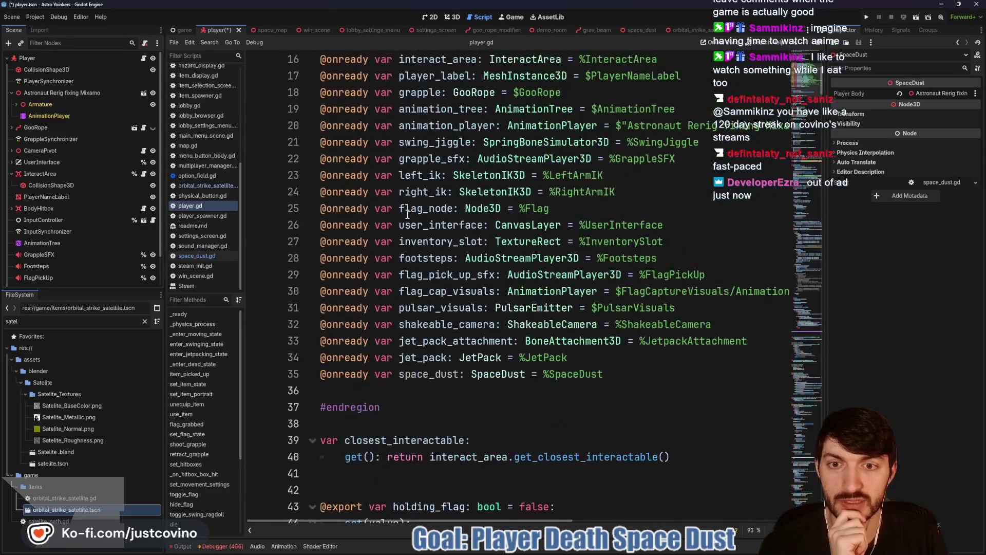
left_click(355, 386)
type("onready var pla")
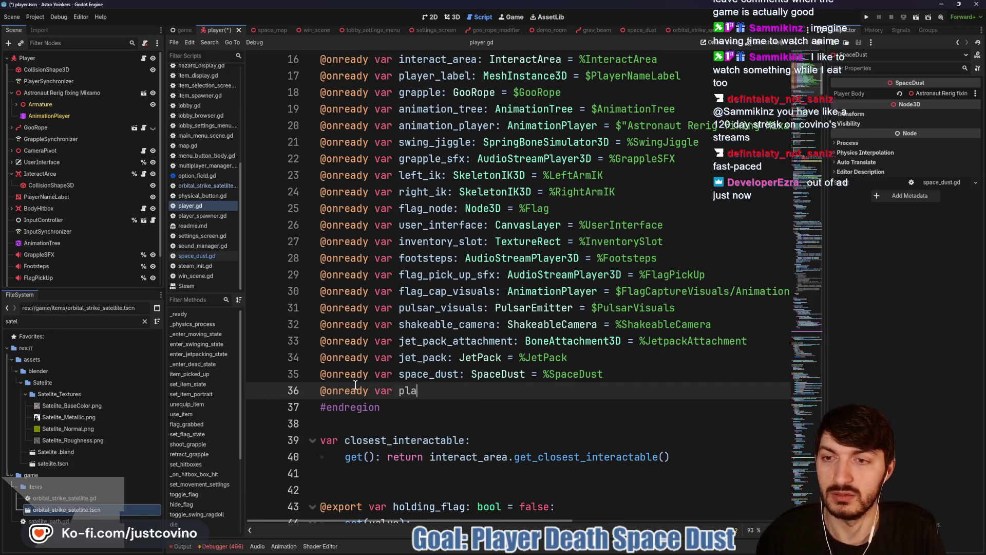
left_click_drag(419, 391, 313, 387)
key("BackSpace")
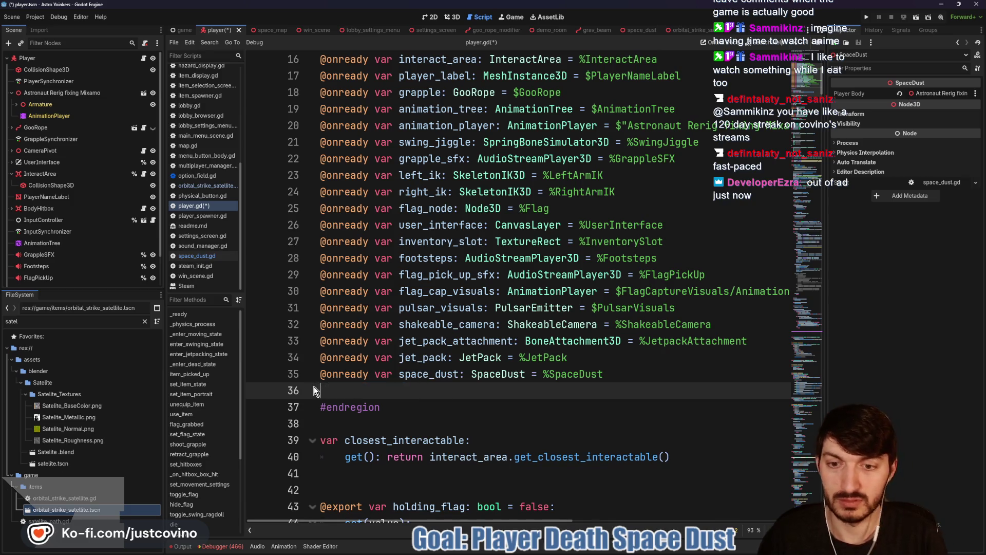
Step: Drag Astronaut Rerig fixing Mixamo into player.gd as onready variable player_body and save
mouse_move(57, 93)
left_mouse_down()
mouse_move(340, 357)
mouse_move(344, 390)
left_mouse_up()
left_click_drag(574, 390, 397, 388)
type("player_body")
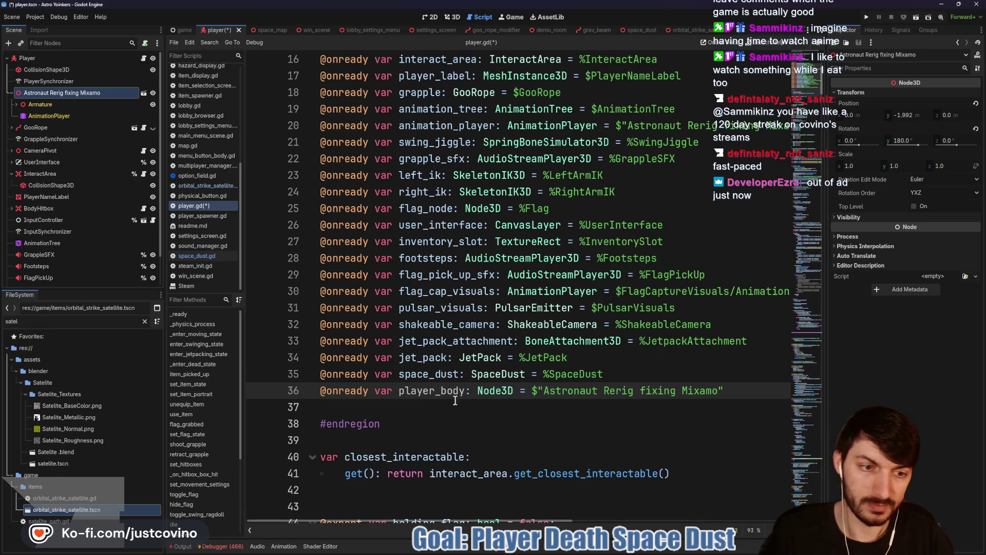
left_click(522, 411)
key("ctrl+s")
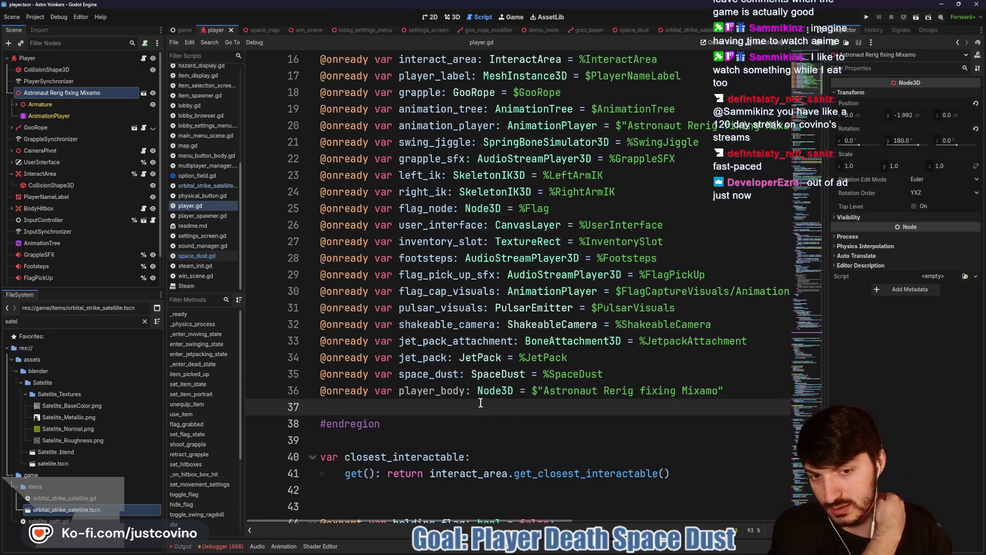
Step: Jump to the respawn function and place the cursor after its timer line
scroll(481, 402, "down", 10)
scroll(481, 403, "up", 1)
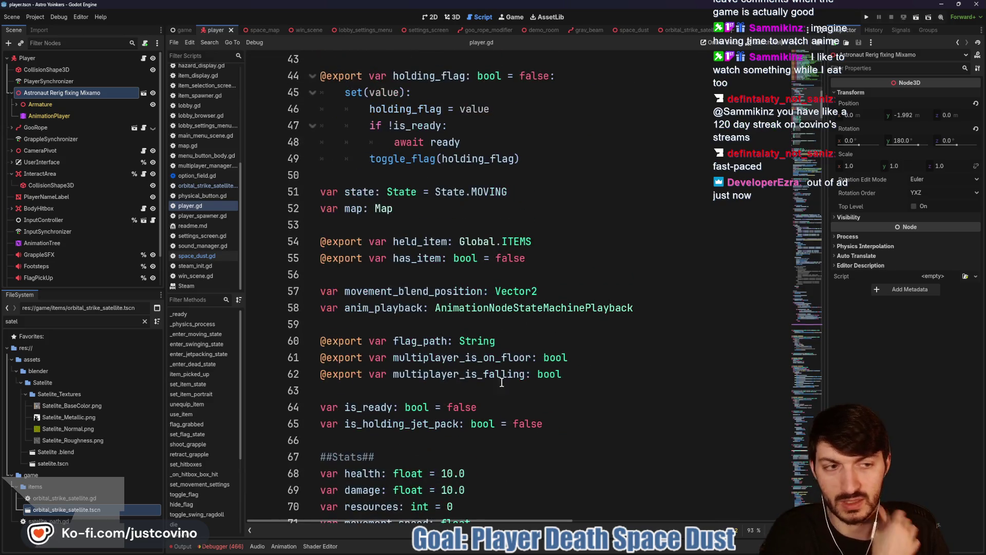
scroll(198, 508, "down", 4)
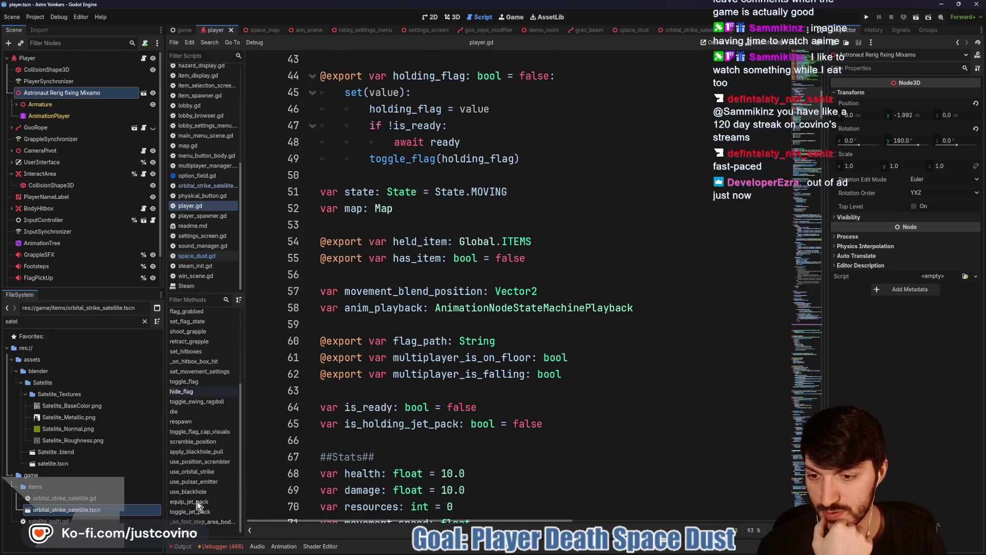
left_click(184, 422)
left_click(612, 326)
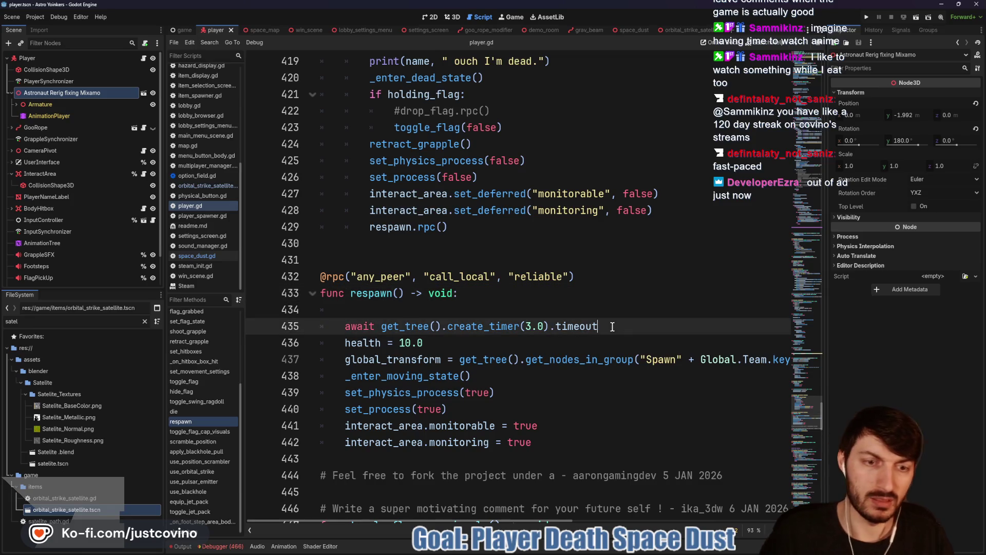
Step: After respawn's timer wait, add 'if not player_body.visible: player_body.show()' and save
key("Return")
type("if player_body.v")
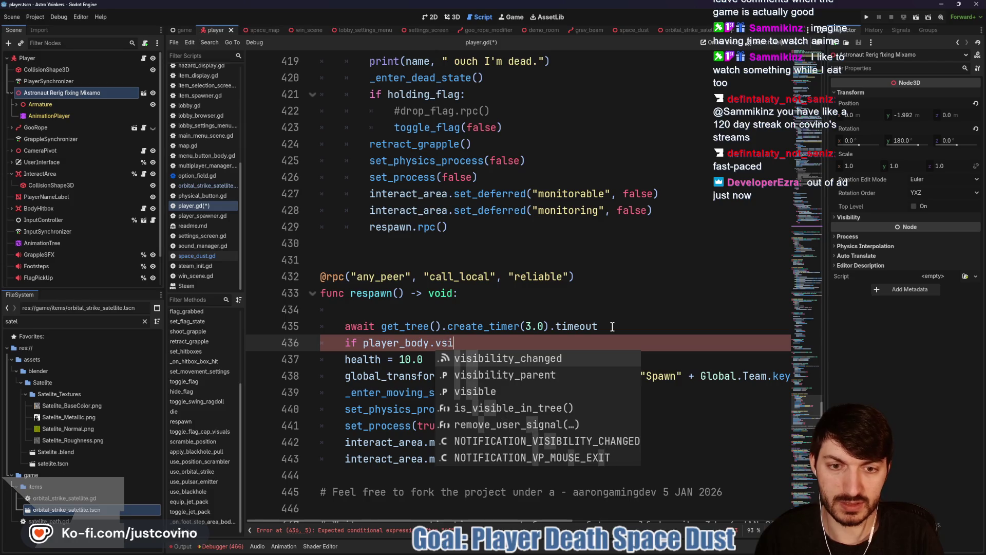
type("isible")
key("Escape")
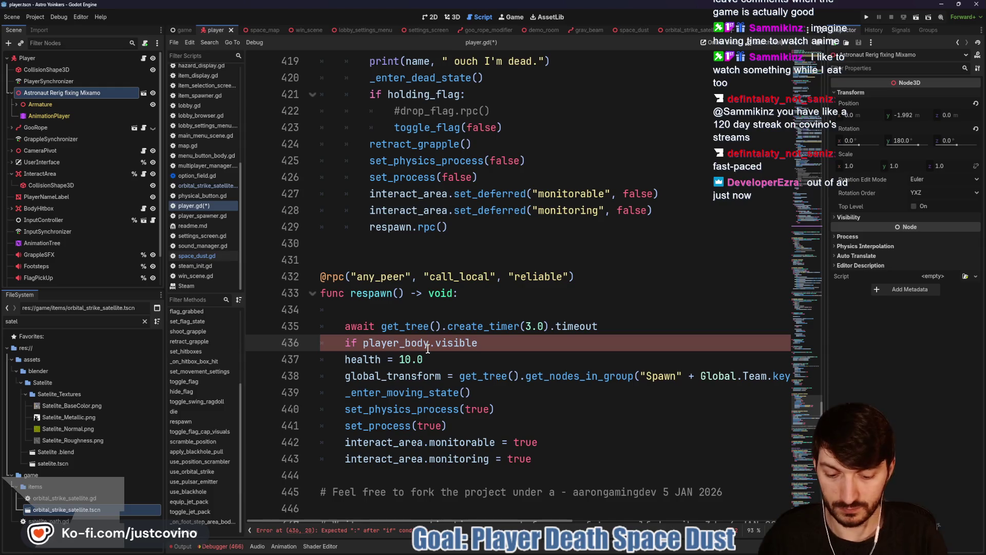
type("not")
left_click(519, 339)
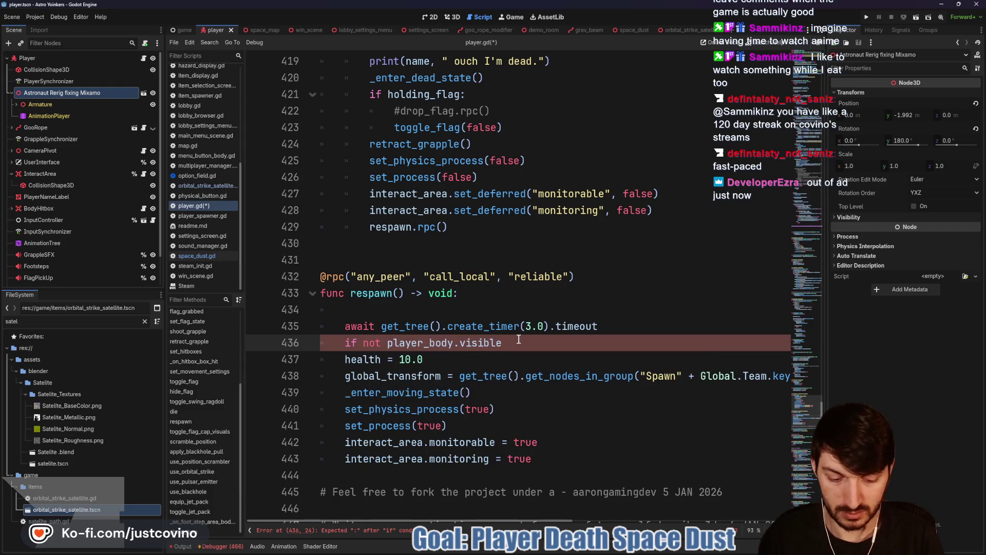
type("player_body.show")
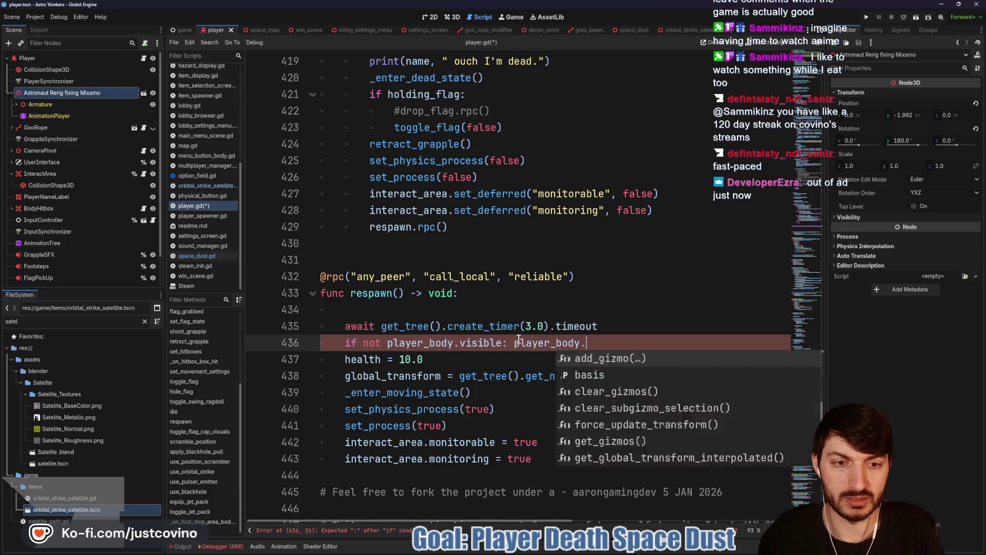
key("Return")
key("ctrl+s")
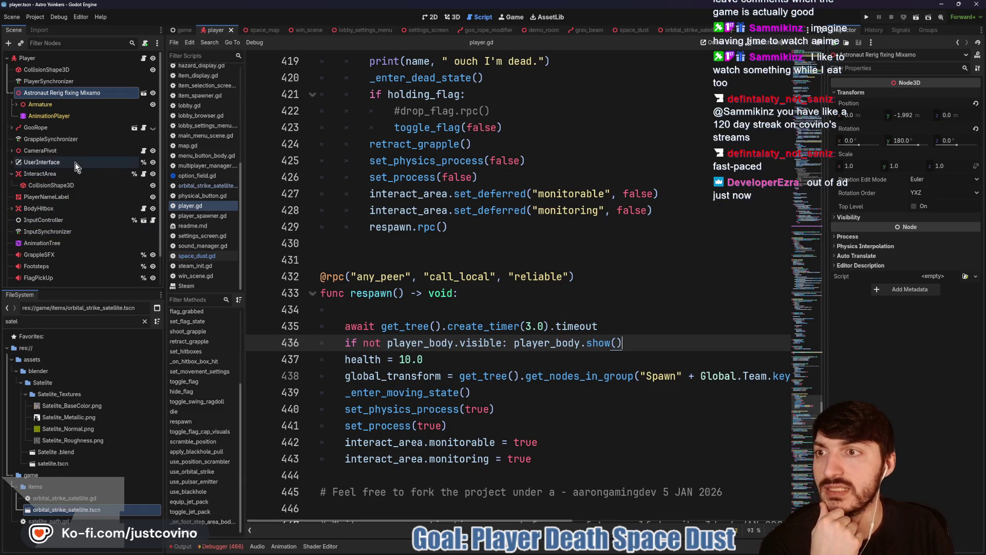
left_click(63, 81)
Step: Sync Astronaut Rerig fixing Mixamo:visible in PlayerSynchronizer with Replicate On Change, then save
left_click(212, 467)
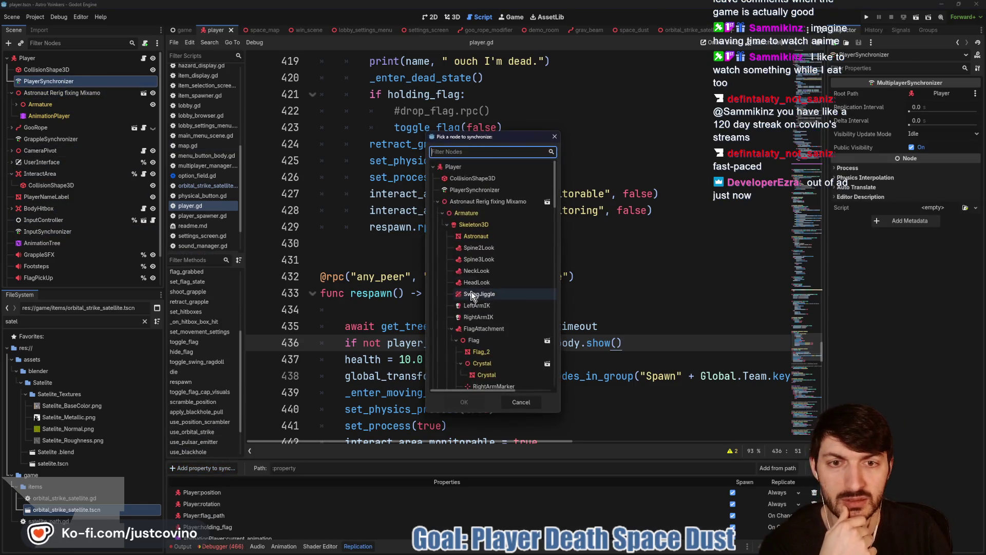
left_click(468, 401)
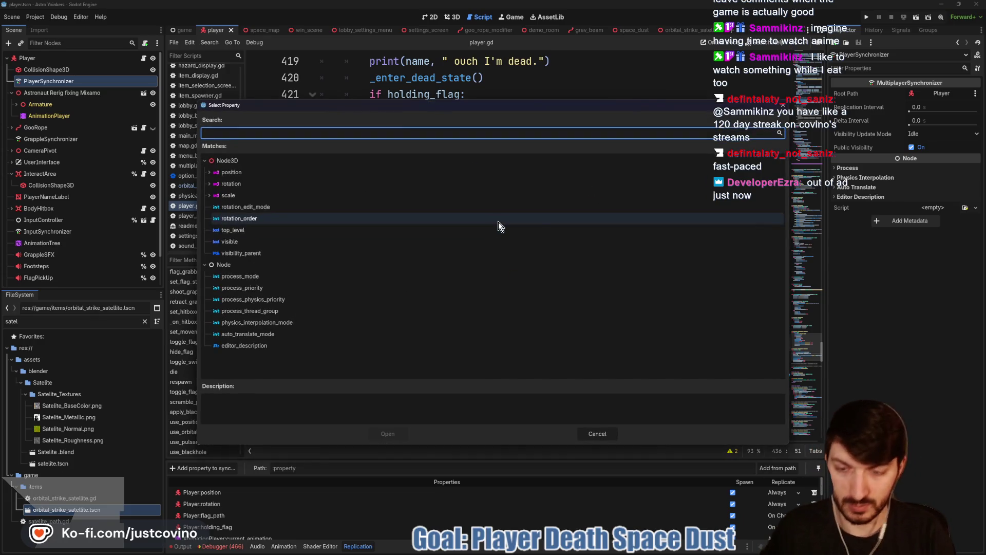
type("v")
key("Down")
key("Return")
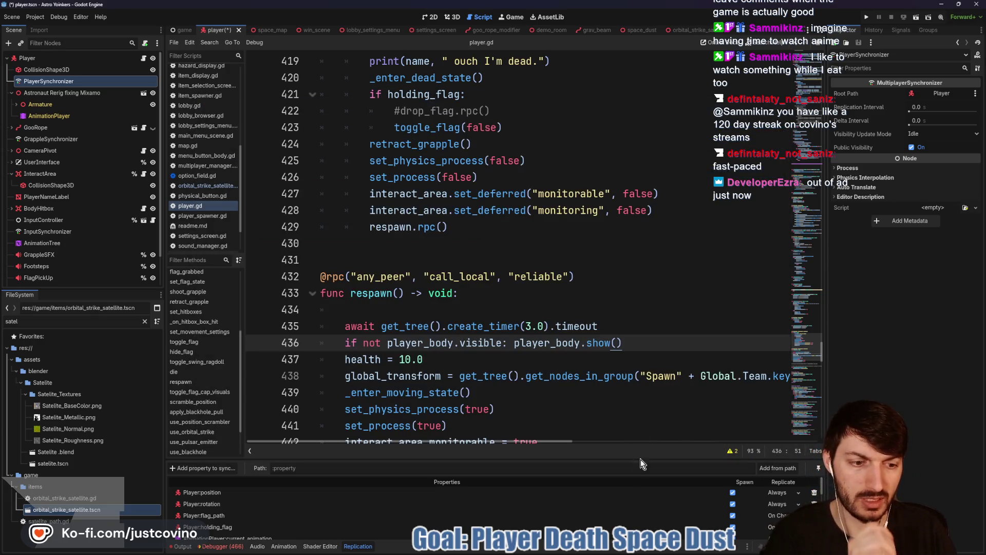
left_click_drag(586, 459, 587, 156)
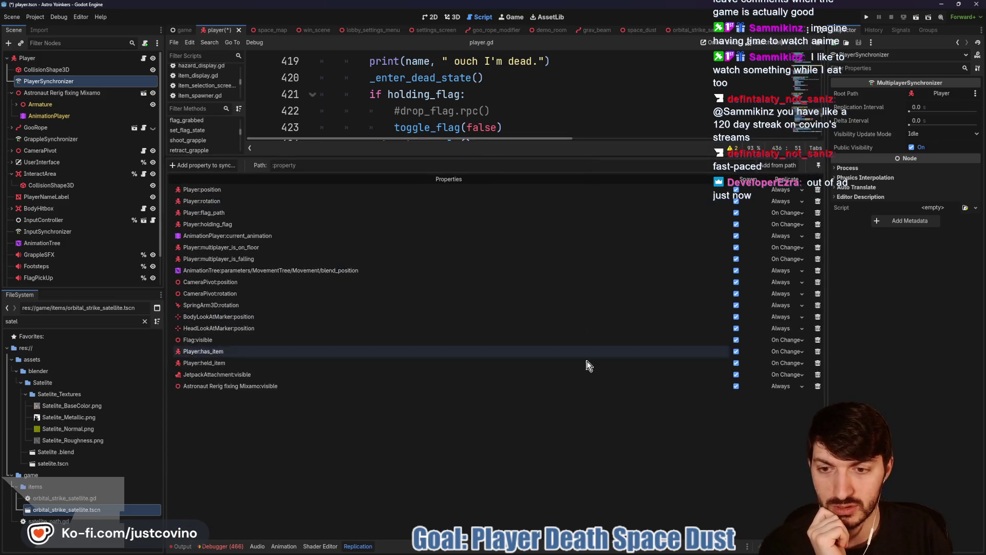
left_click(779, 386)
left_click(786, 417)
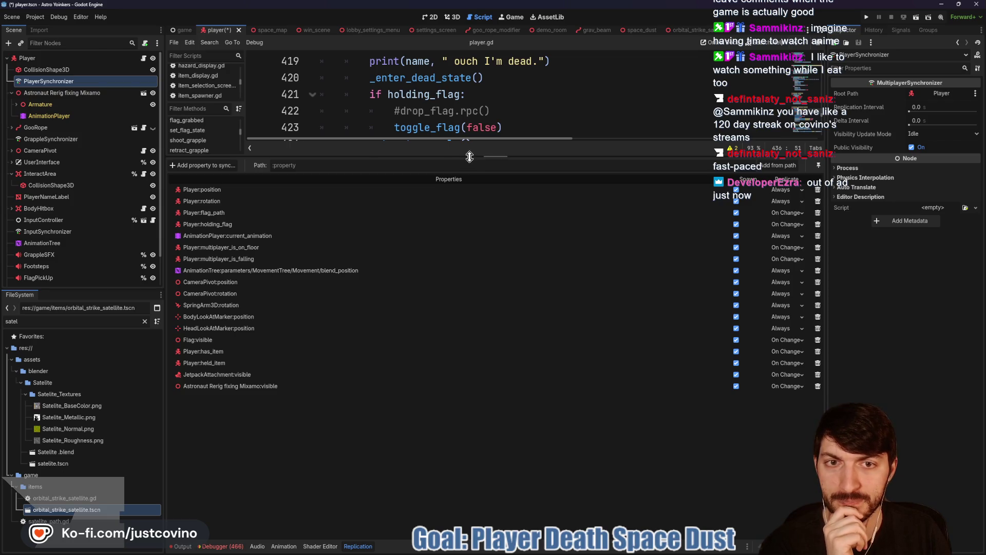
left_click_drag(470, 156, 469, 380)
left_click(352, 259)
key("ctrl+s")
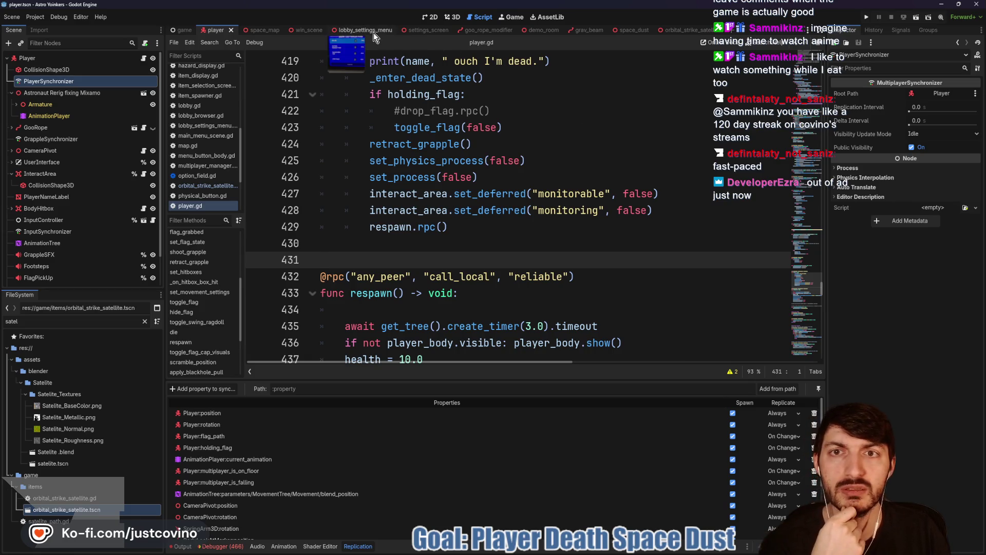
Step: Run the game from demo_room and move the second game window aside
left_click(543, 31)
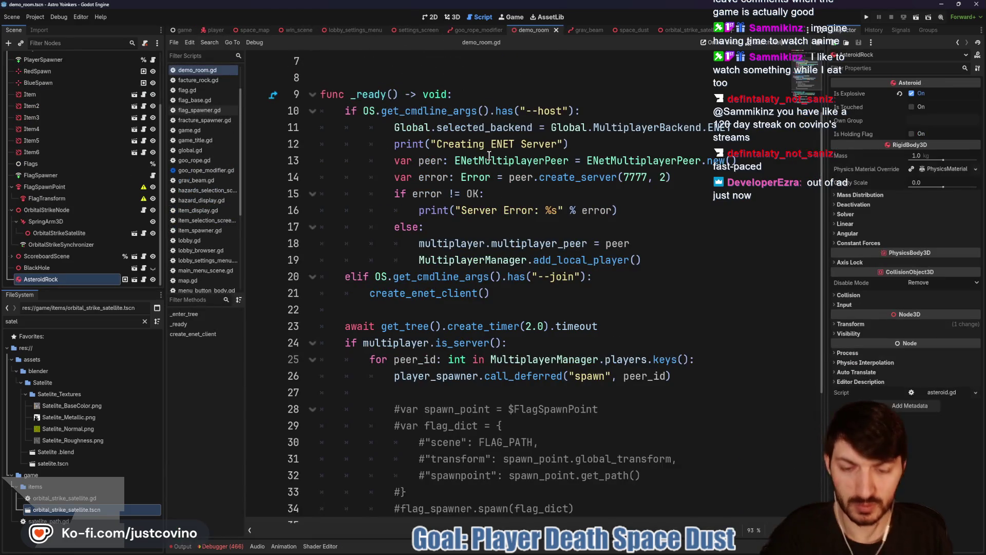
key("F5")
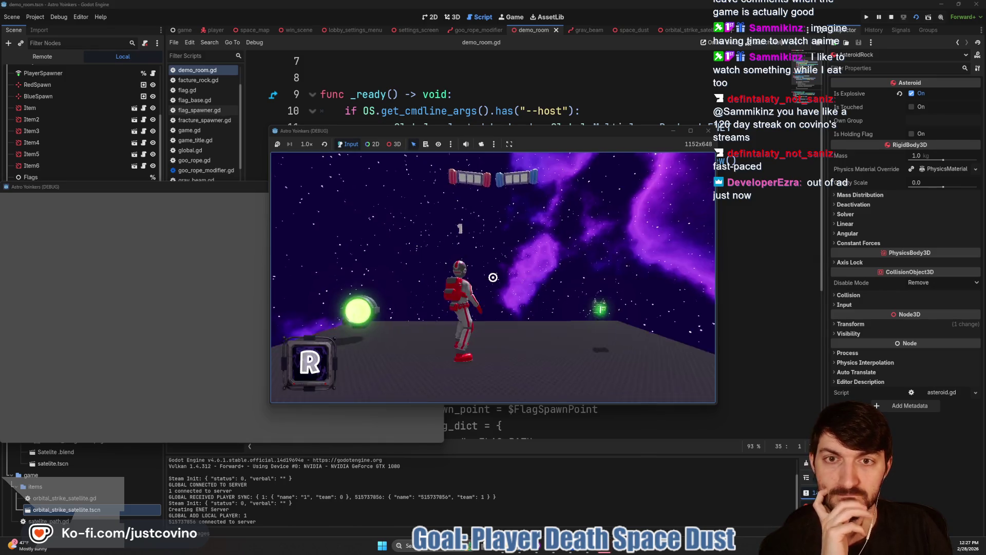
key("super")
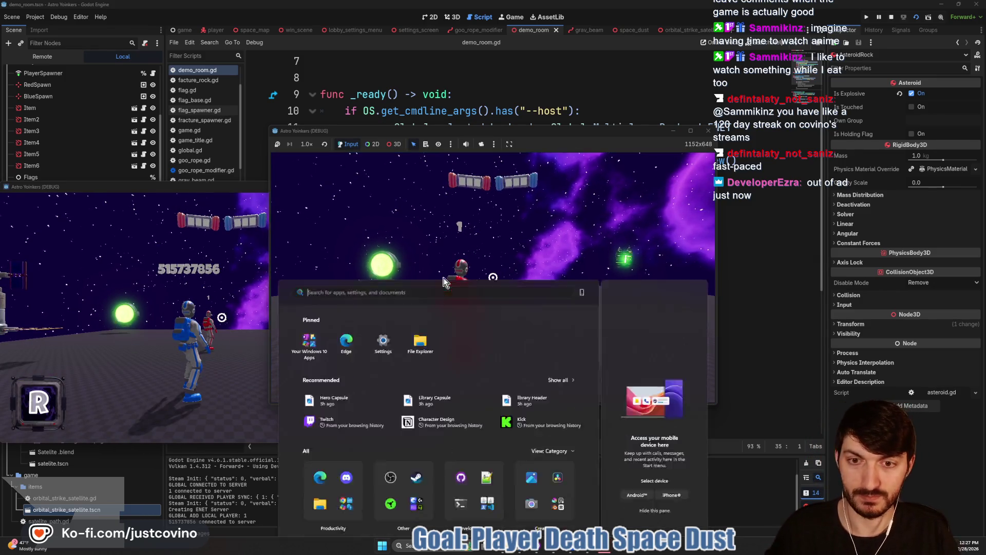
key("super")
mouse_move(568, 131)
left_mouse_down()
mouse_move(873, 170)
mouse_move(827, 121)
left_mouse_up()
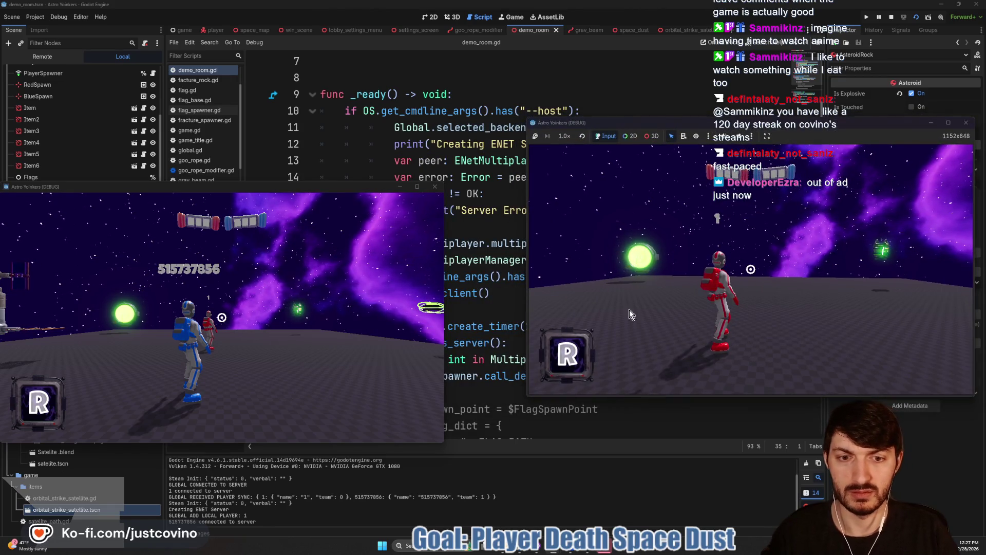
Step: Walk the astronaut forward, kill it with an orbital strike, then close the game and stop
left_click(308, 308)
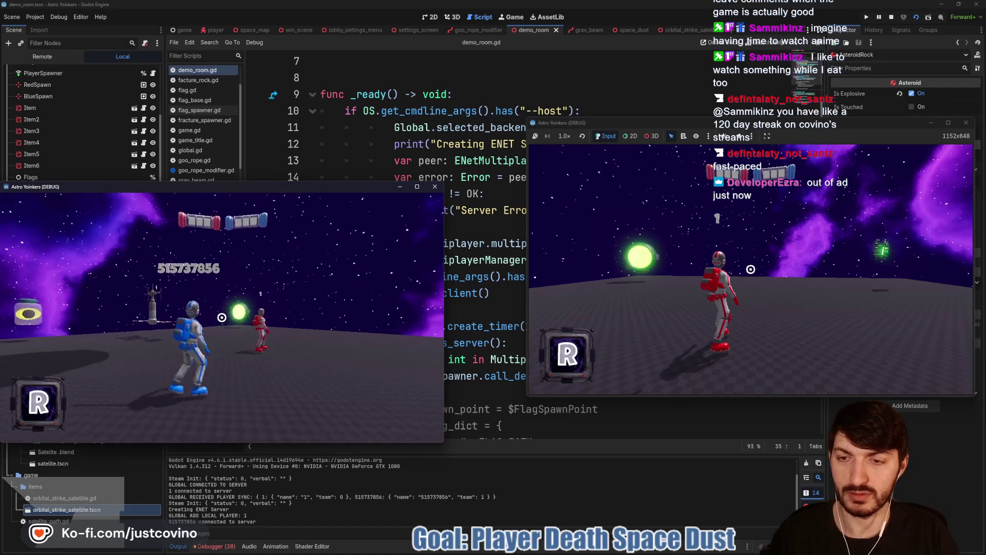
key("w")
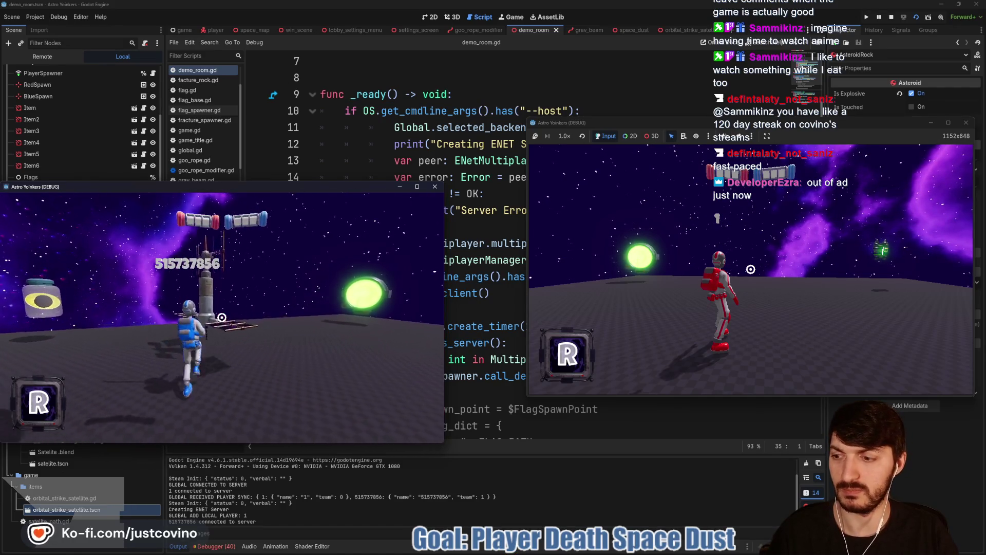
key("w")
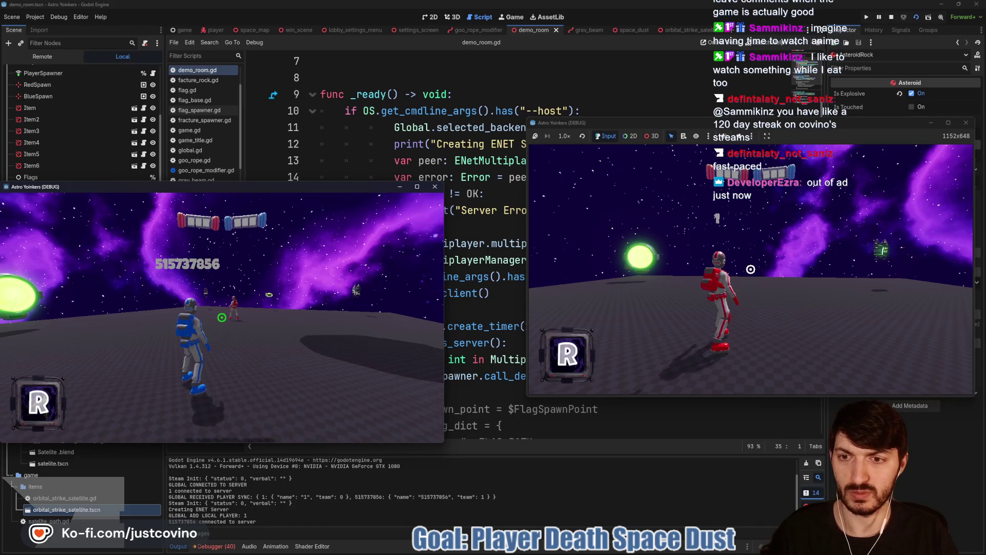
key("w")
left_click(222, 317)
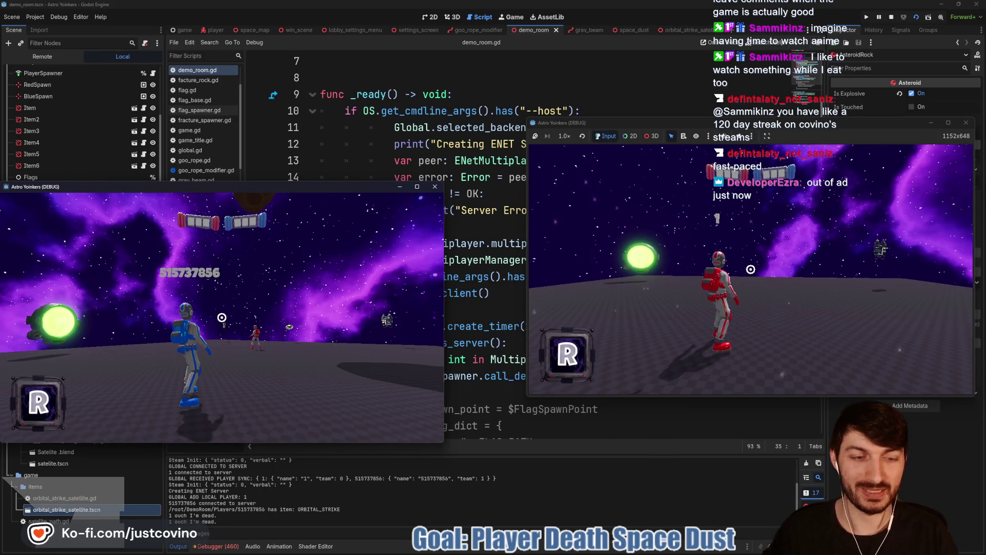
key("alt+F4")
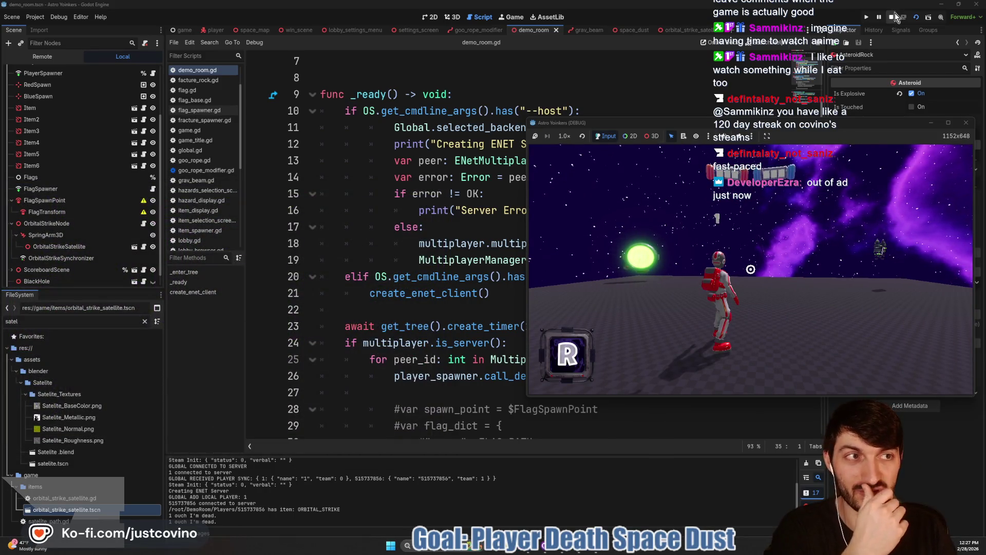
left_click(892, 17)
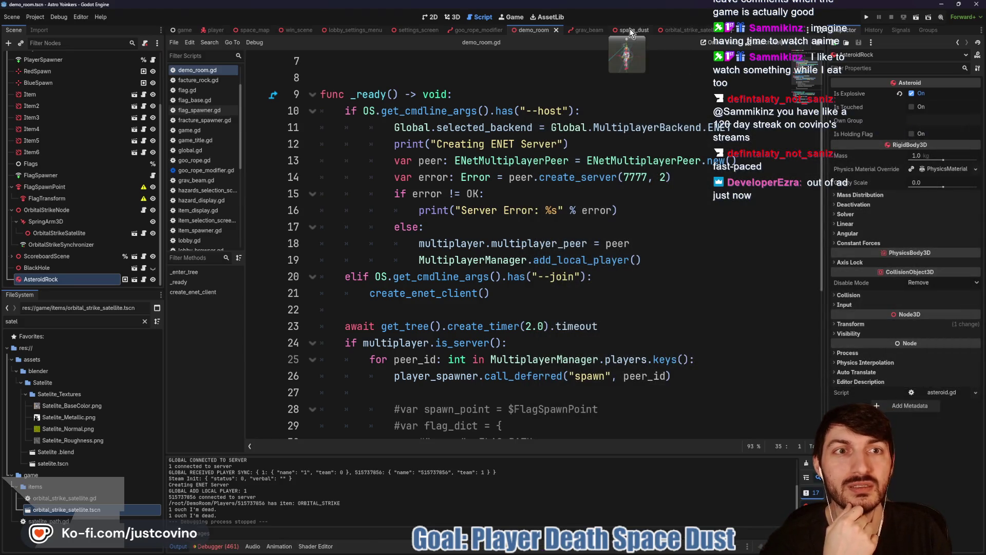
Step: Try different BodyDust lifetimes in space_dust, settling on 2.0 seconds, and save
left_click(629, 30)
left_click(57, 82)
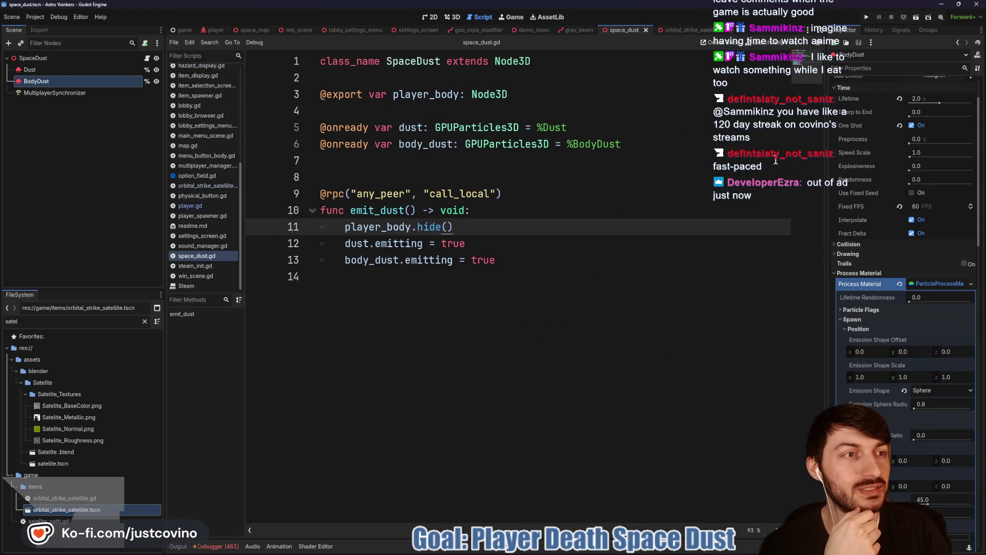
left_click(924, 99)
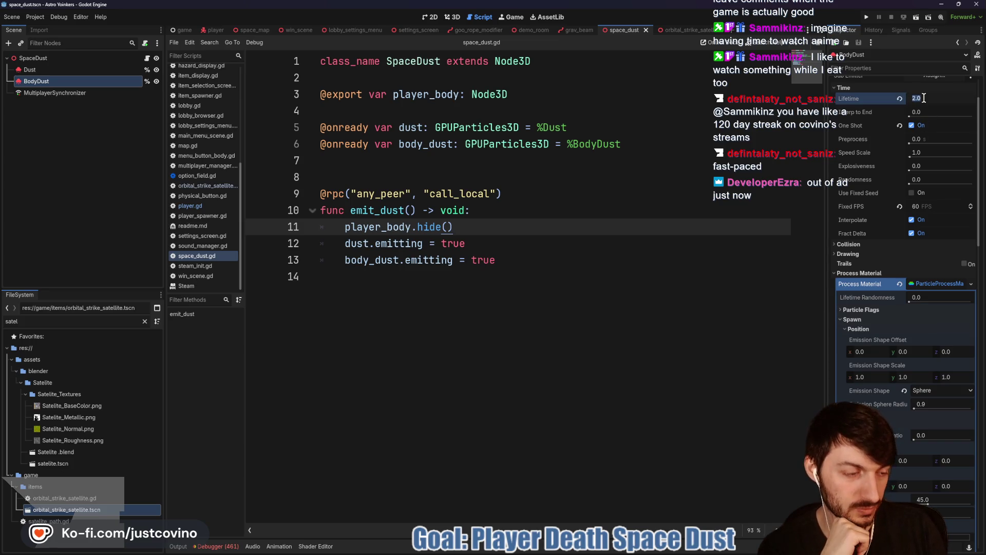
key("Return")
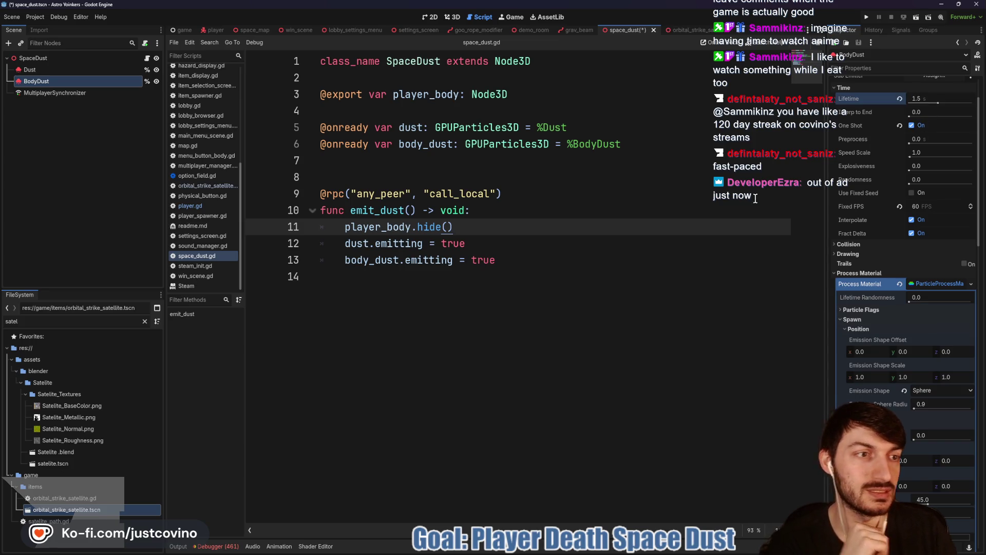
left_click(634, 213)
key("ctrl+s")
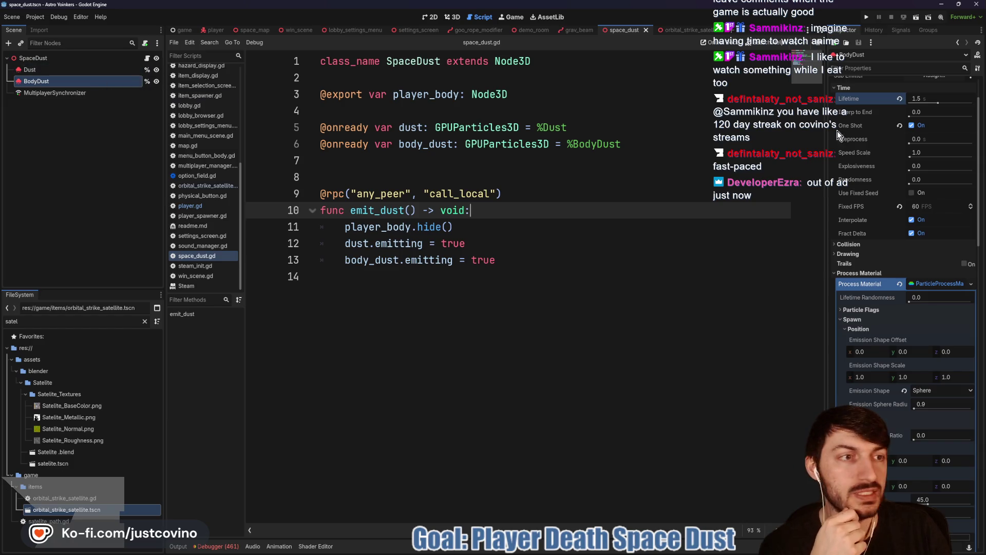
left_click_drag(932, 97, 903, 101)
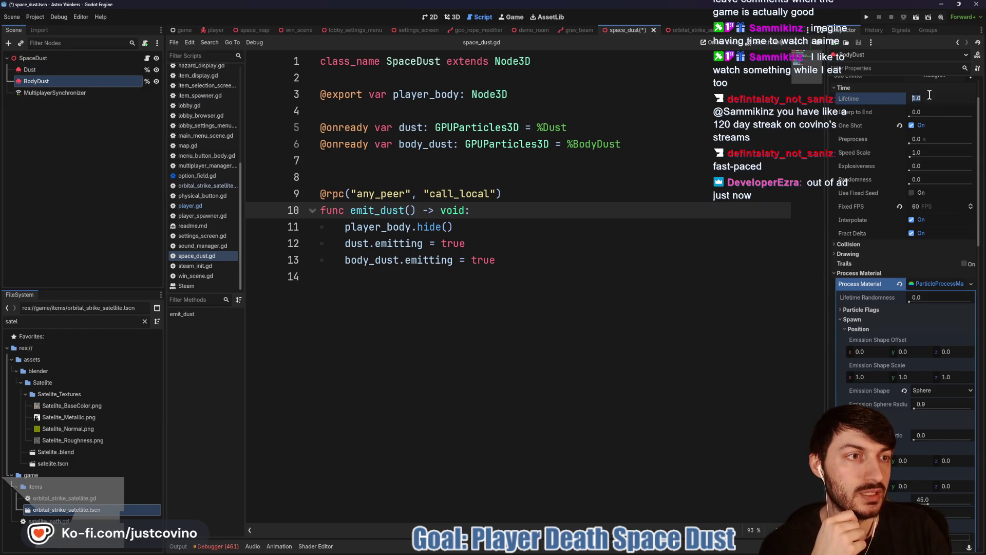
key("Return")
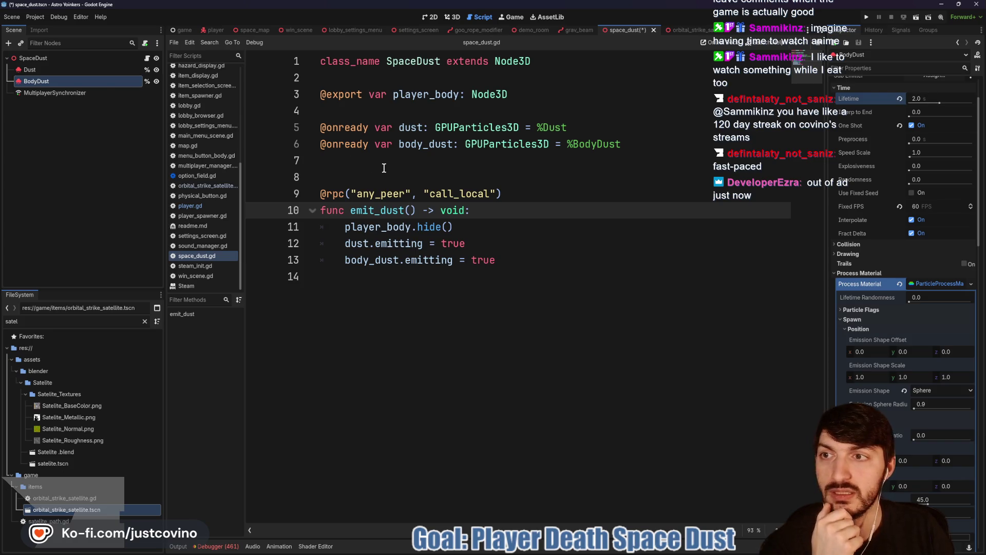
left_click(381, 166)
key("ctrl+s")
Step: Set Dust's lifetime to 2.0 and BodyDust's explosiveness to 0.69, then save
left_click(30, 69)
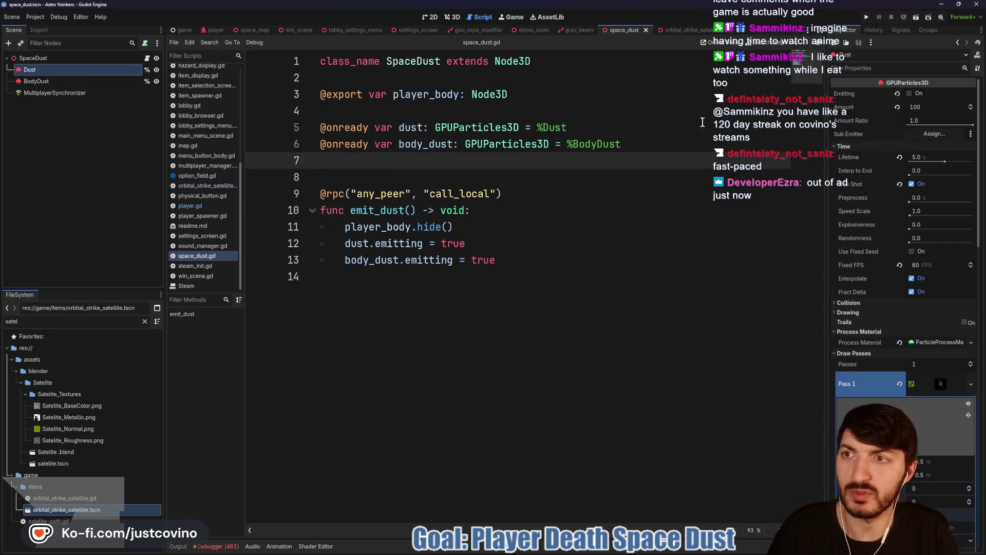
left_click(930, 158)
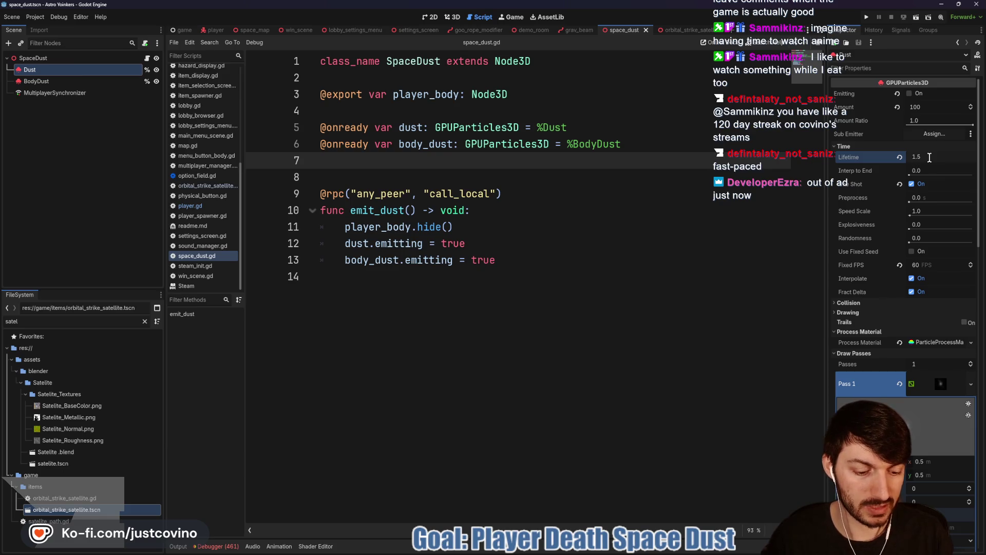
type("2")
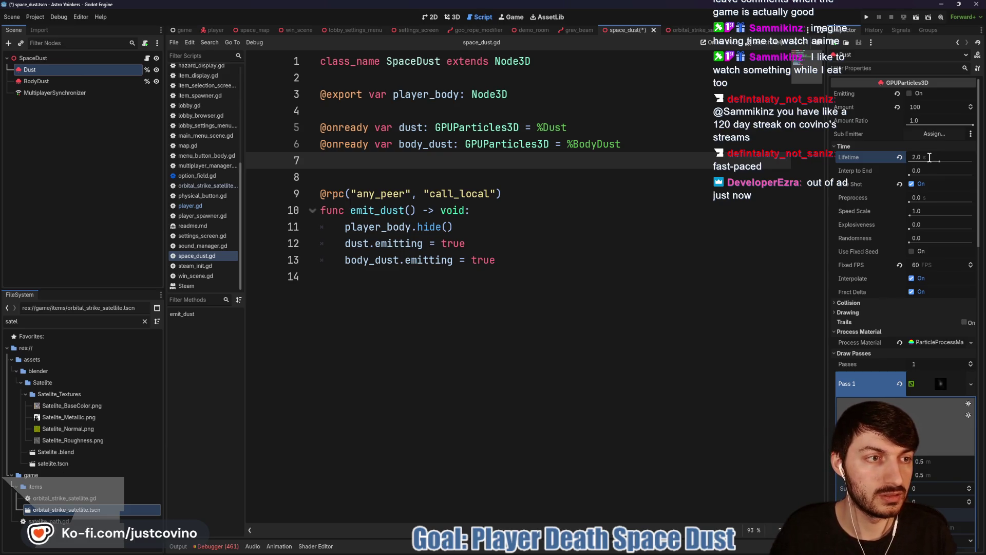
left_click(661, 210)
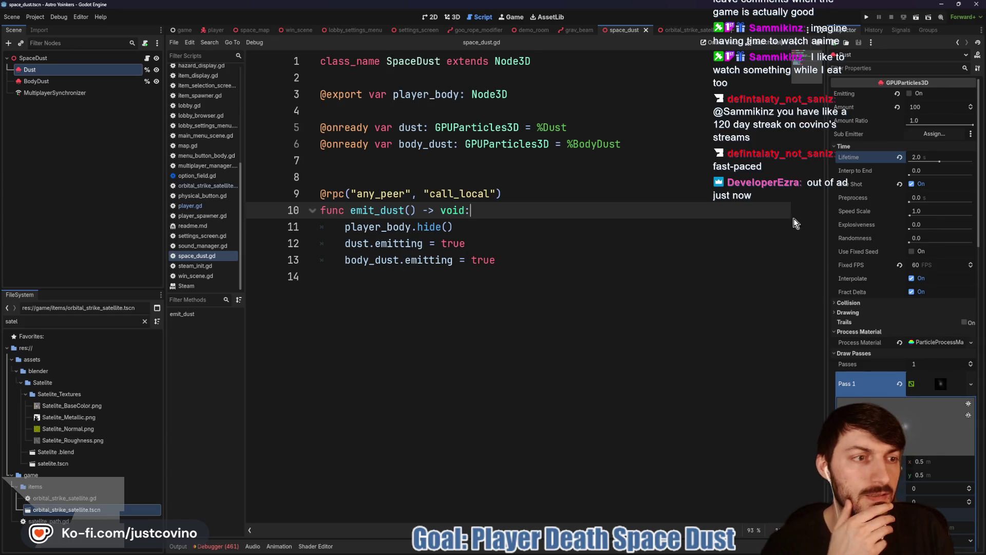
left_click(88, 81)
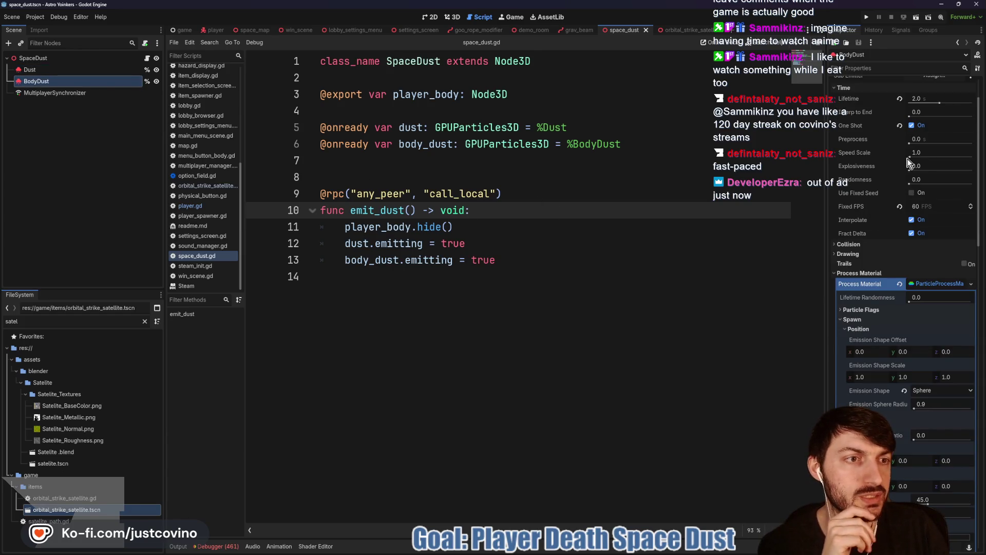
left_click_drag(914, 170, 917, 170)
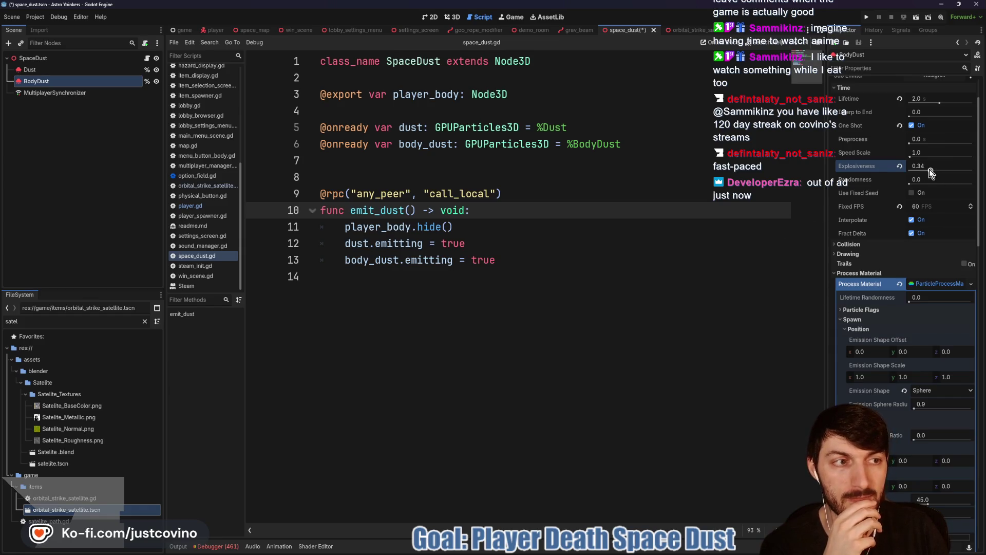
left_click_drag(929, 169, 938, 172)
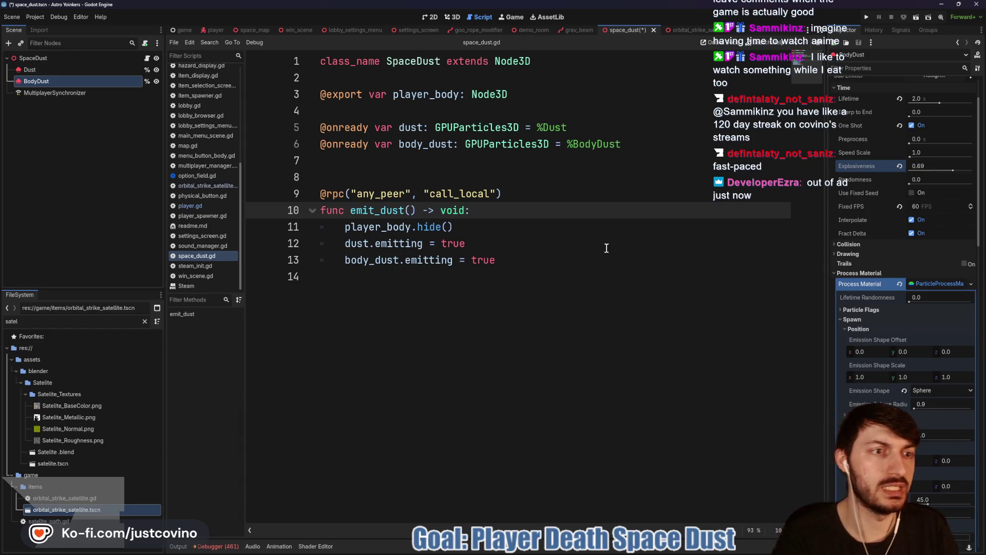
key("ctrl+s")
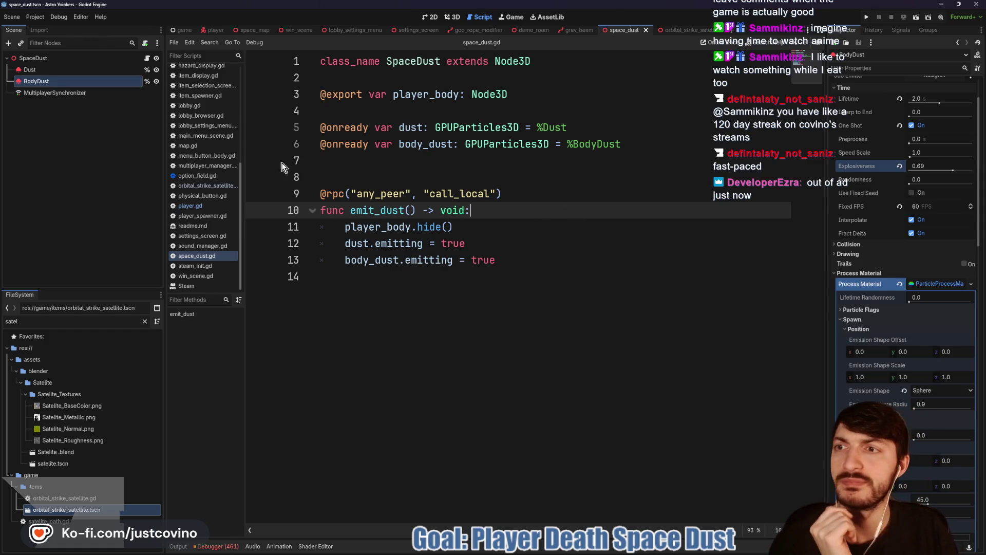
Step: Give the Dust particles 0.1 randomness and save the space_dust scene
left_click(53, 69)
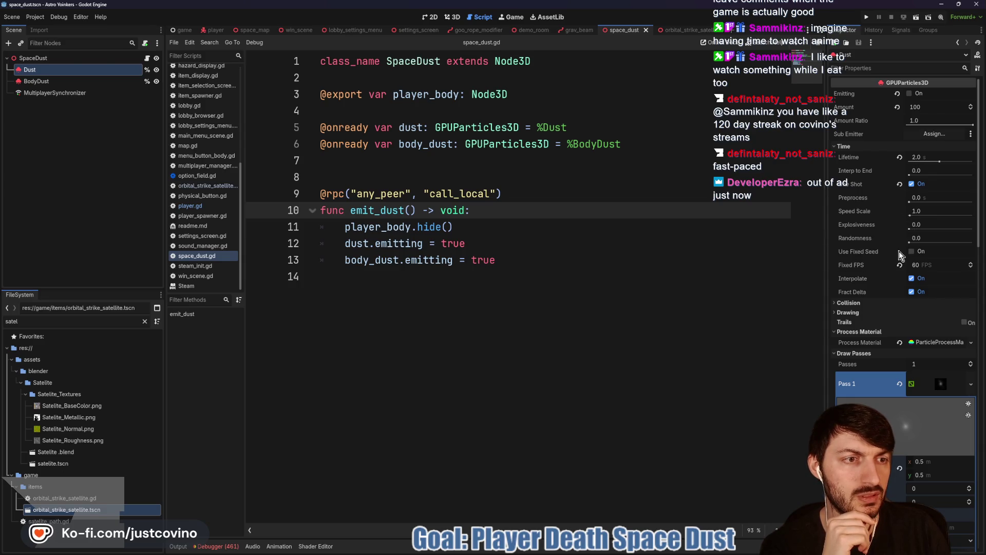
left_click_drag(912, 241, 917, 245)
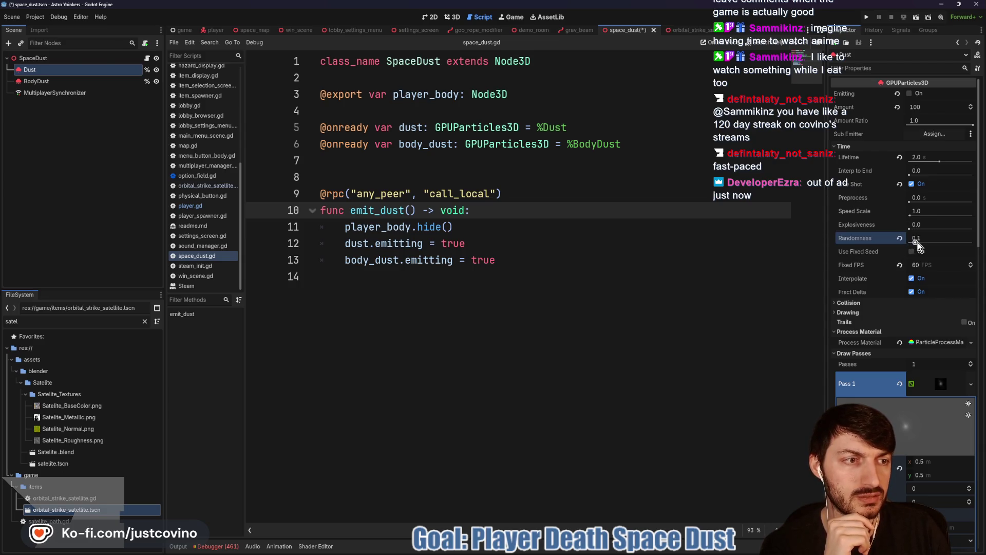
left_click(523, 223)
key("ctrl+s")
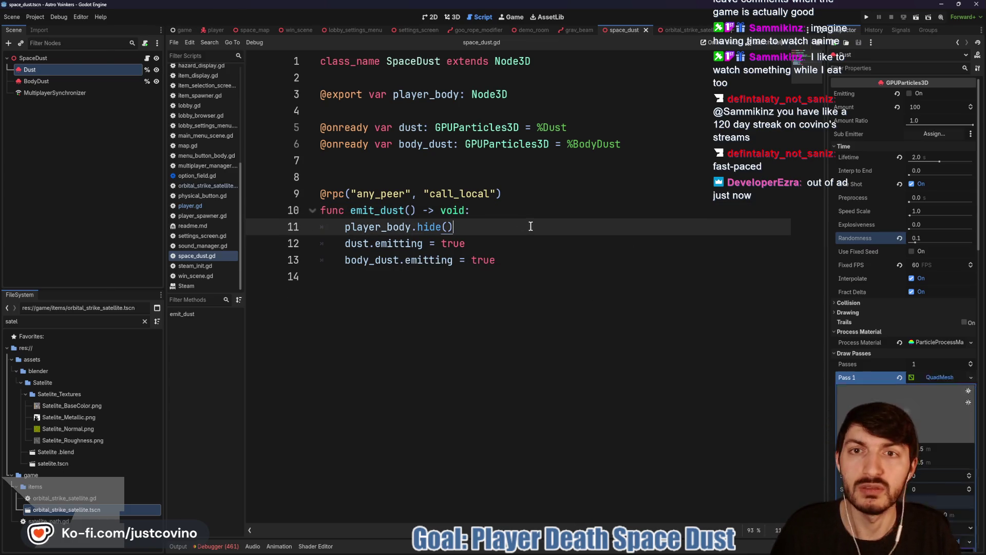
left_click(529, 29)
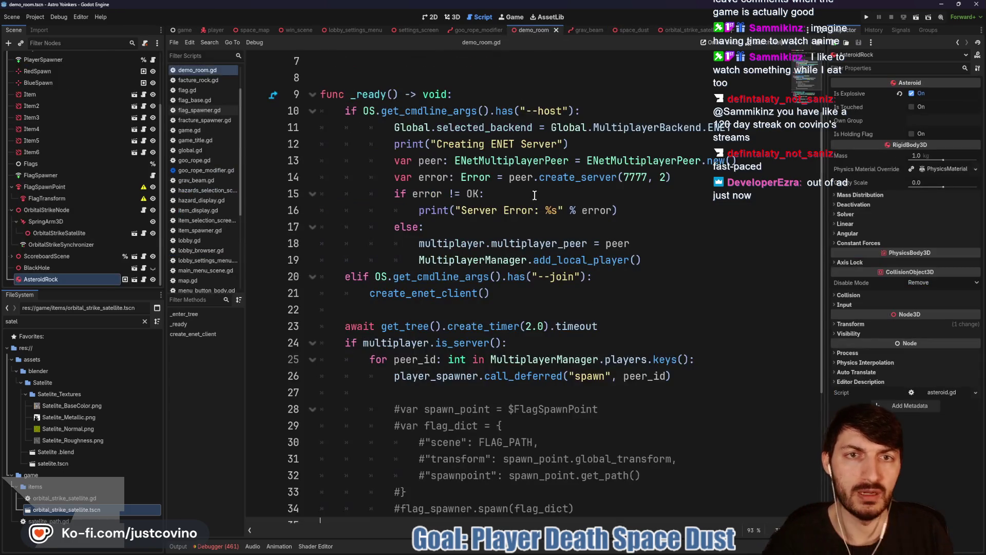
key("F5")
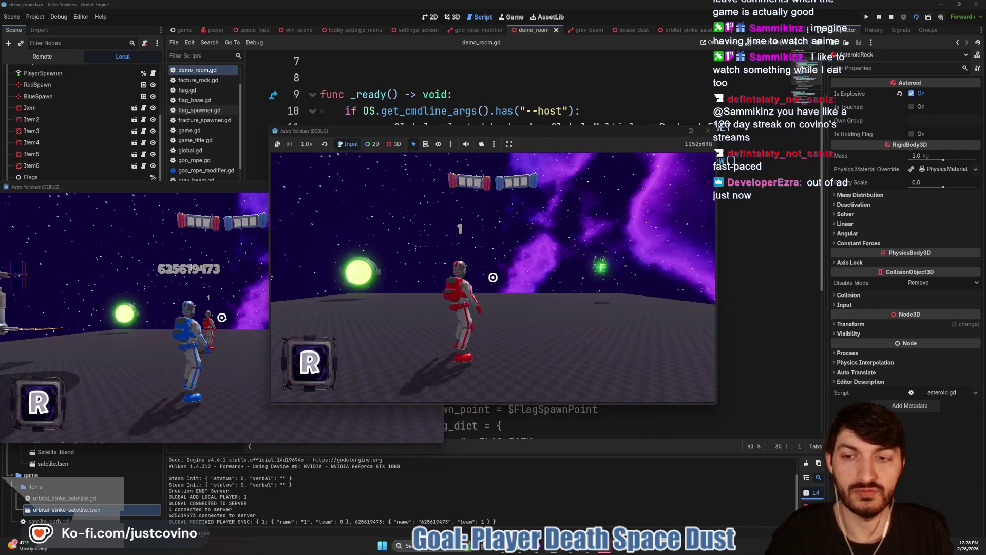
key("super")
left_click(529, 228)
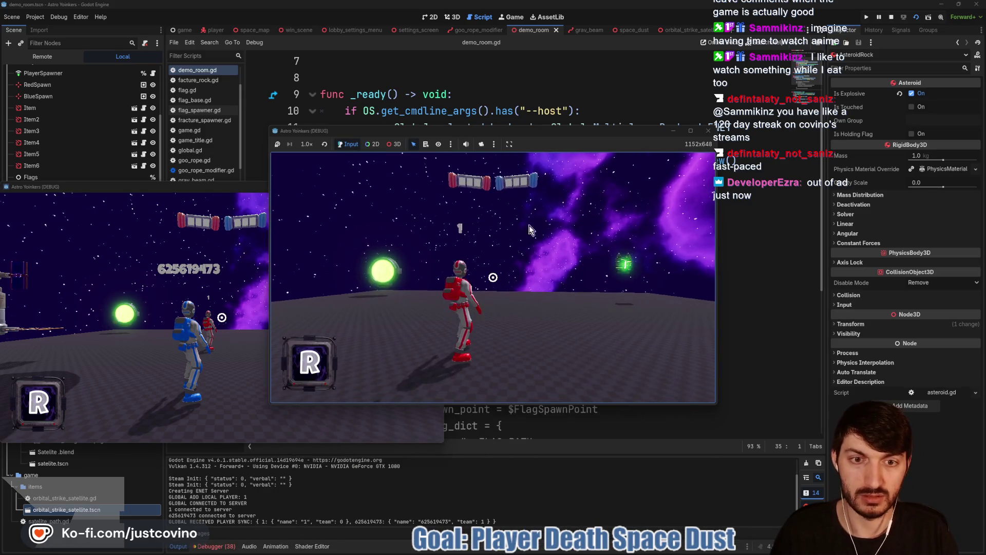
left_click_drag(536, 135, 803, 129)
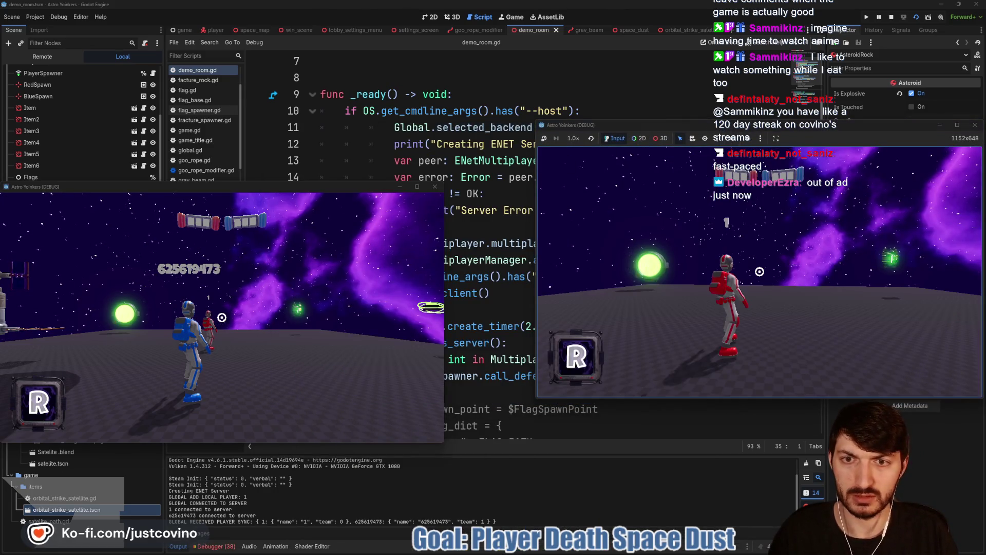
mouse_move(588, 553)
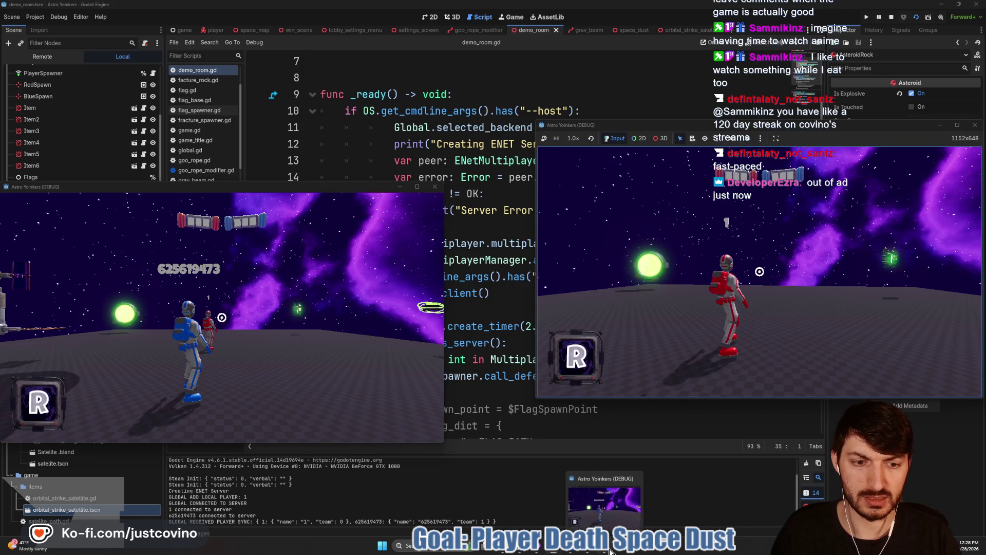
left_click(287, 308)
key("w")
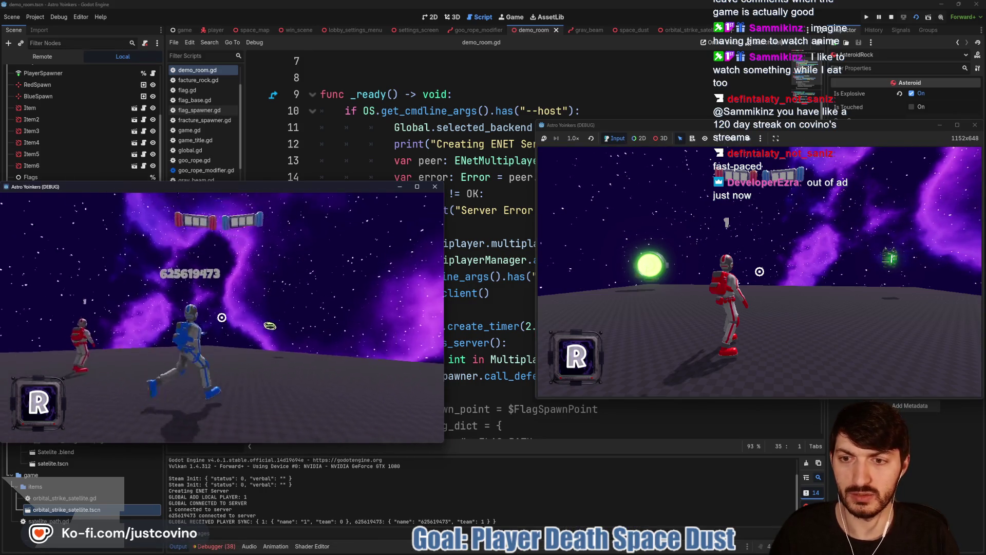
key("w")
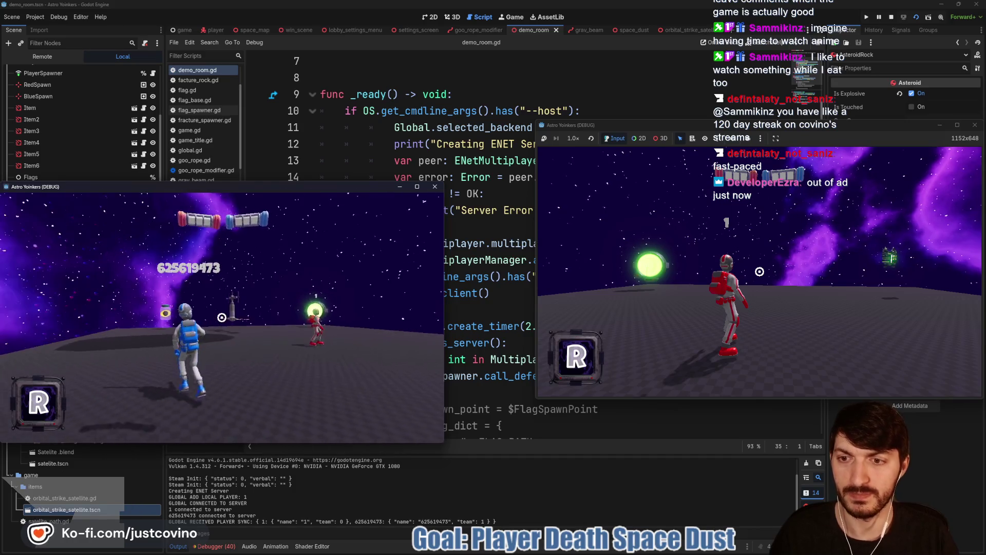
key("w")
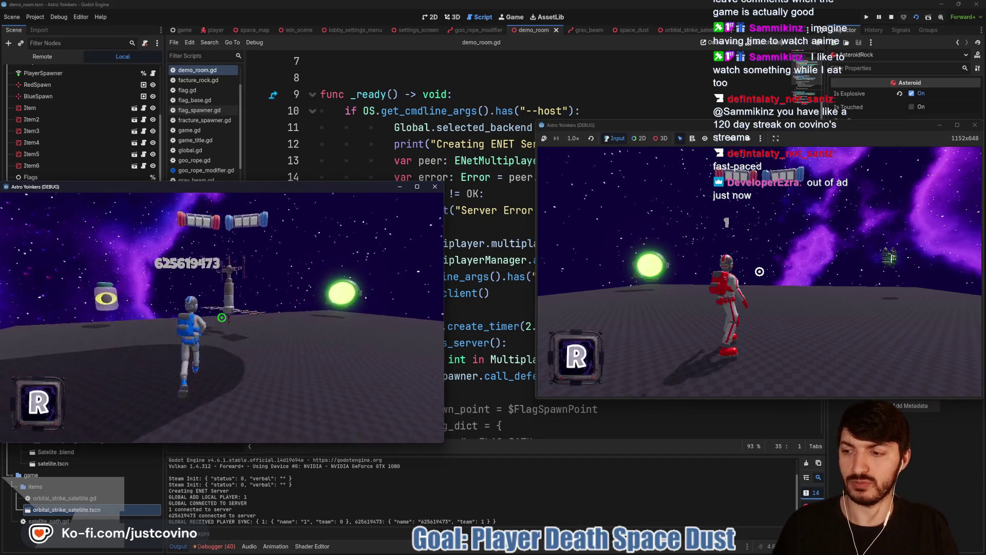
key("w")
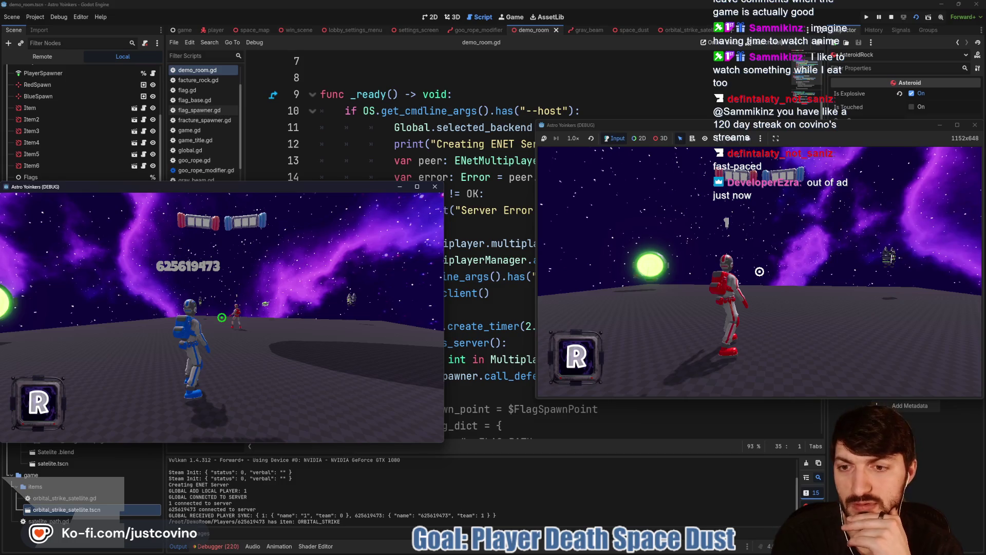
left_click(221, 318)
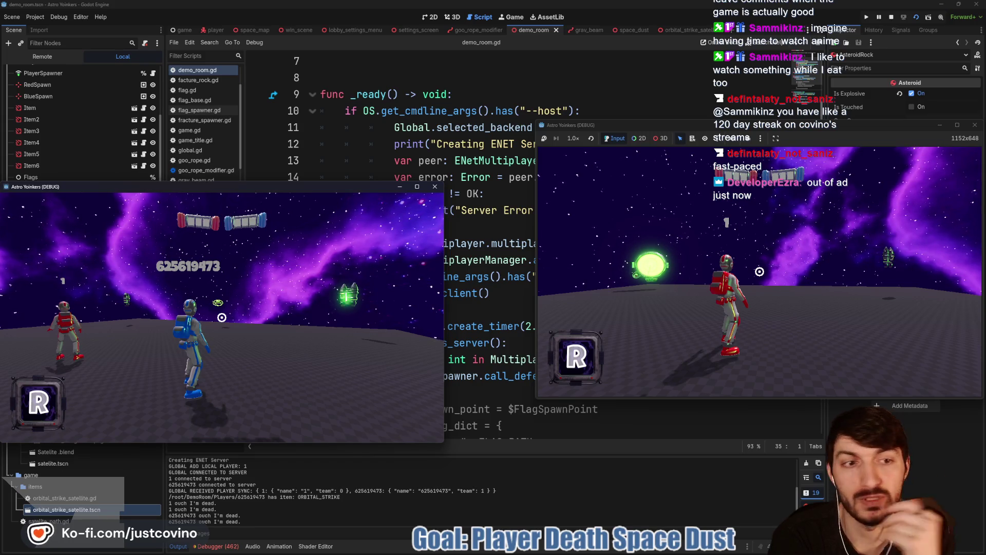
key("F8")
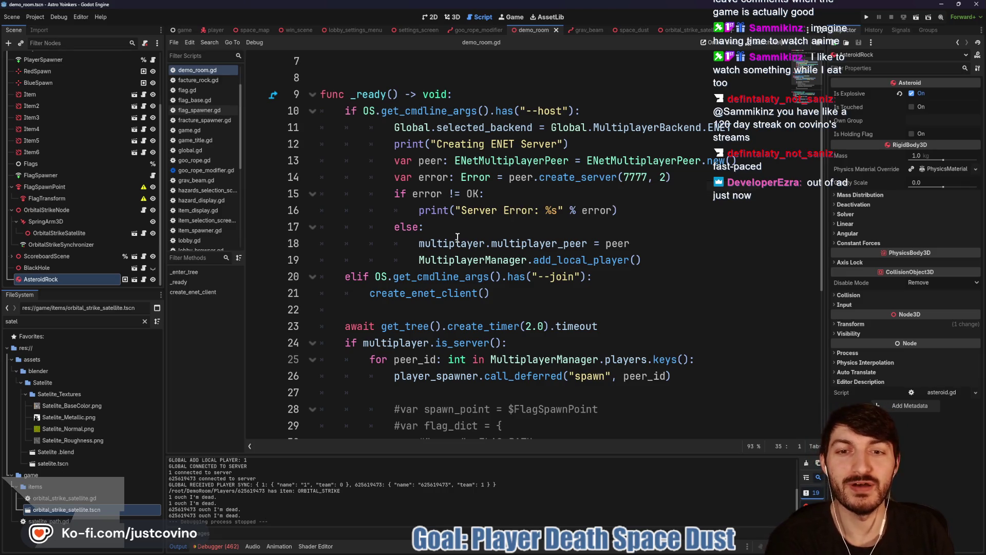
Step: Look through the space_map and flag_base scenes, then move via orbital_strike_satellite to space_dust
mouse_move(457, 238)
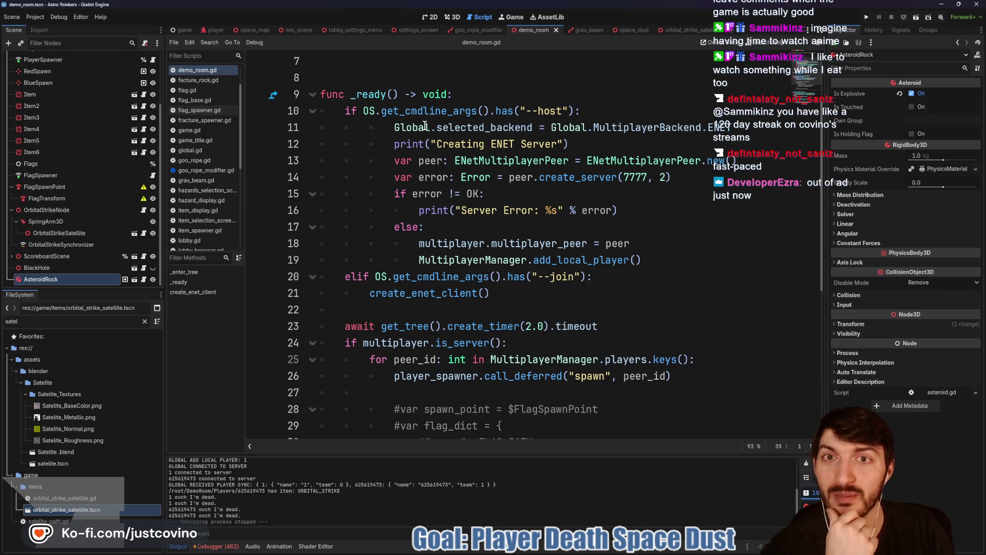
left_click(257, 31)
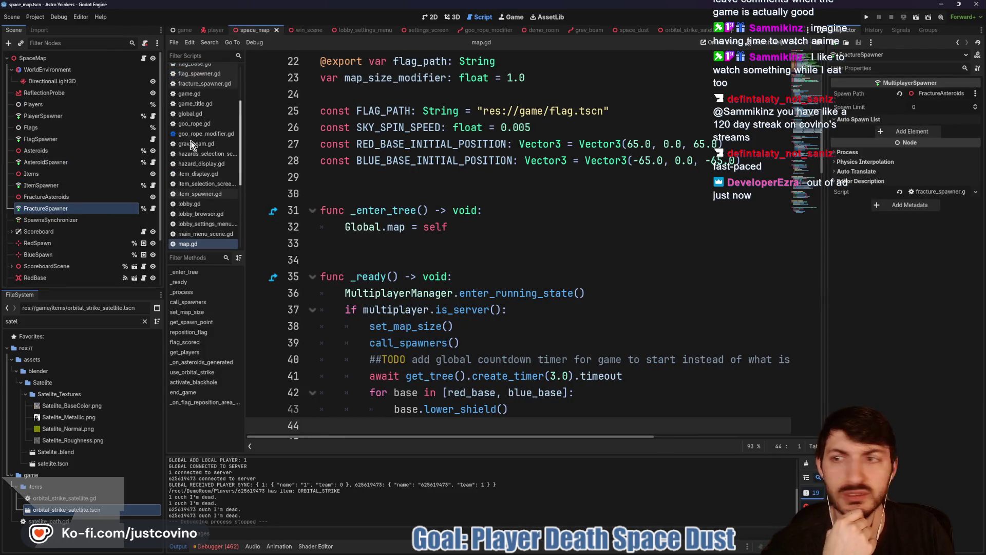
scroll(92, 231, "down", 3)
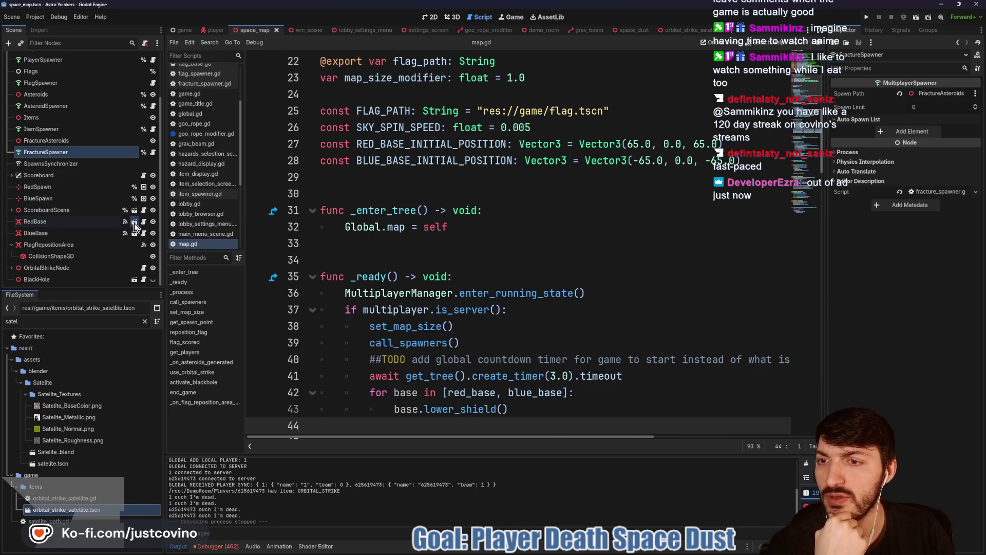
left_click(135, 224)
scroll(87, 214, "down", 6)
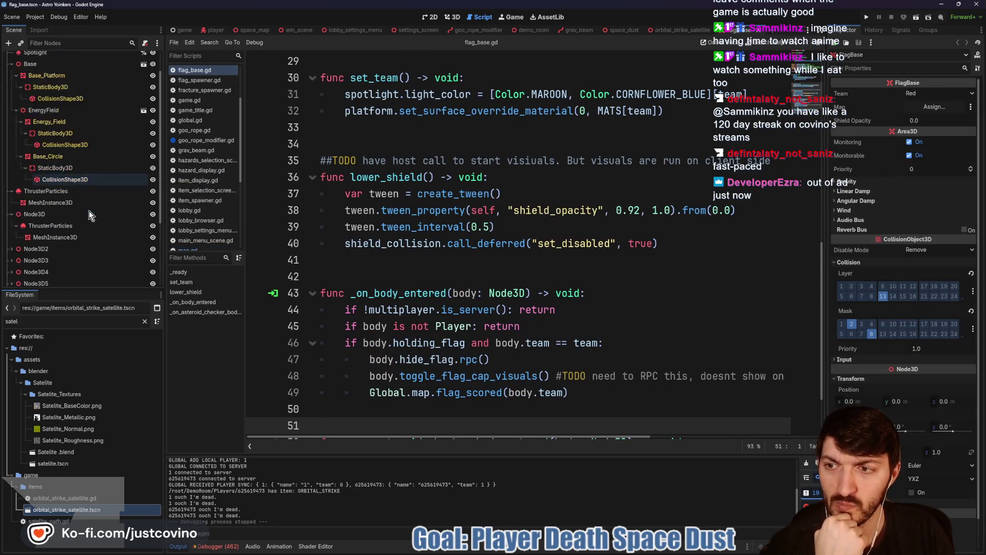
left_click(12, 212)
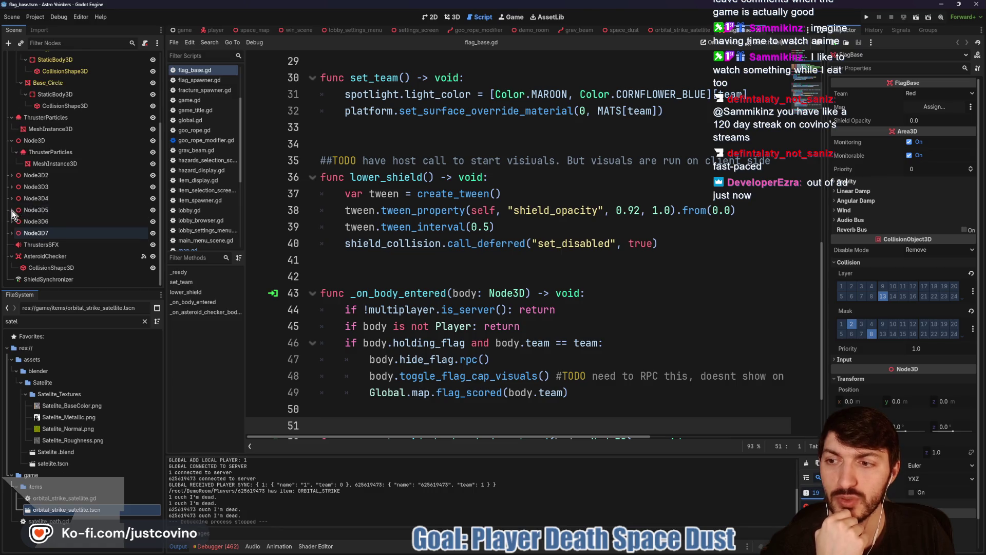
left_click(682, 32)
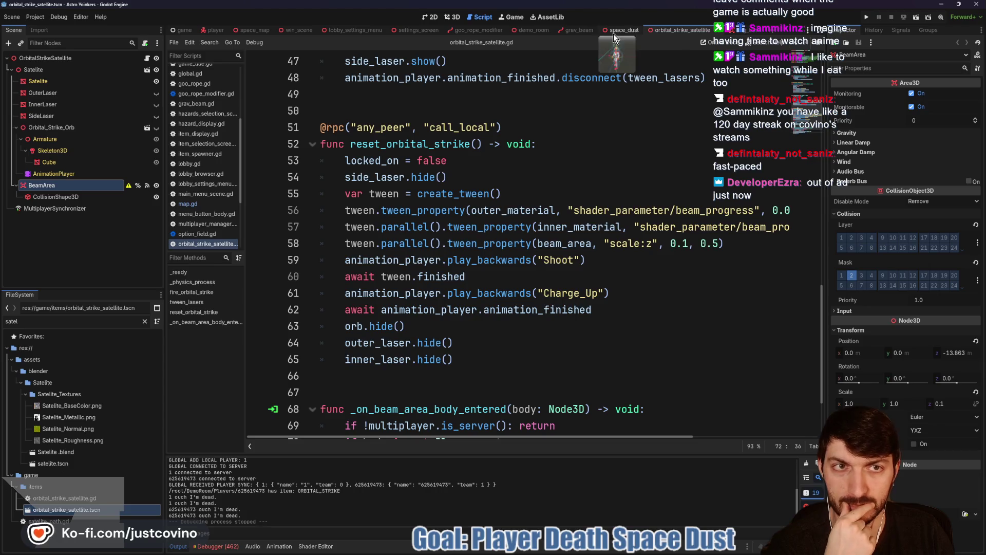
left_click(622, 31)
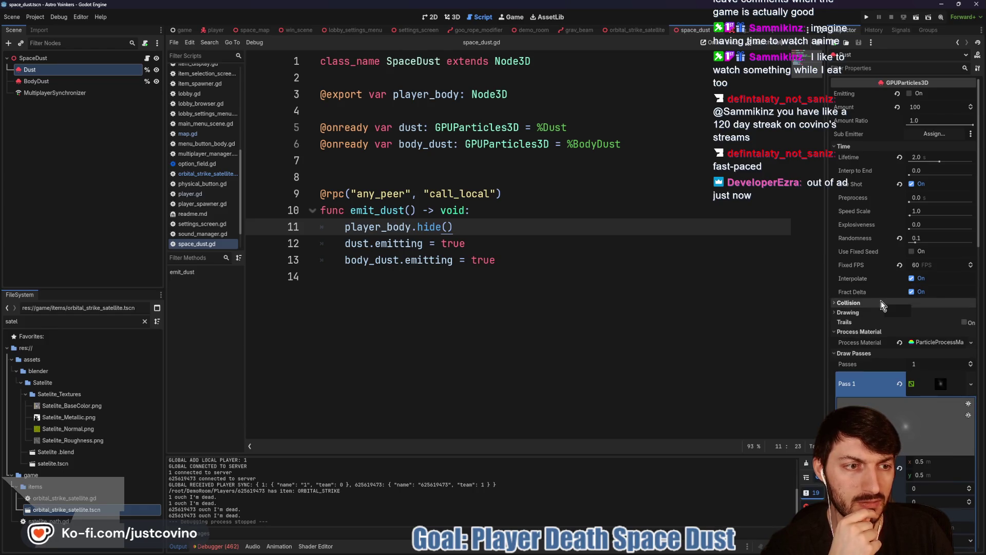
Step: Set the Dust emitter's process material collision mode to Rigid
left_click(453, 16)
mouse_move(614, 238)
left_mouse_down()
mouse_move(387, 254)
mouse_move(418, 270)
mouse_move(452, 256)
mouse_move(443, 252)
left_mouse_up()
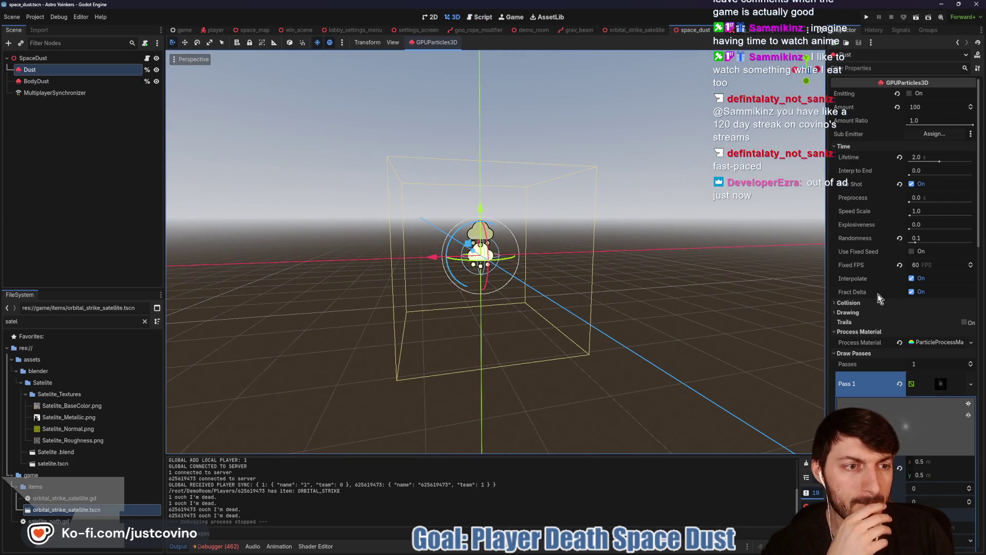
scroll(877, 310, "down", 10)
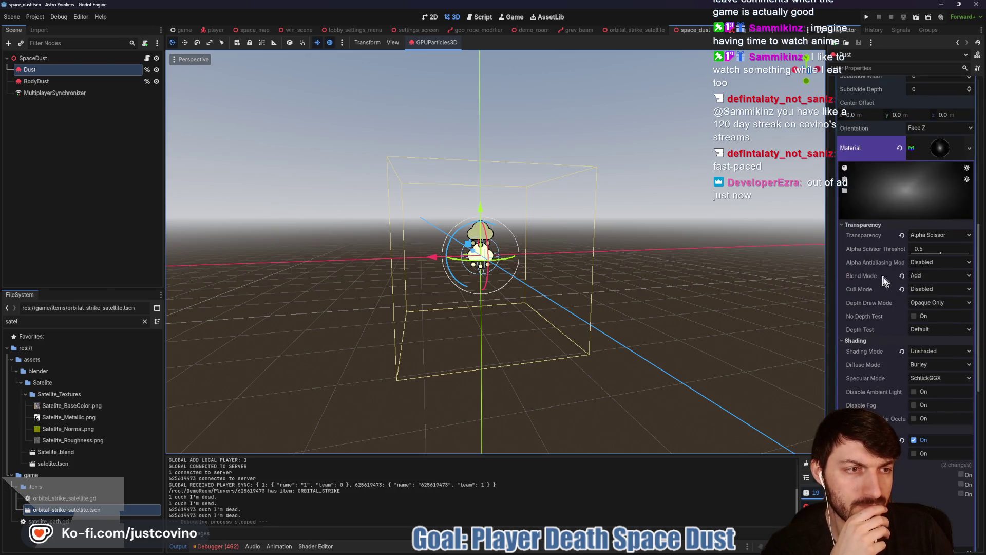
scroll(864, 272, "up", 5)
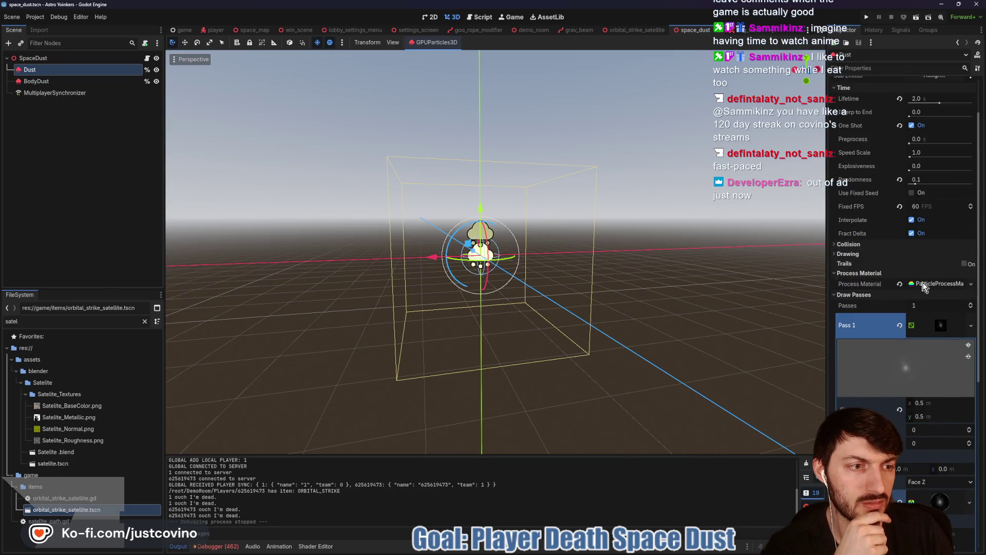
left_click(924, 287)
scroll(894, 314, "down", 5)
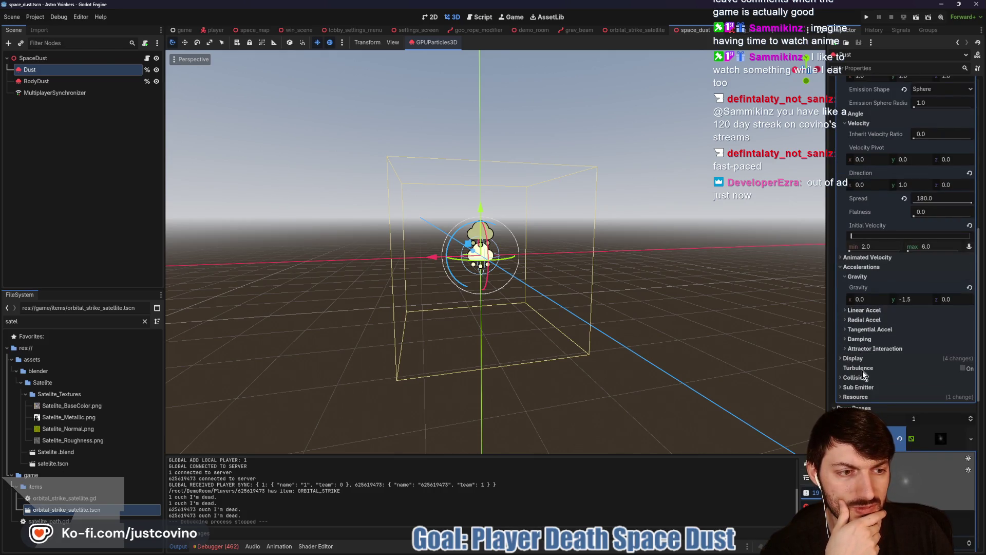
left_click(848, 377)
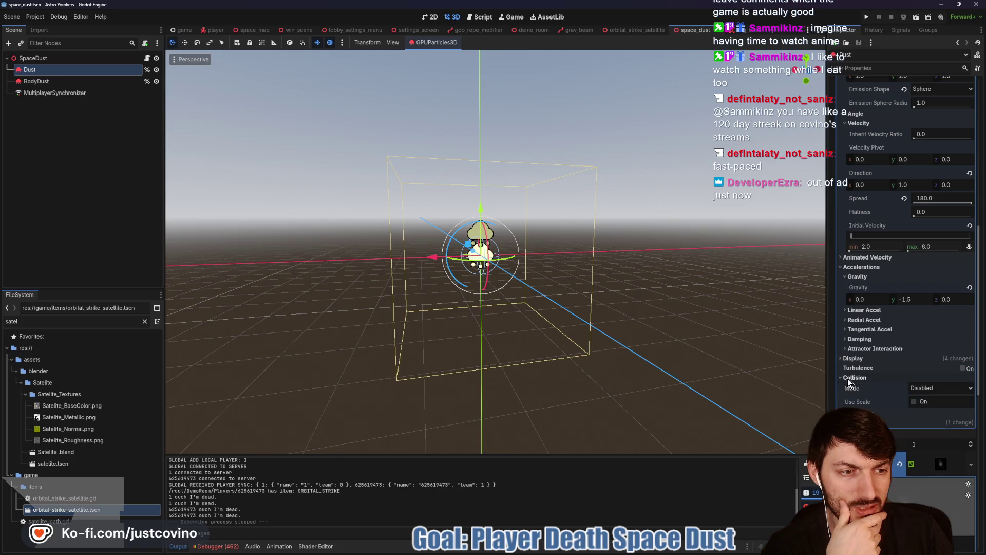
left_click(935, 389)
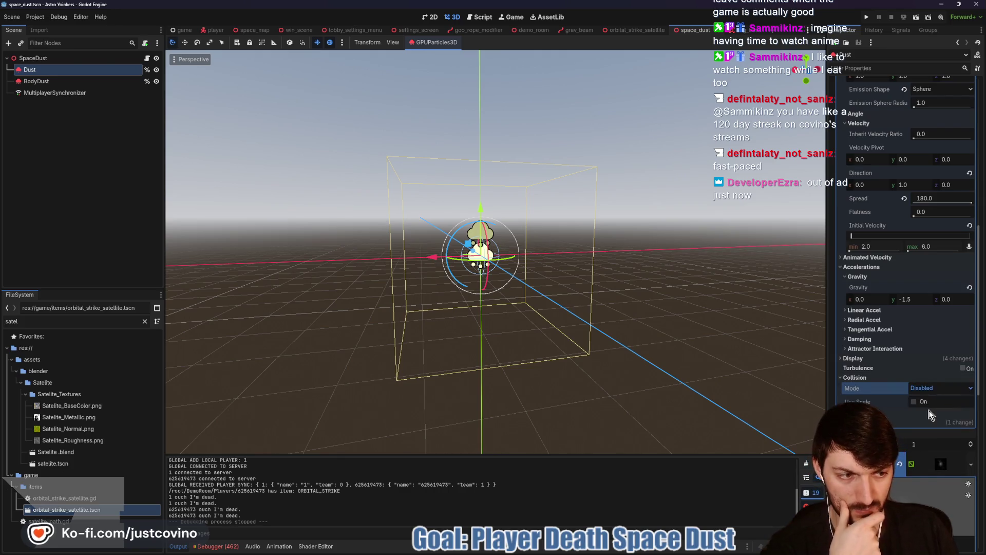
left_click(930, 414)
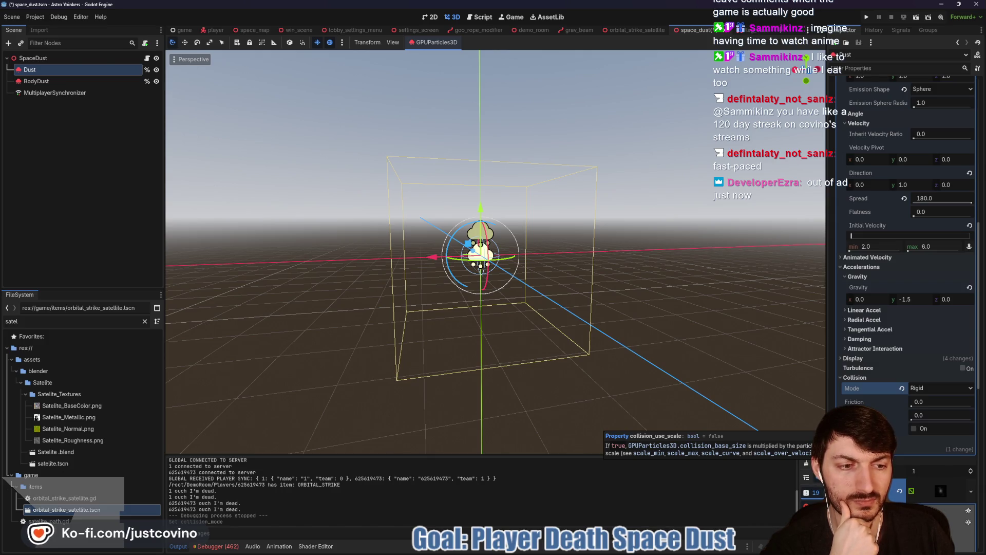
Step: Set the BodyDust emitter's collision mode to Rigid as well and save space_dust
left_click(77, 81)
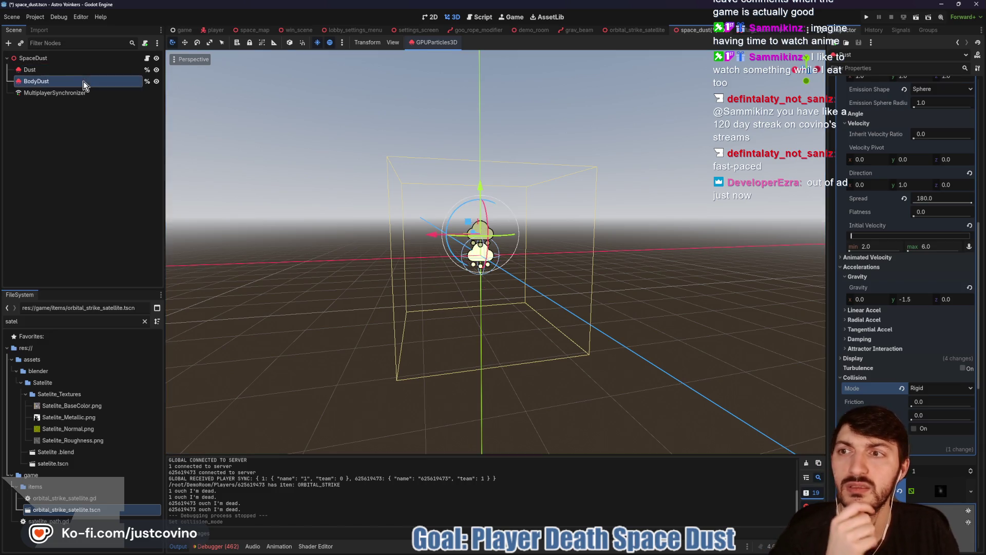
scroll(883, 308, "down", 10)
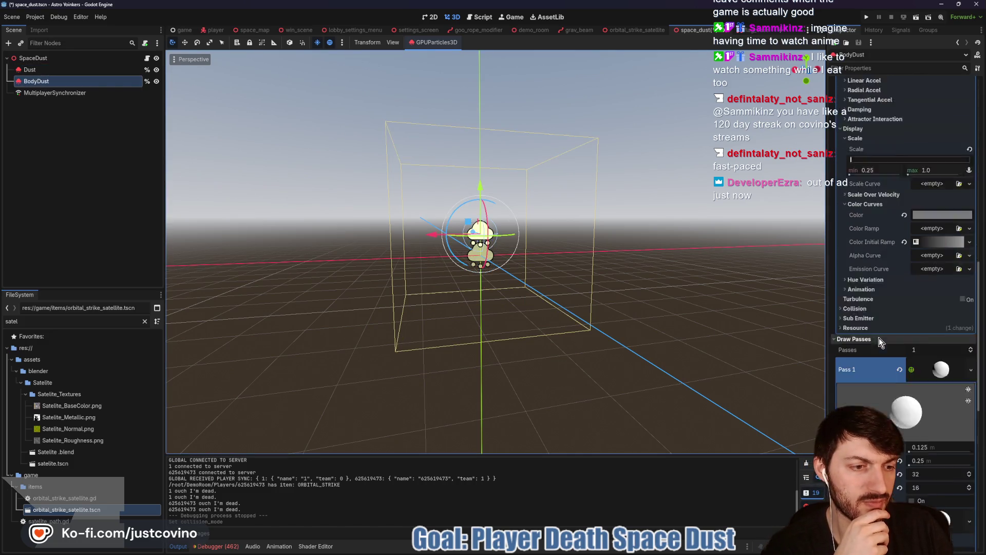
left_click(868, 249)
left_click(929, 260)
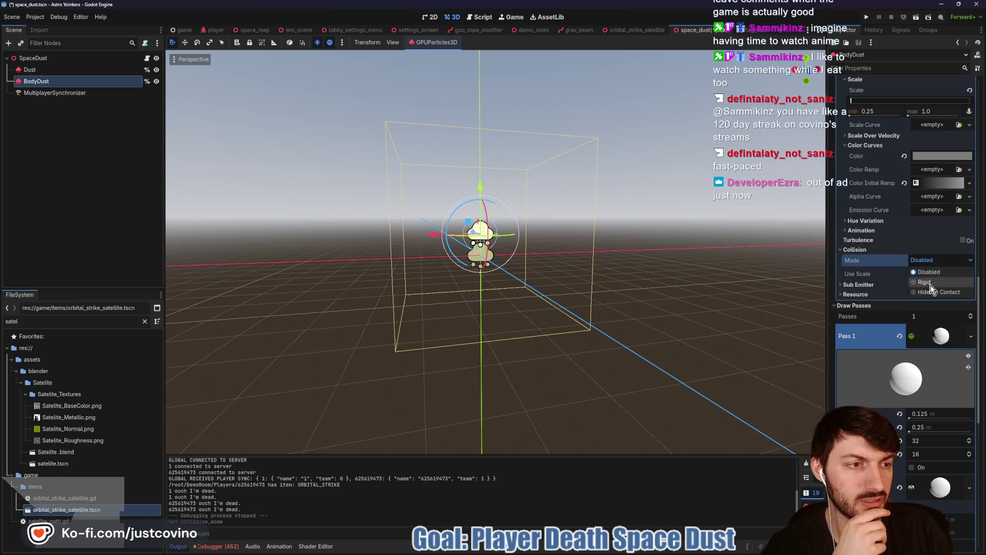
left_click(925, 281)
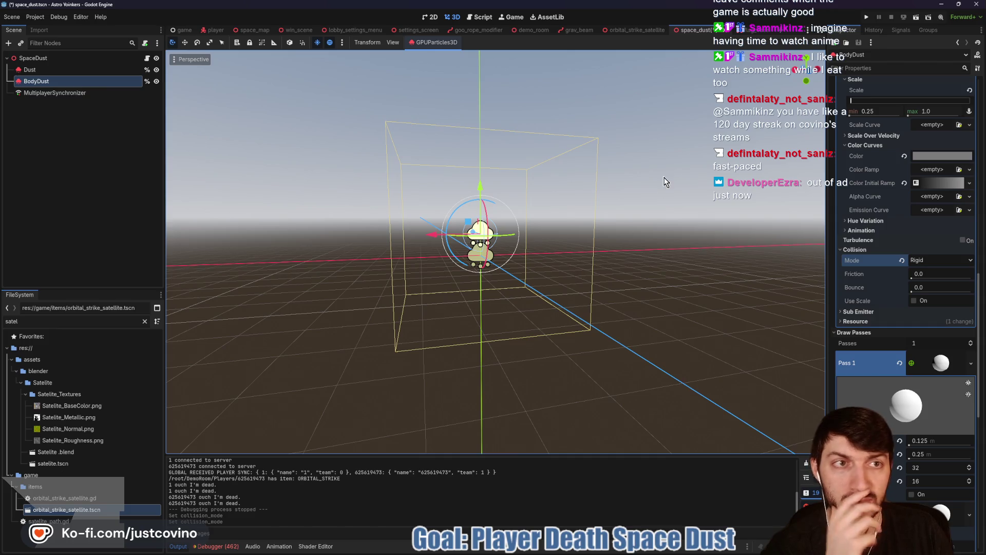
key("ctrl+s")
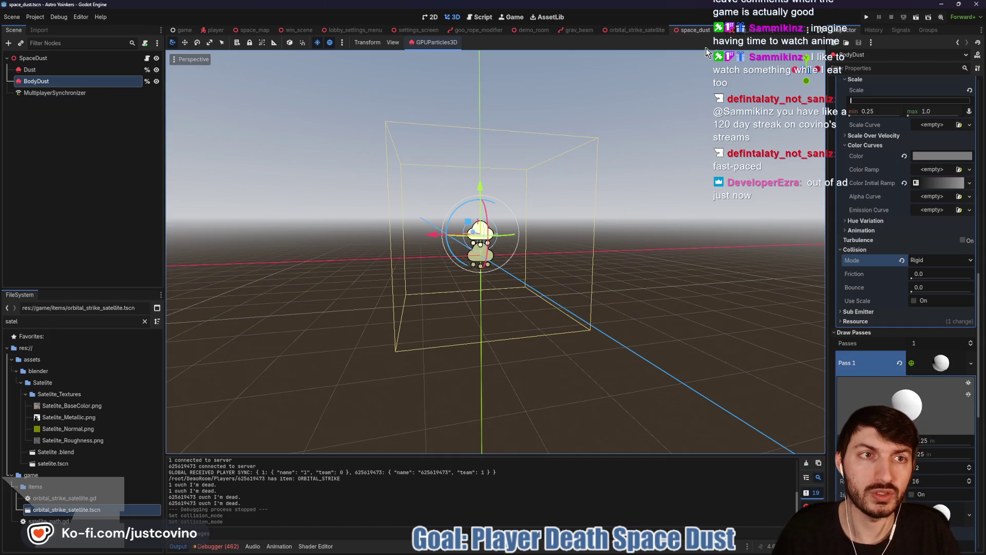
left_click(742, 29)
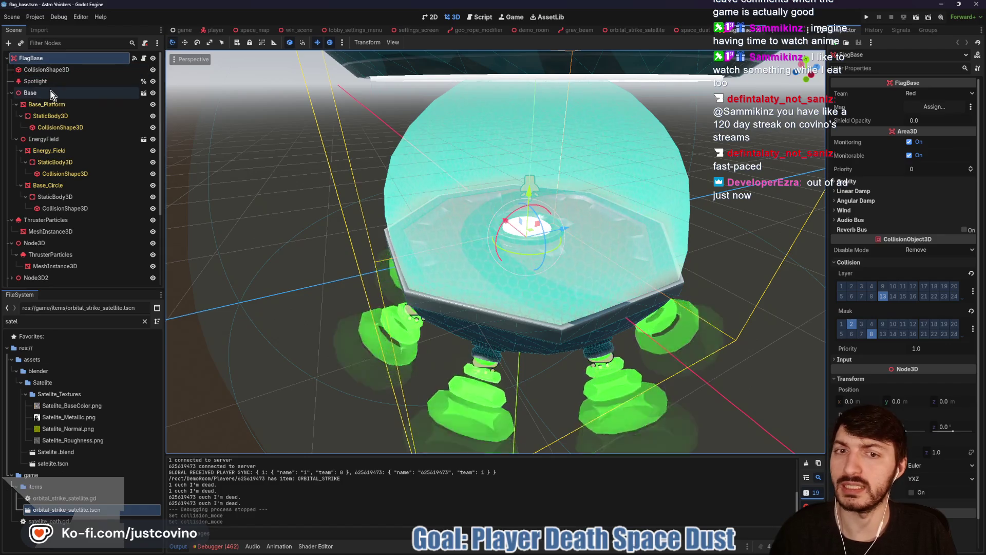
Step: Search 'particle' and add a GPUParticlesCollisionBox3D node to flag_base
key("ctrl+a")
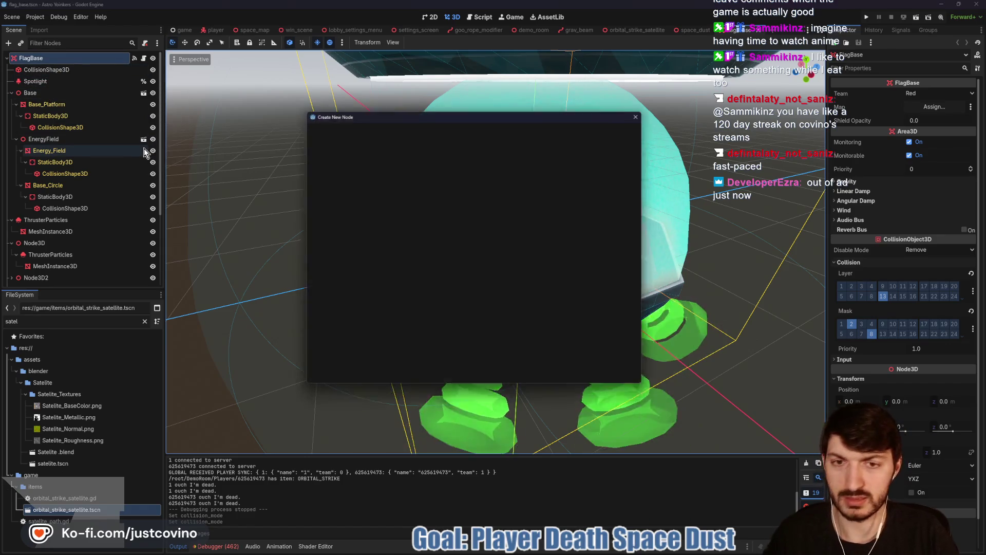
type("particl")
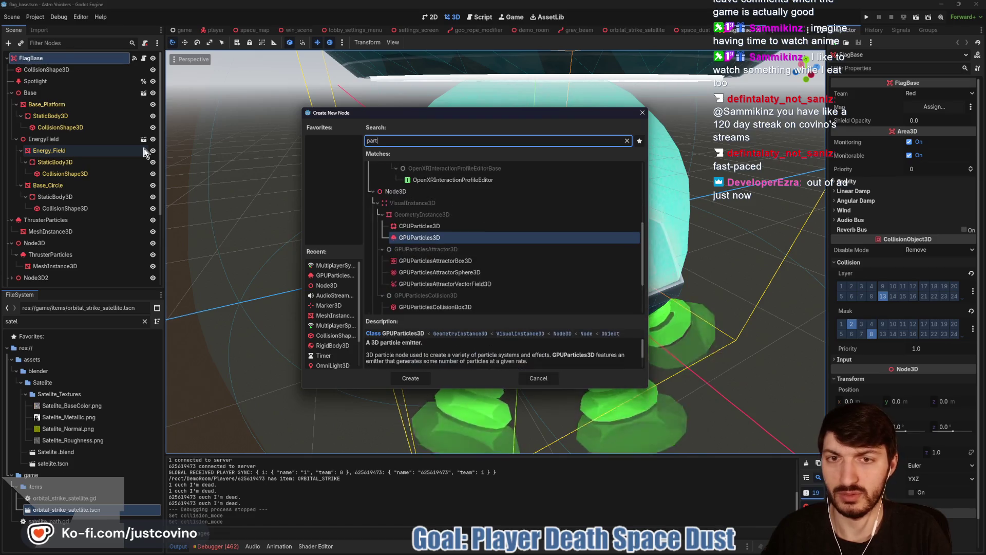
type("e")
scroll(535, 209, "down", 1)
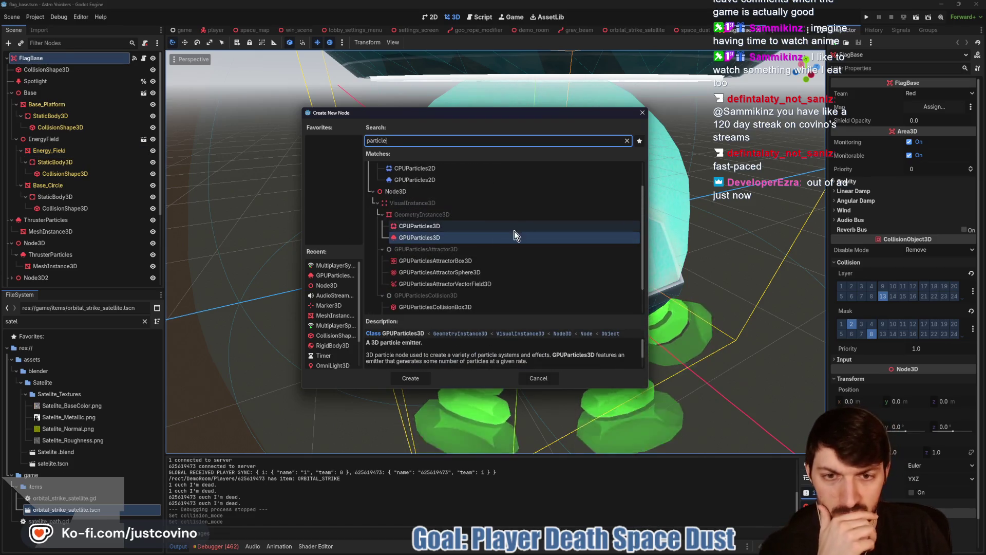
left_click(475, 288)
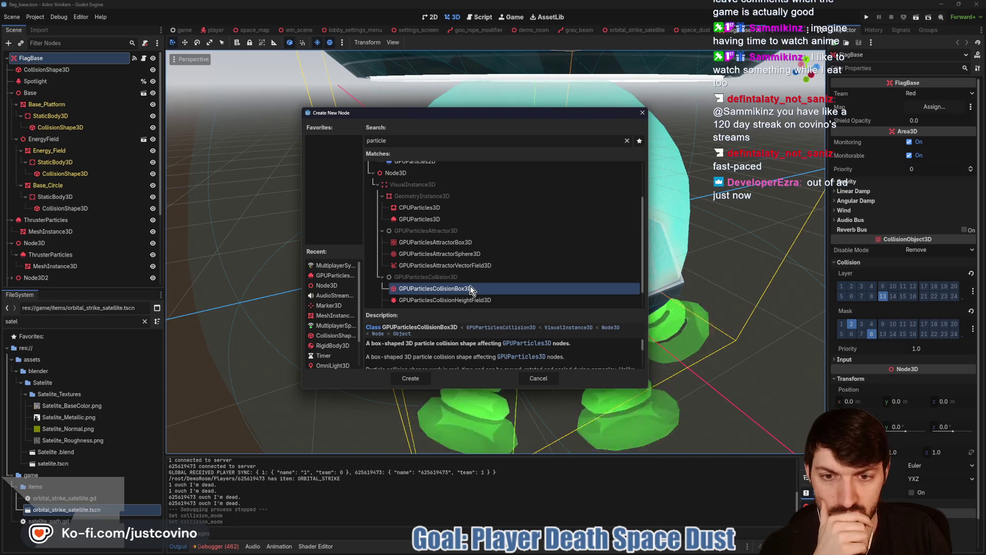
left_click(412, 378)
mouse_move(440, 358)
left_mouse_down()
mouse_move(547, 308)
mouse_move(597, 304)
left_mouse_up()
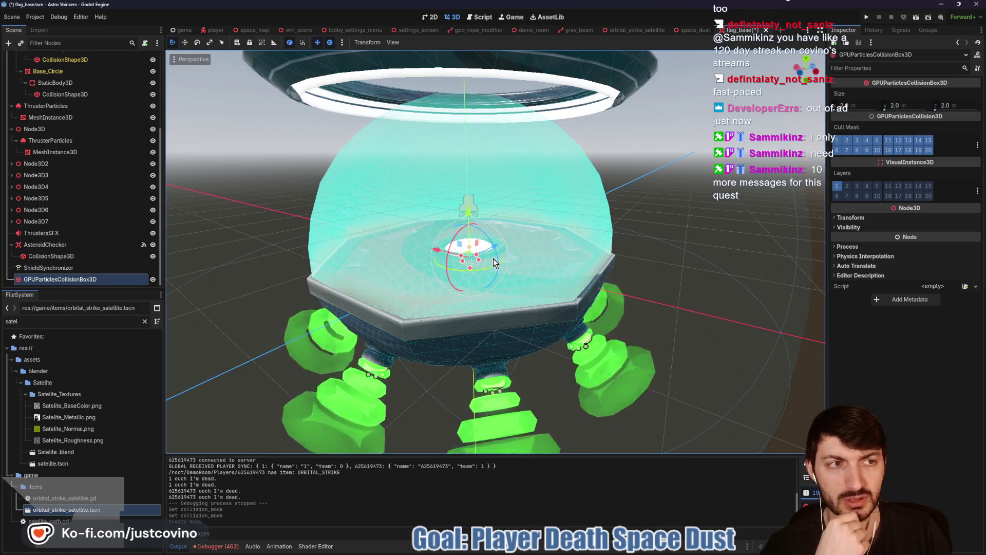
Step: Stretch the collision box outward along X and -X, then view the base from Top Orthogonal
mouse_move(490, 259)
left_mouse_down()
mouse_move(589, 301)
mouse_move(577, 296)
left_mouse_up()
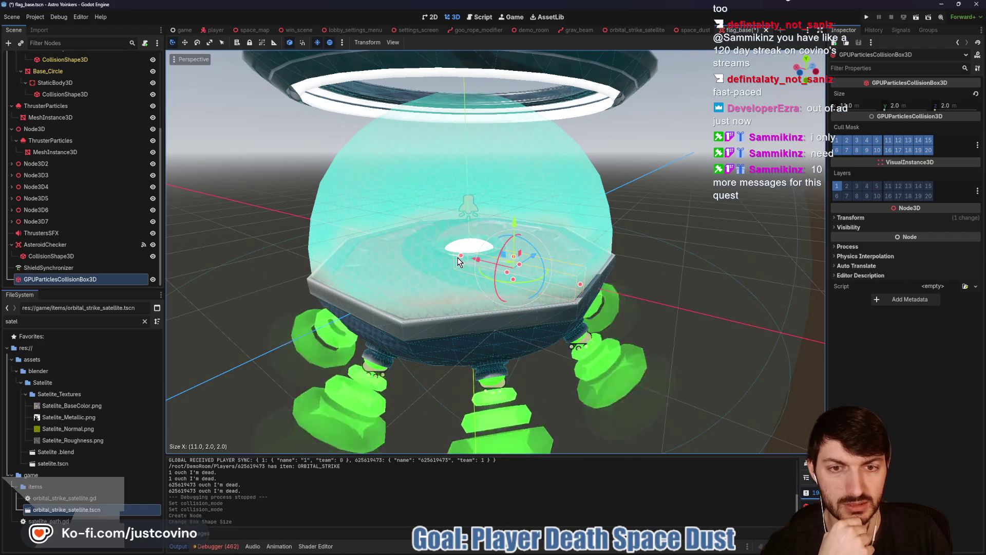
left_click_drag(461, 259, 361, 229)
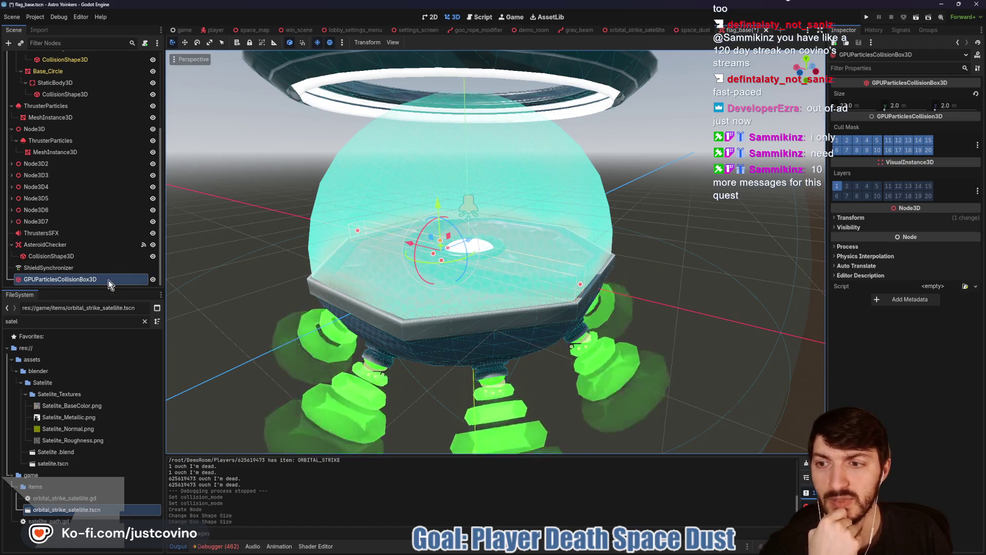
mouse_move(435, 257)
left_mouse_down()
mouse_move(525, 268)
mouse_move(489, 276)
left_mouse_up()
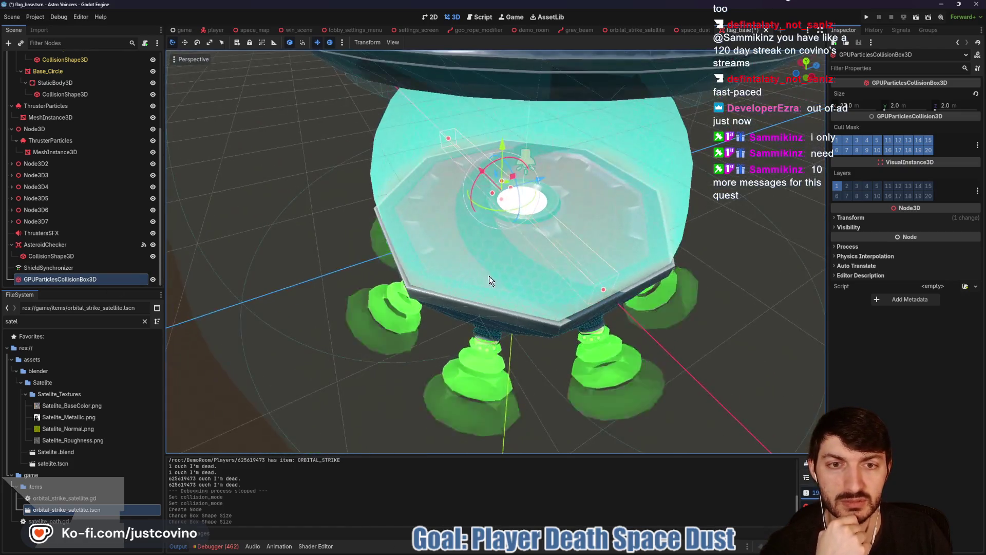
left_click(799, 75)
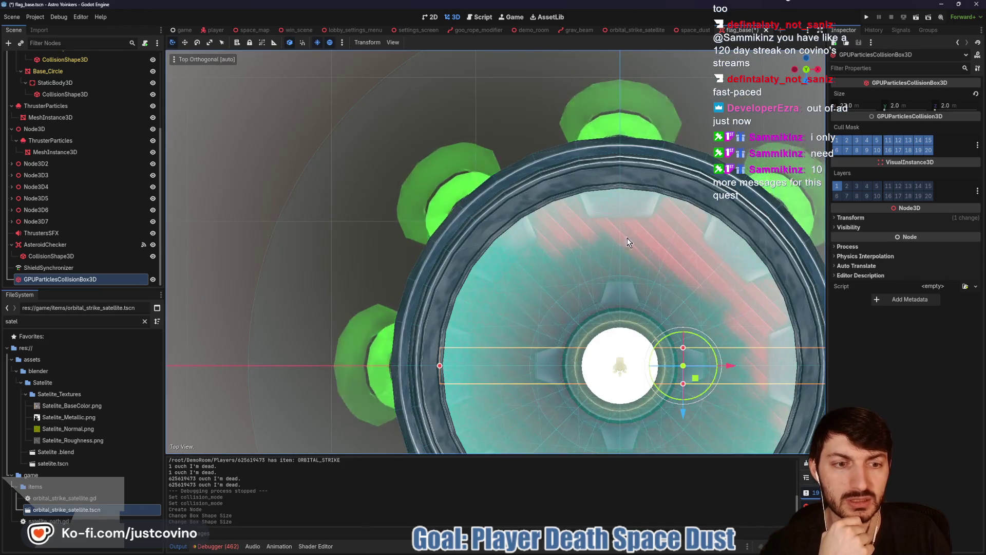
Step: Centre the collision box on the base and trim its width from both sides
key("f")
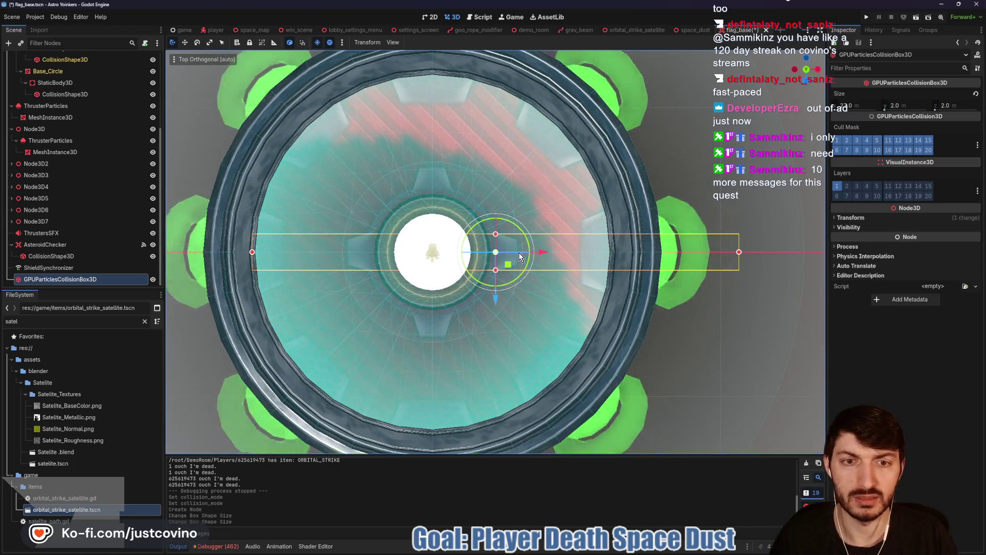
left_click_drag(542, 252, 479, 256)
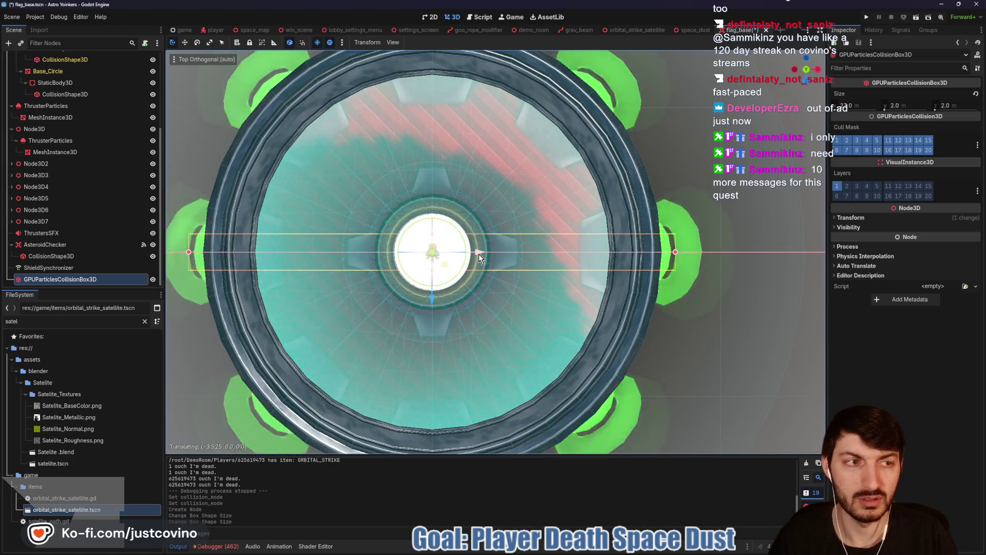
left_click_drag(676, 252, 661, 256)
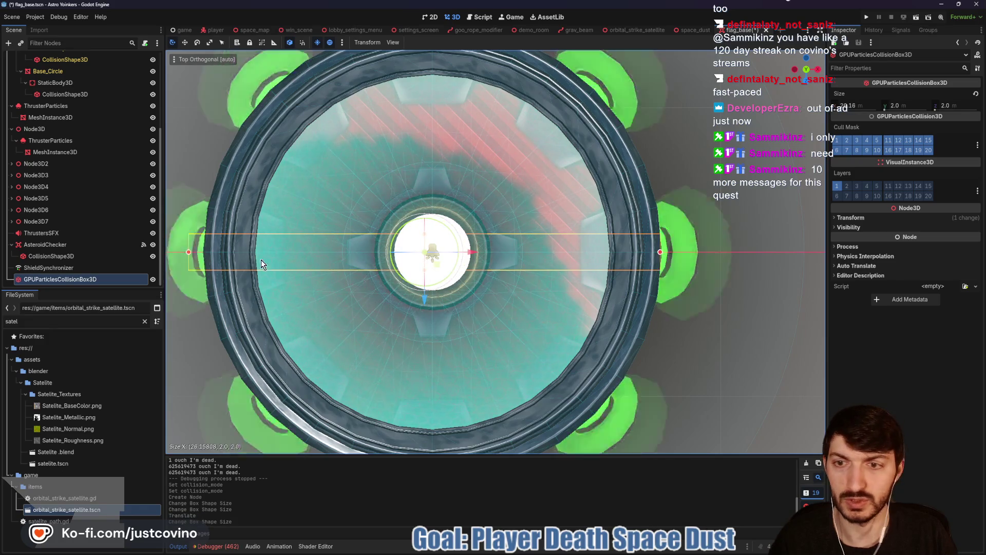
left_click_drag(189, 252, 204, 255)
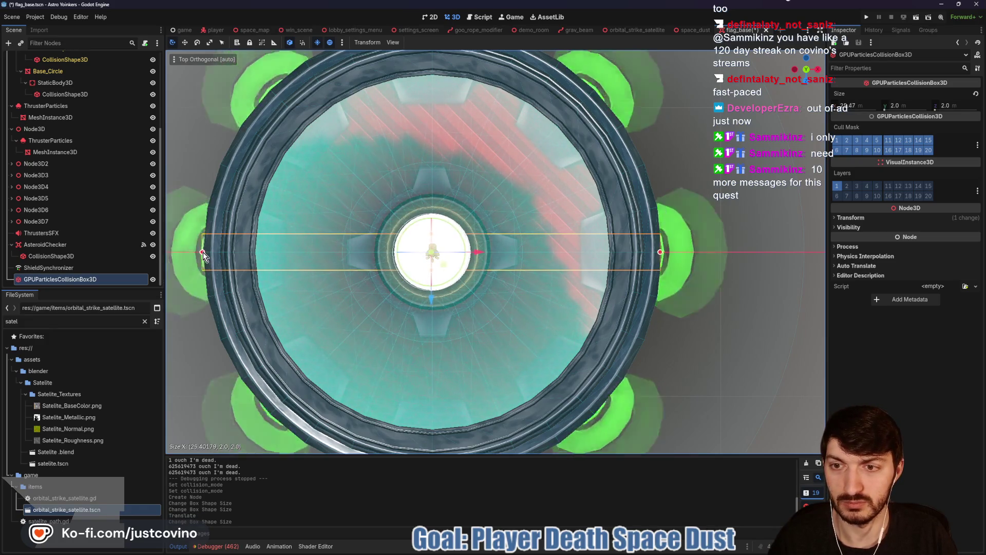
Step: Extend and trim the box's depth and edges until it measures about 19.42 × 2.0 × 16.11
mouse_move(433, 274)
left_mouse_down()
mouse_move(435, 452)
mouse_move(445, 386)
left_mouse_up()
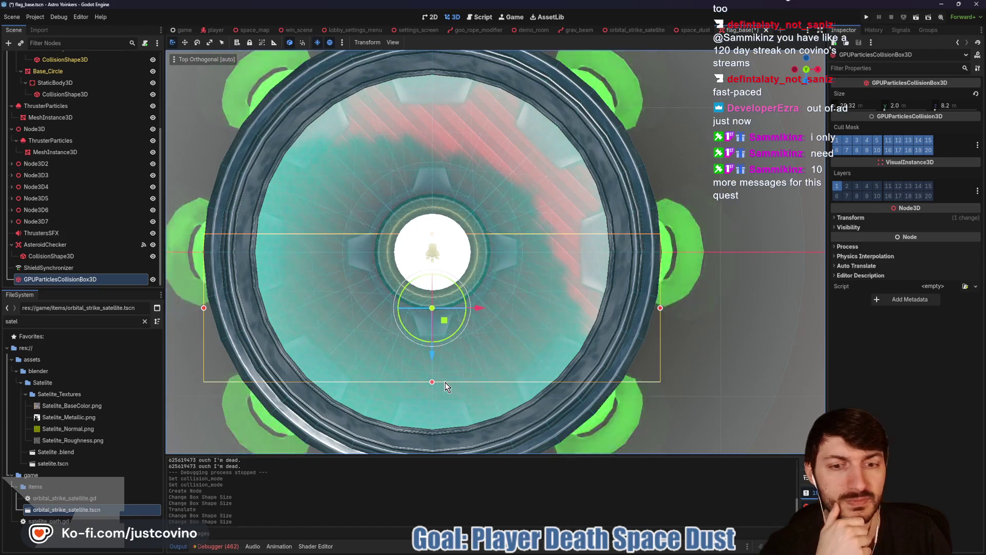
mouse_move(445, 387)
left_mouse_down()
mouse_move(449, 410)
mouse_move(441, 398)
left_mouse_up()
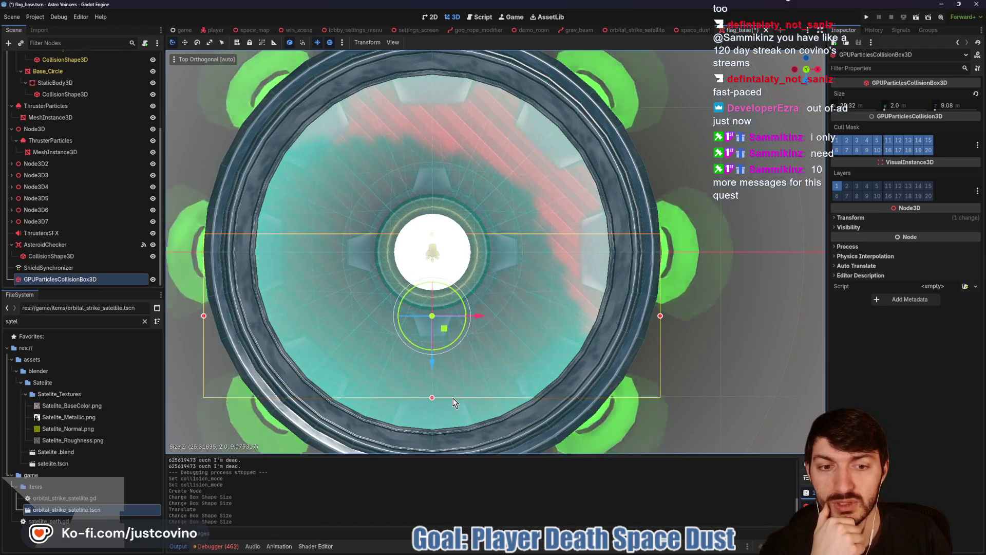
left_click_drag(659, 316, 612, 317)
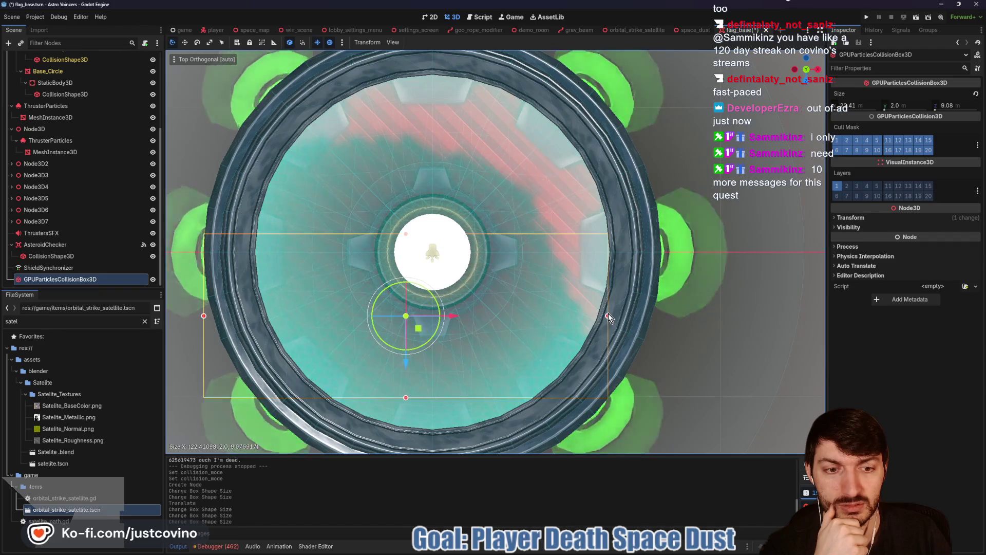
left_click_drag(204, 316, 258, 314)
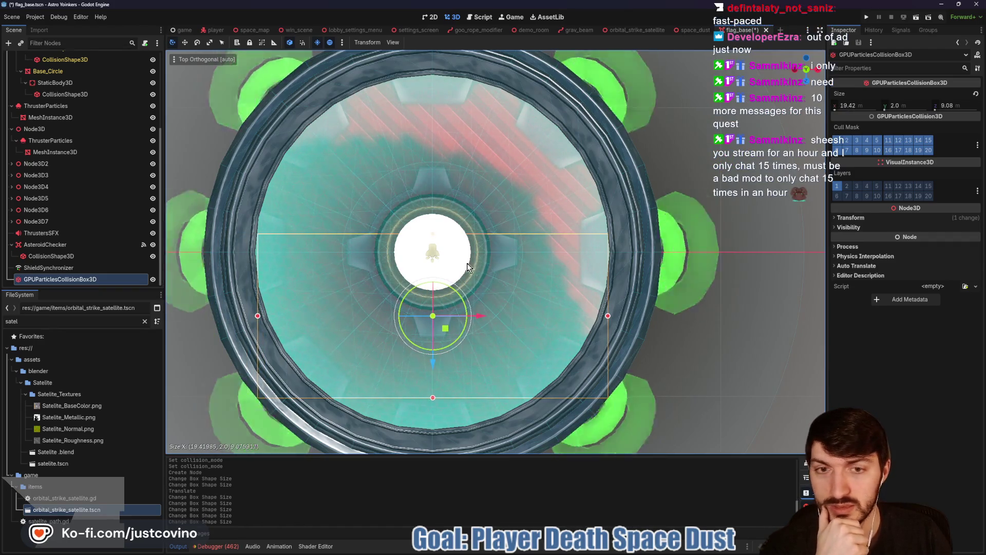
left_click_drag(432, 234, 427, 107)
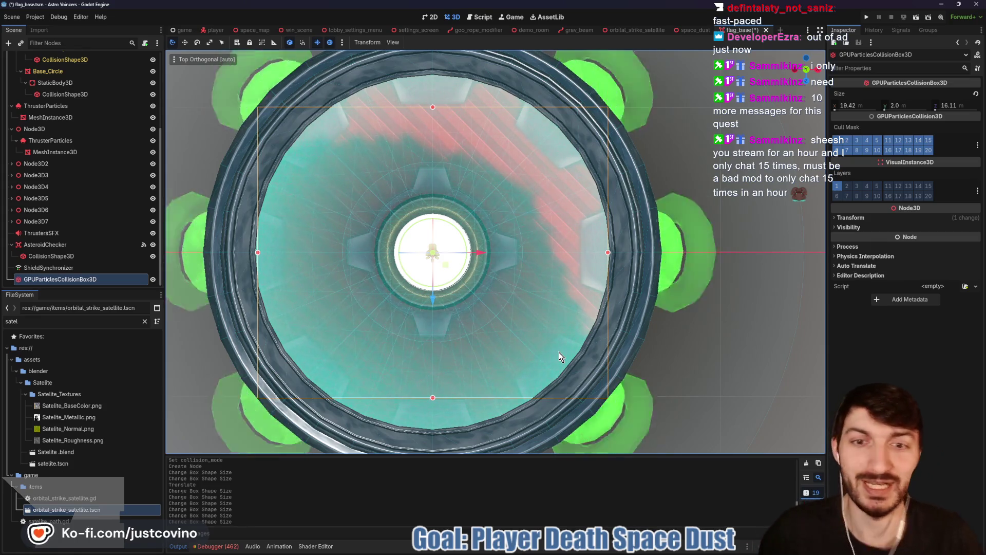
mouse_move(559, 352)
left_mouse_down()
mouse_move(482, 285)
mouse_move(503, 187)
left_mouse_up()
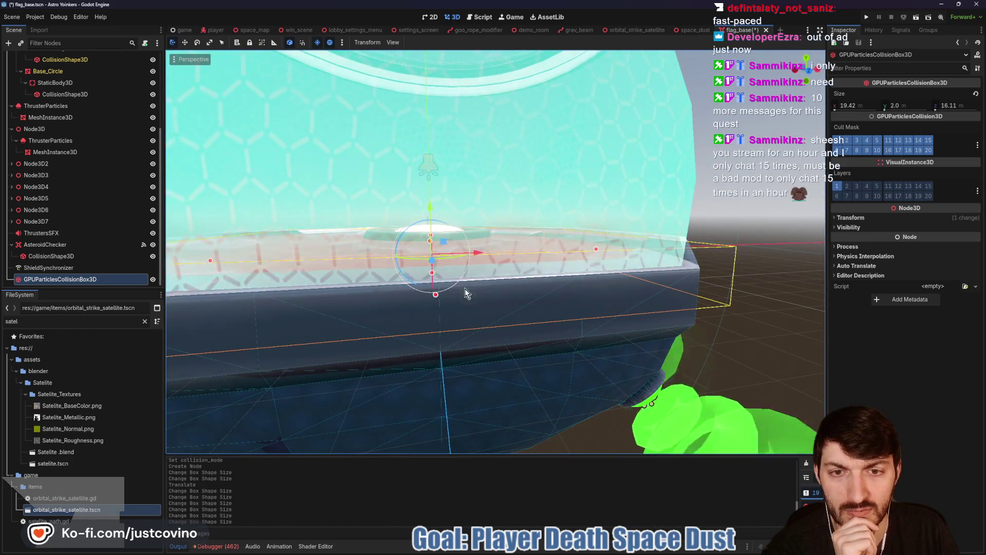
Step: Zoom in and drag the box's top handle down to a Size Y of 1.98
scroll(517, 285, "up", 5)
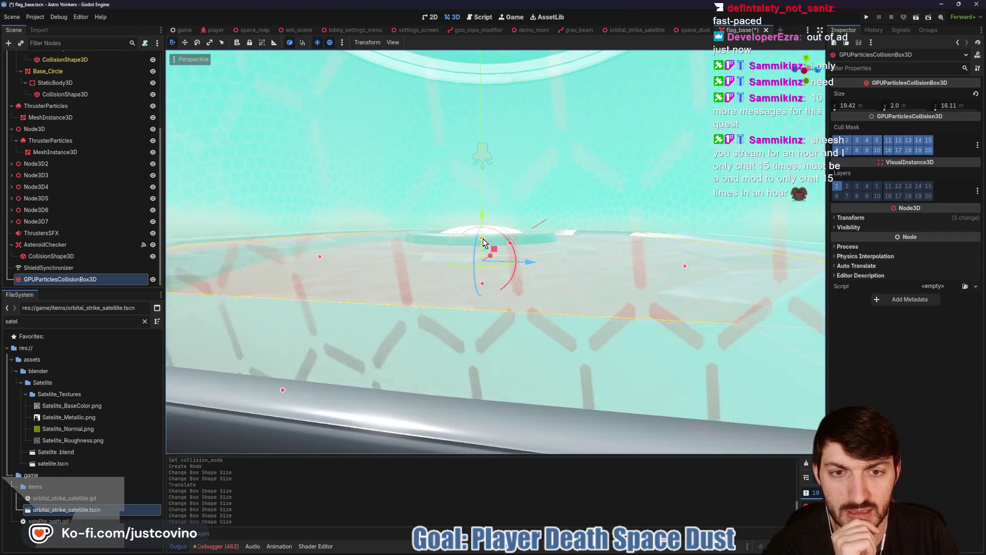
left_click_drag(482, 237, 483, 242)
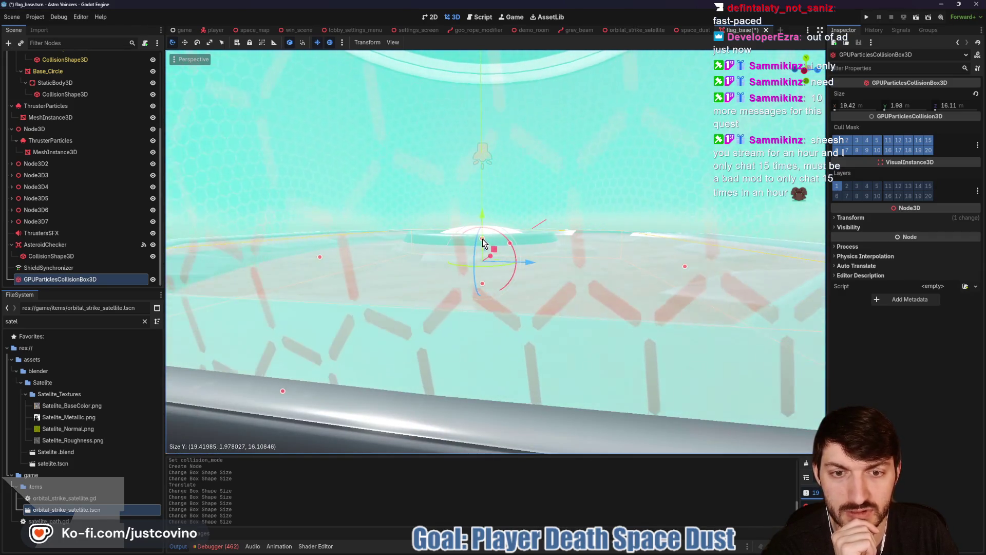
mouse_move(654, 229)
left_mouse_down()
mouse_move(605, 285)
mouse_move(504, 308)
left_mouse_up()
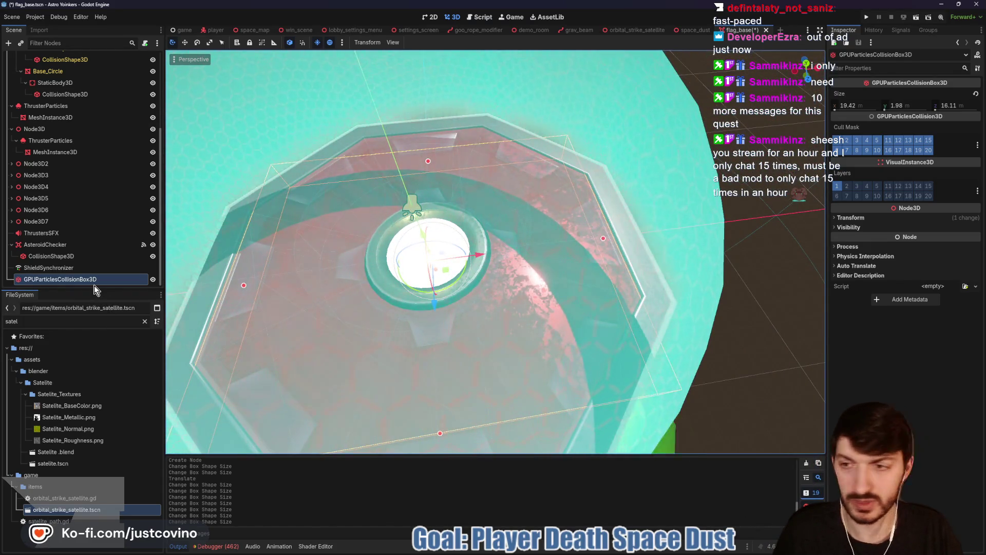
key("ctrl+a")
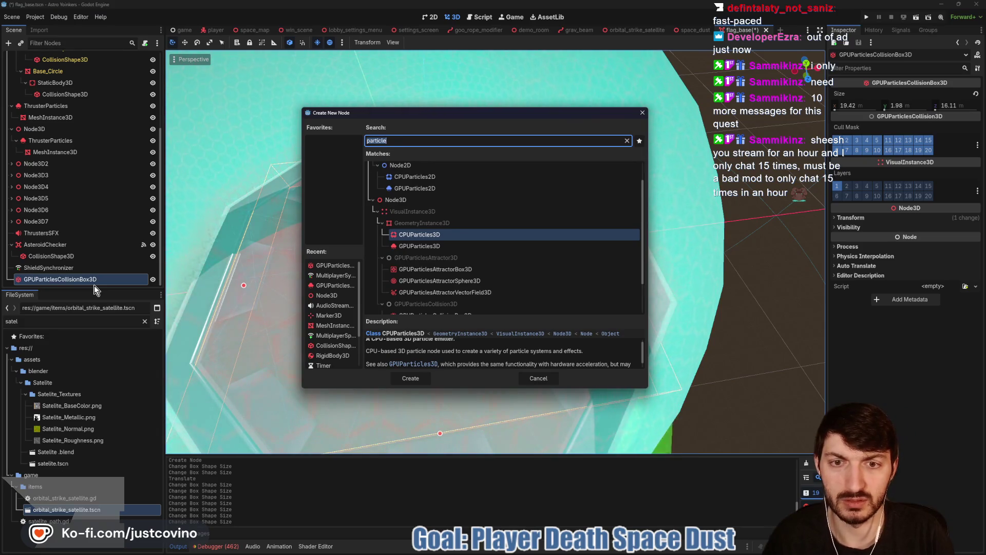
Step: Read the GPUParticlesCollisionHeightField3D description in the 'particle'-filtered node list
scroll(537, 281, "down", 1)
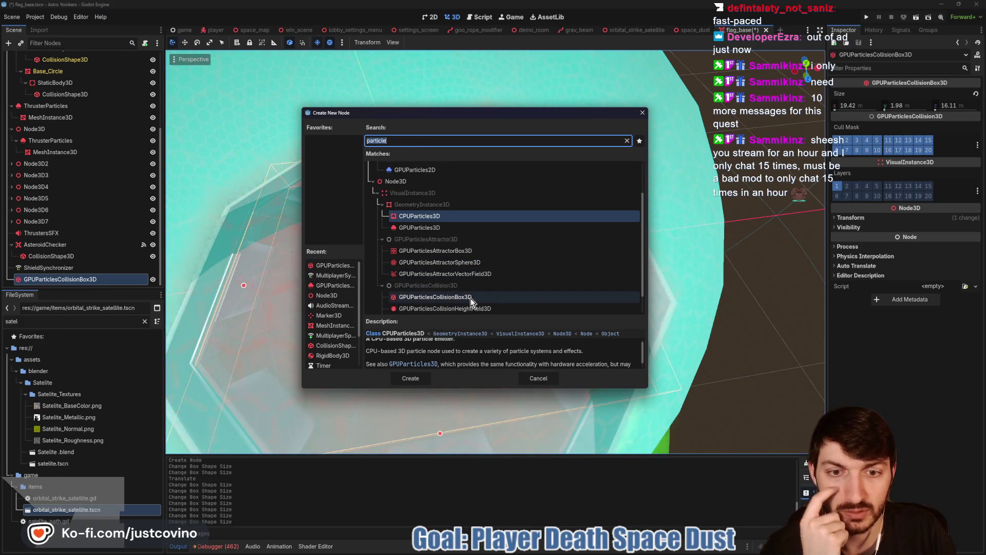
left_click(454, 303)
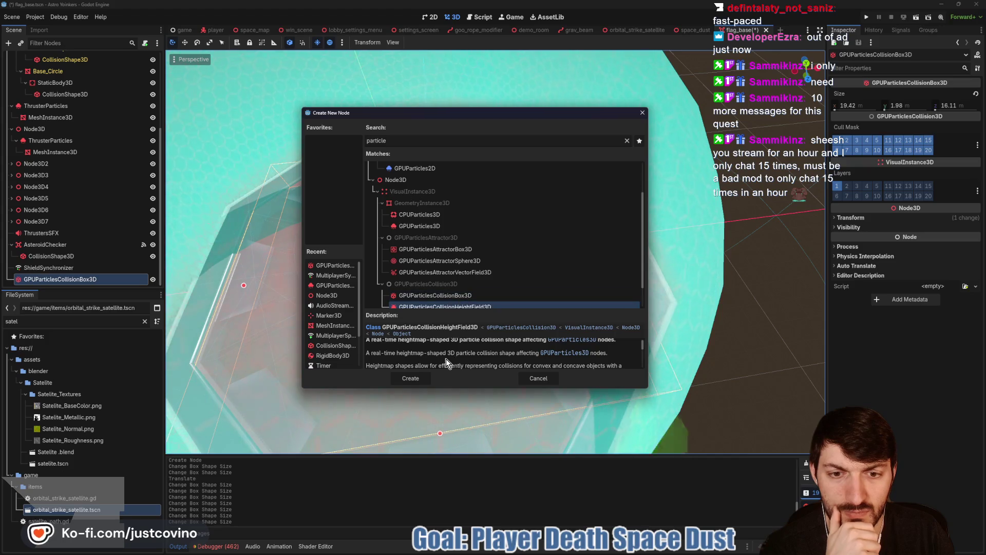
scroll(445, 356, "down", 1)
scroll(445, 356, "down", 2)
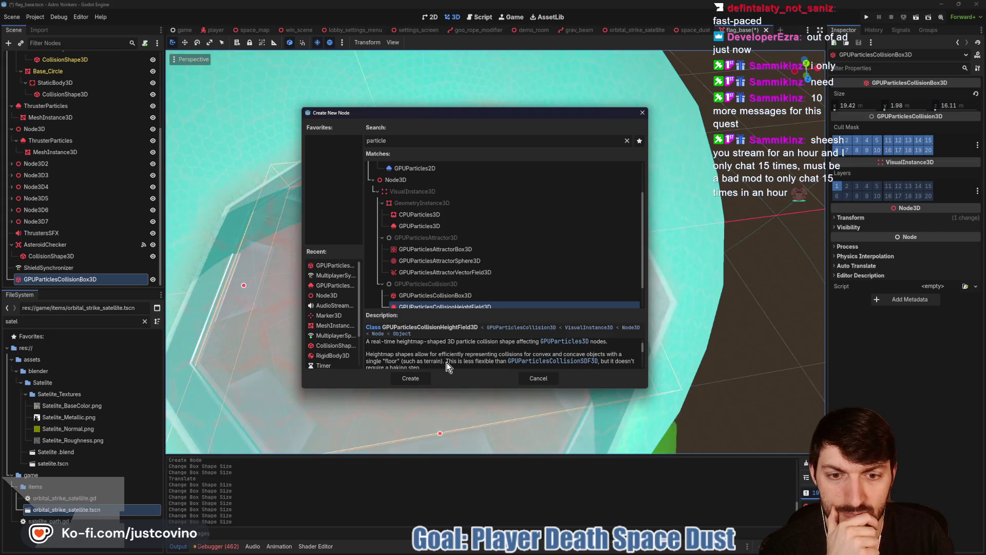
scroll(447, 366, "down", 1)
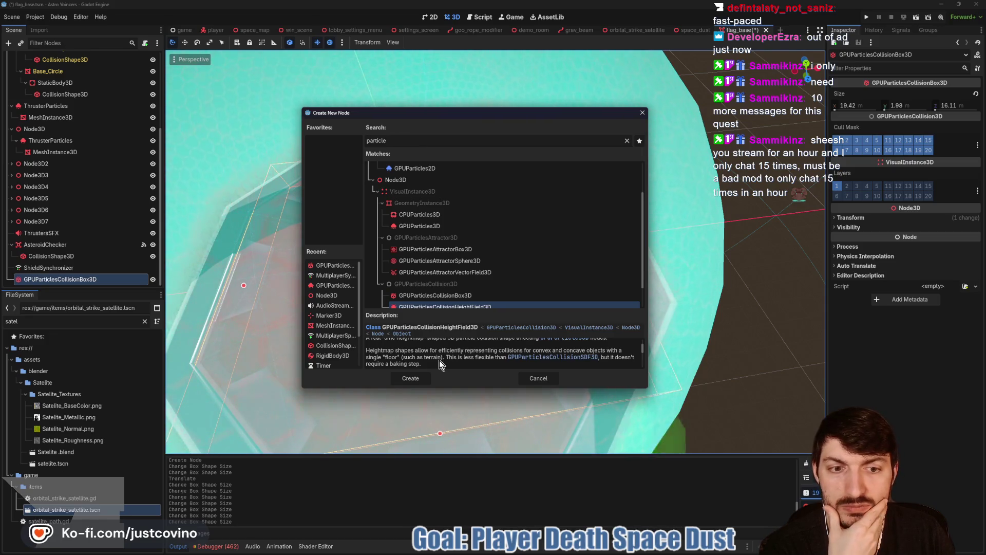
scroll(440, 360, "up", 1)
scroll(449, 278, "down", 2)
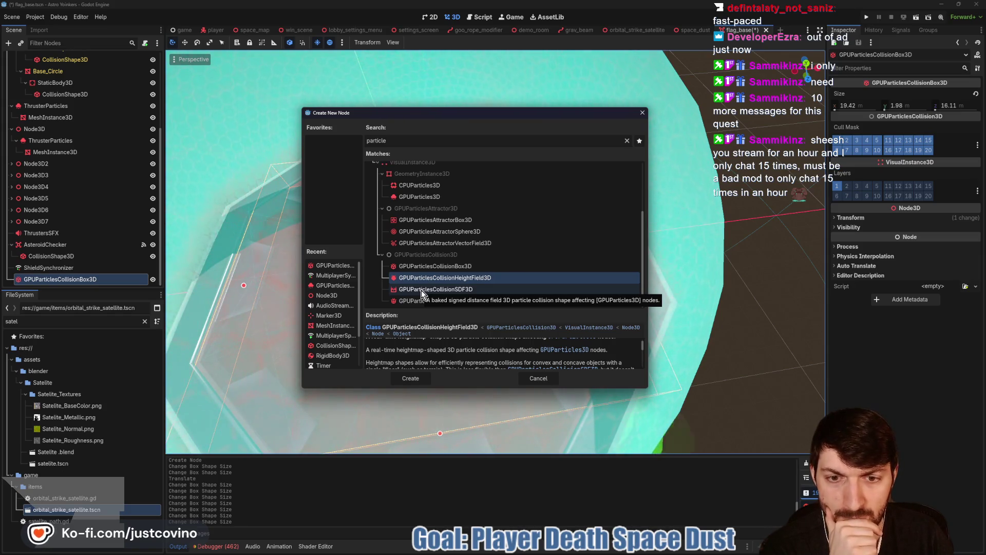
Step: Compare it with the GPUParticlesCollisionSDF3D description, enlarging the description panel
left_click(422, 290)
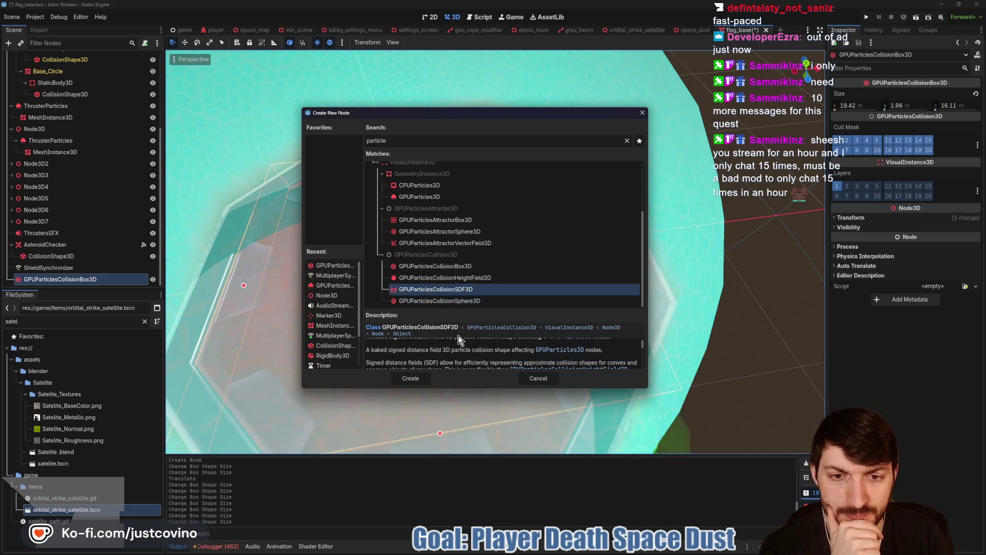
left_click_drag(466, 311, 469, 267)
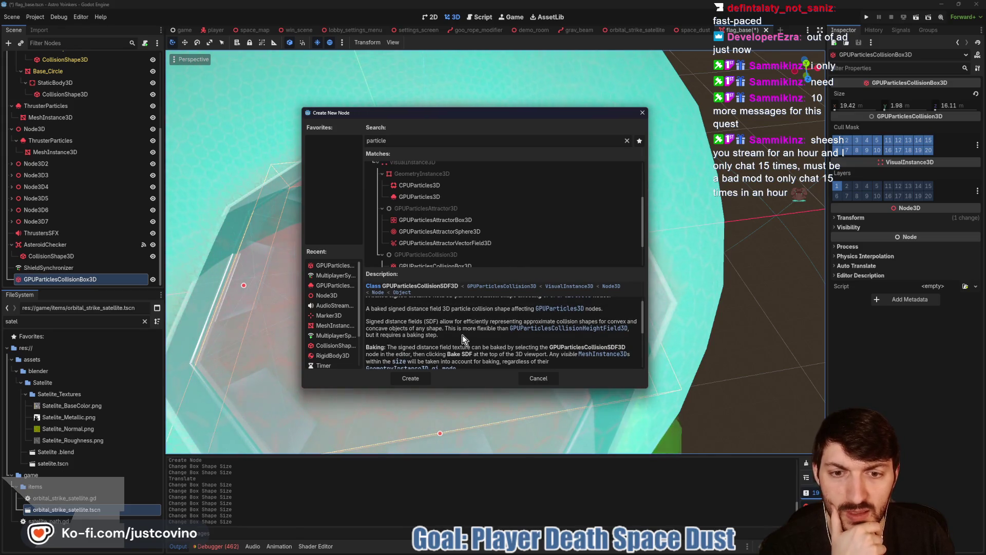
scroll(462, 335, "down", 1)
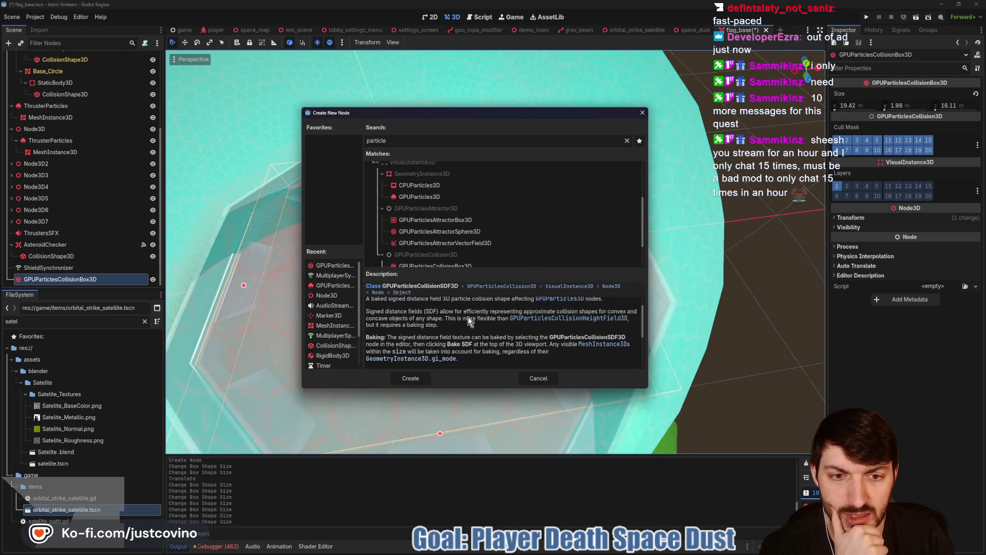
scroll(465, 319, "up", 1)
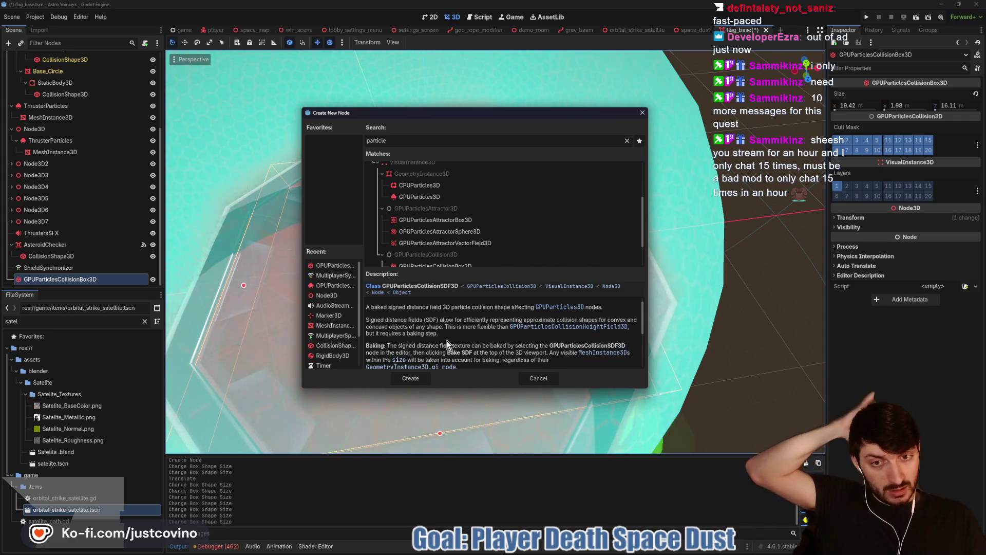
scroll(429, 246, "down", 3)
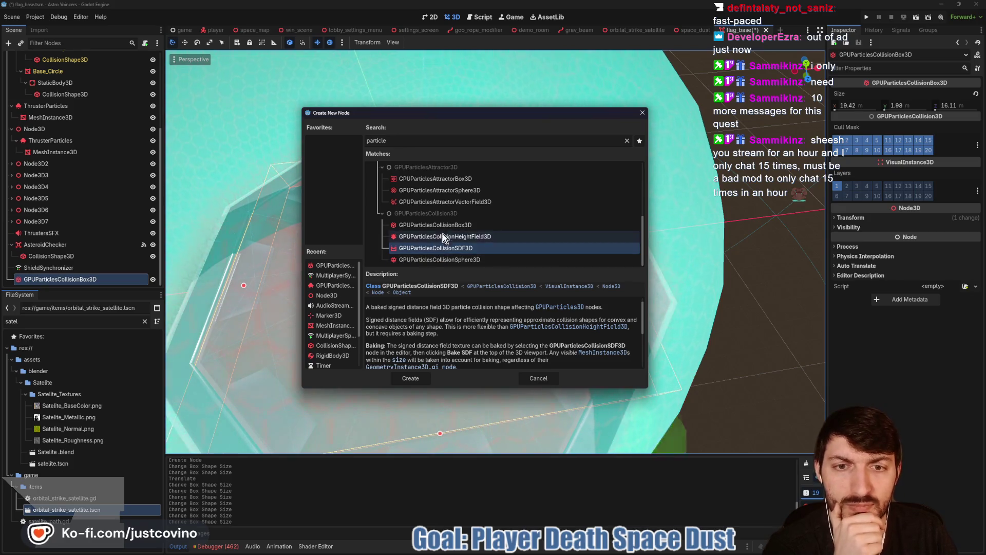
left_click(443, 238)
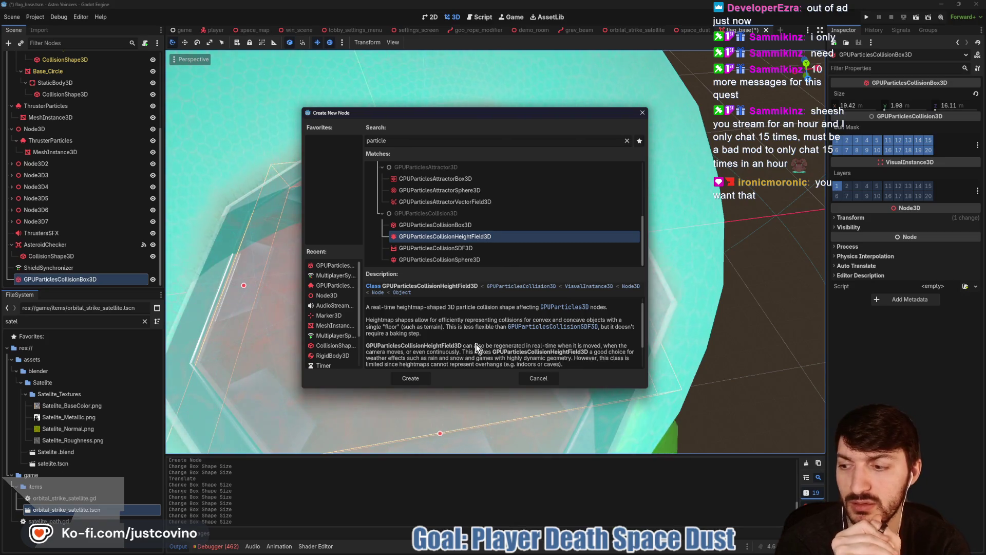
left_click(479, 249)
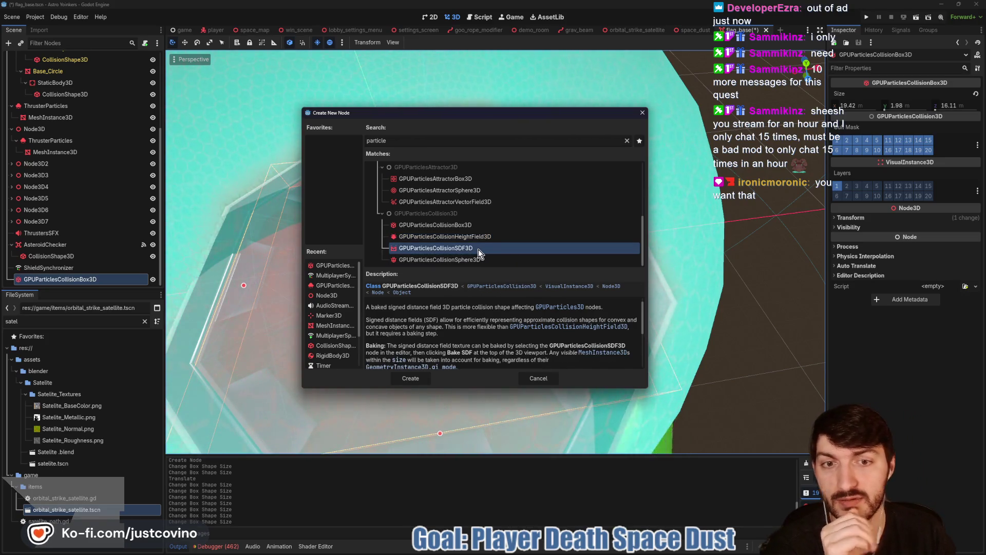
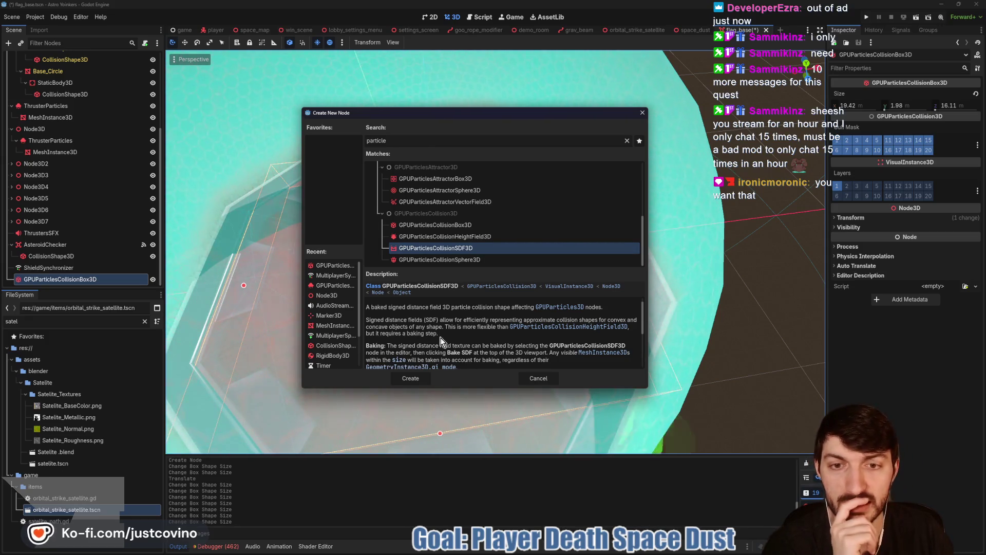
Step: Change the GPUParticlesCollisionBox3D node's type to GPUParticlesCollisionSDF3D, keeping its 19.42 × 1.98 × 16.11 size
left_click(537, 381)
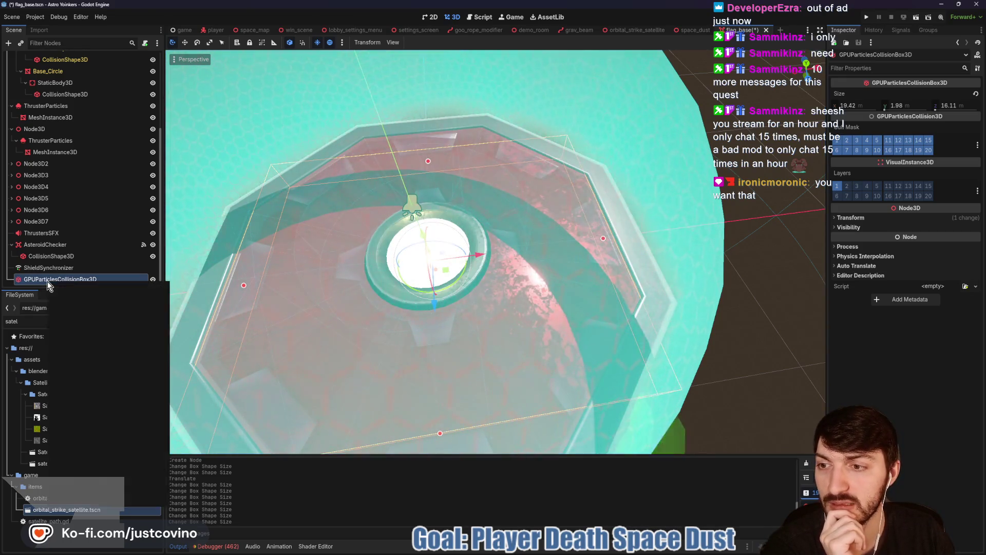
right_click(47, 281)
left_click(79, 371)
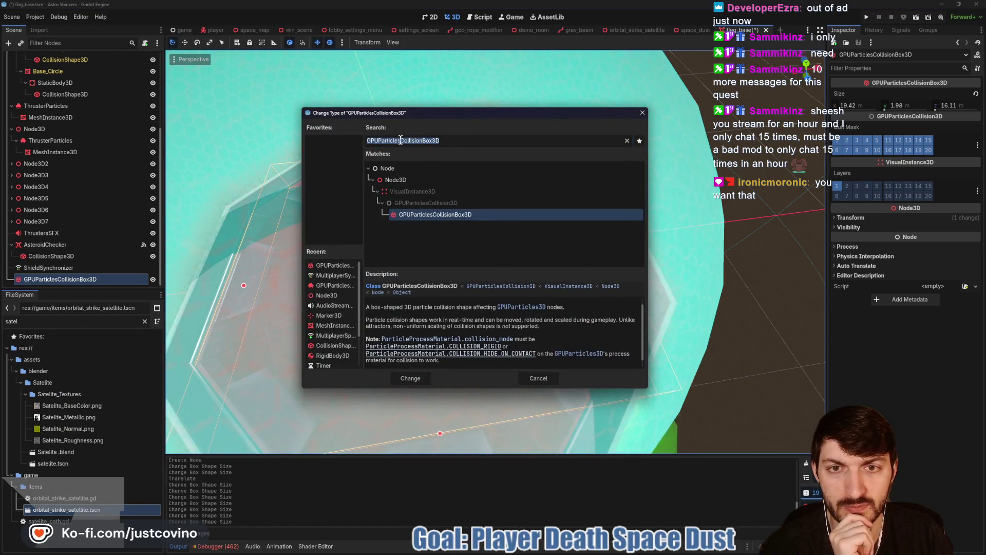
type("GPU")
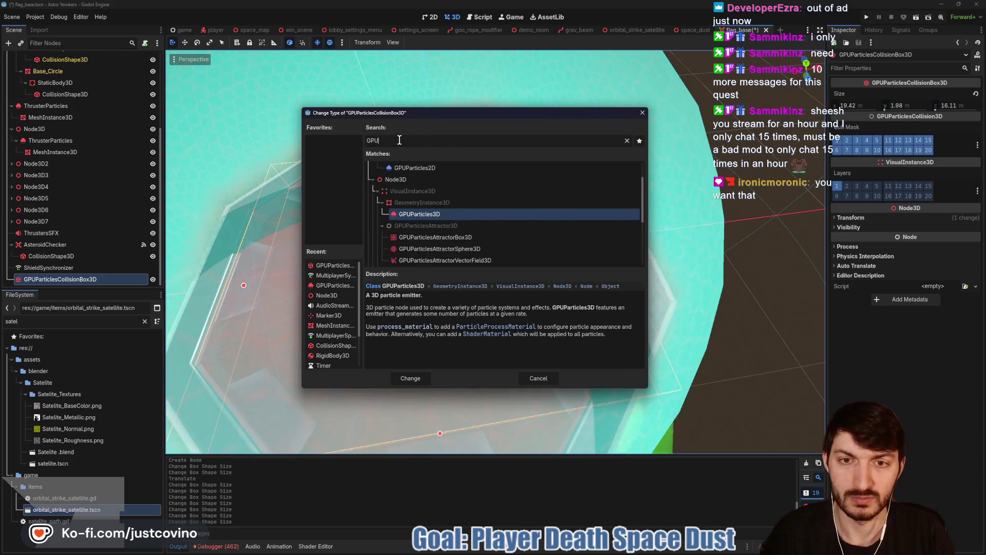
scroll(498, 234, "down", 5)
left_click(499, 235)
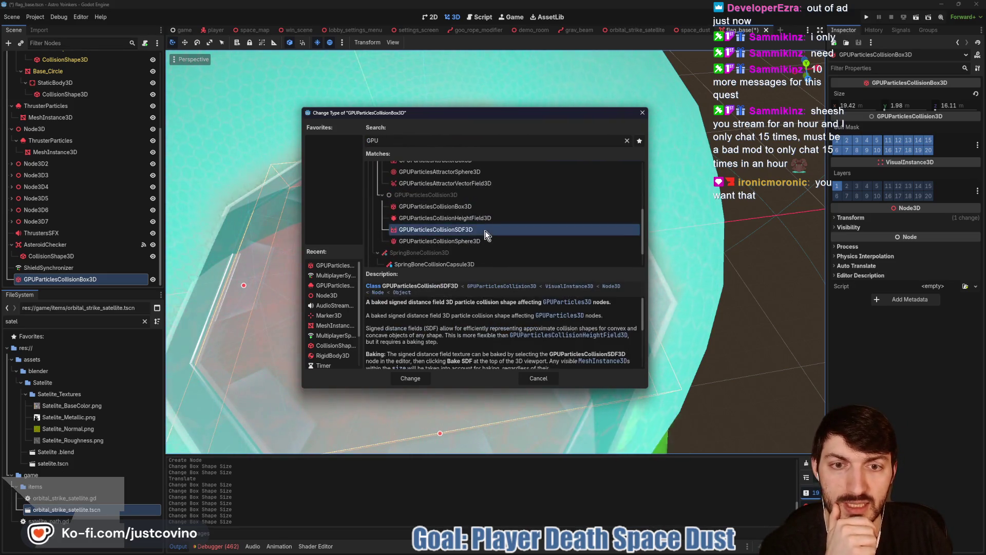
left_click(411, 378)
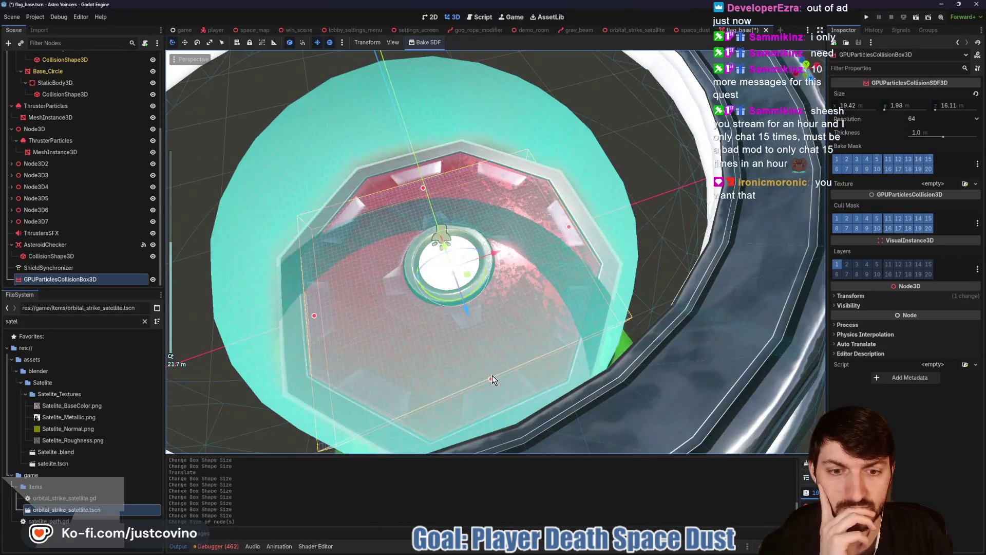
Step: In top orthogonal view, widen the SDF collision box to 25.40 along X
left_click_drag(492, 375, 529, 446)
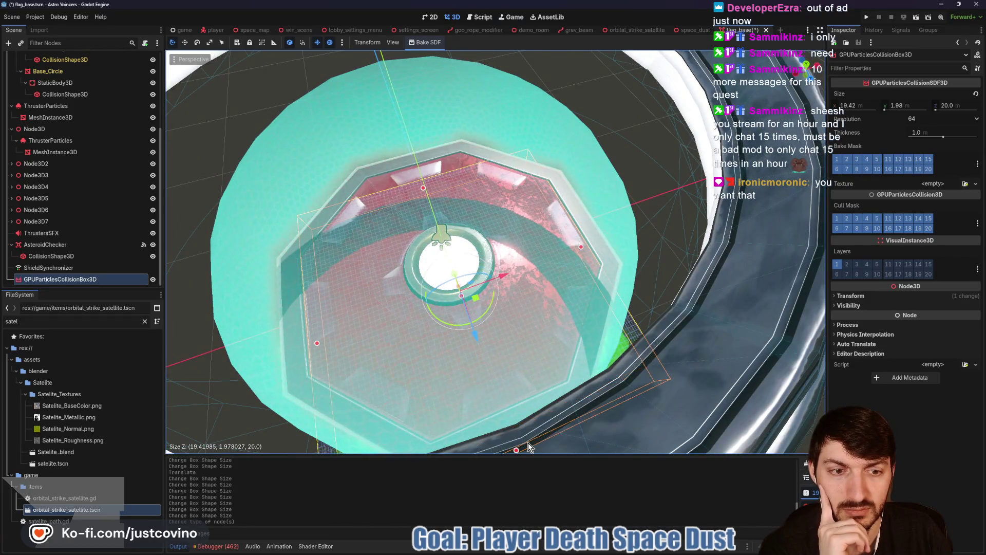
mouse_move(538, 389)
left_mouse_down()
mouse_move(505, 285)
mouse_move(459, 284)
left_mouse_up()
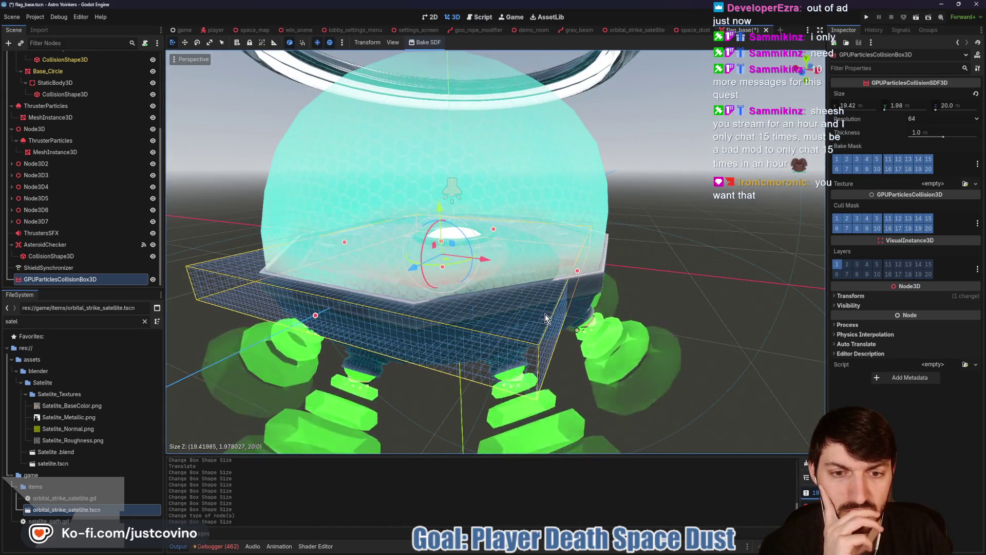
mouse_move(577, 271)
left_mouse_down()
mouse_move(608, 279)
mouse_move(550, 298)
mouse_move(529, 329)
left_mouse_up()
key("KP_7")
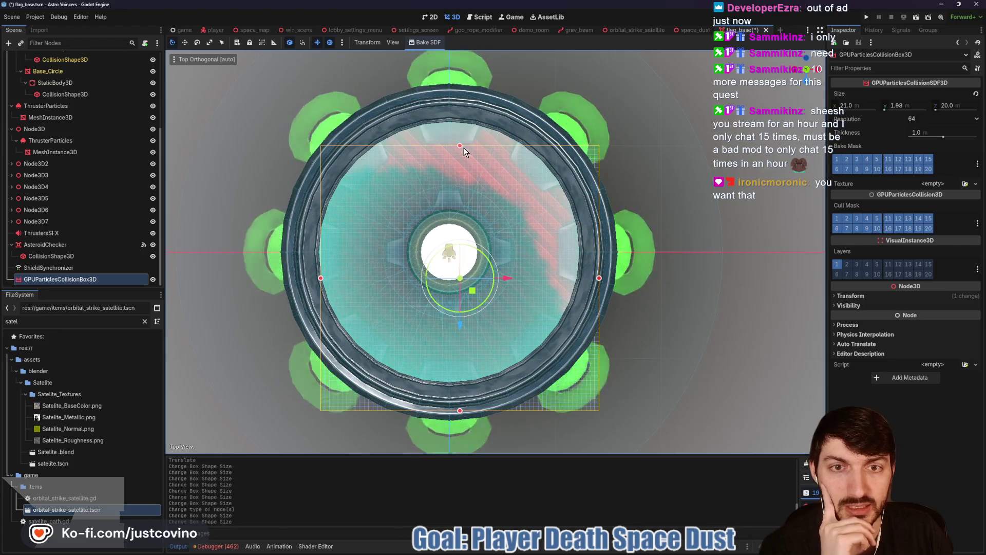
left_click_drag(459, 145, 451, 82)
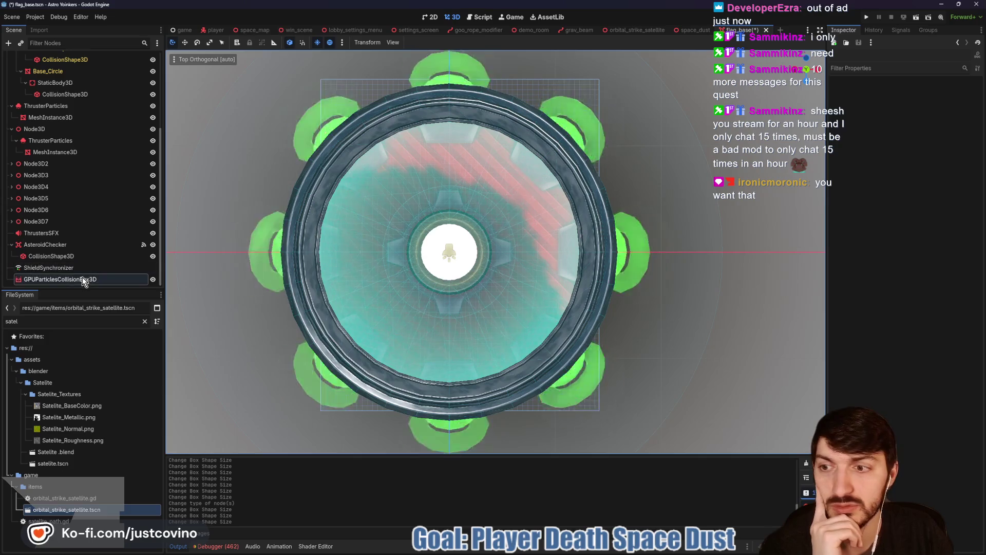
left_click_drag(321, 245, 280, 250)
left_click_drag(599, 246, 618, 246)
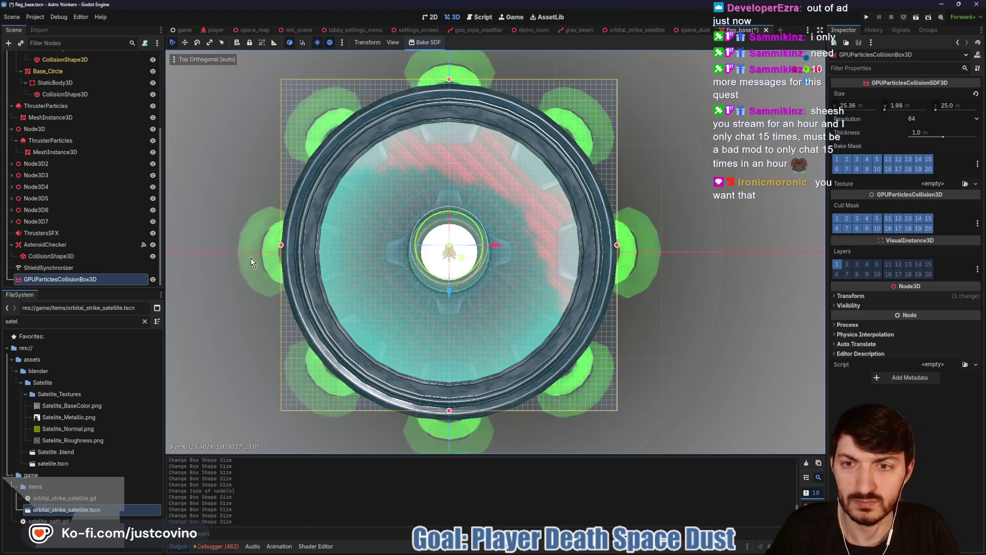
left_click_drag(279, 245, 278, 245)
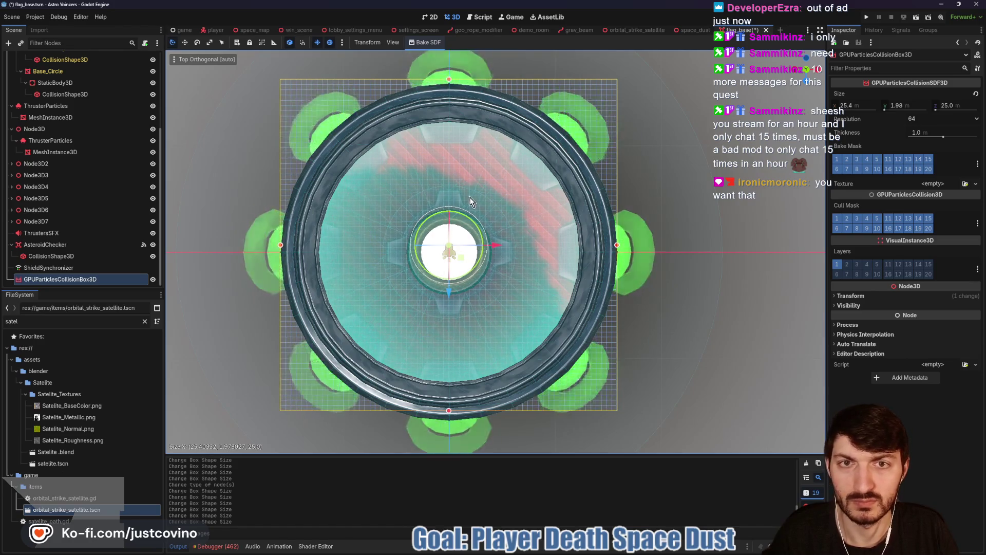
Step: Extend the box depth to 25.46 and raise its height to about 2.68
left_click_drag(449, 410, 451, 421)
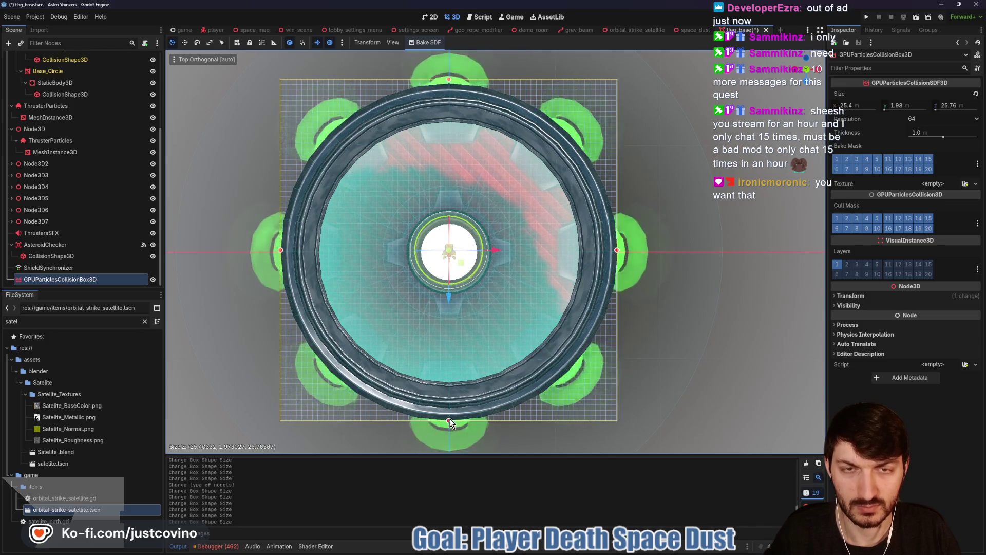
left_click_drag(449, 79, 449, 83)
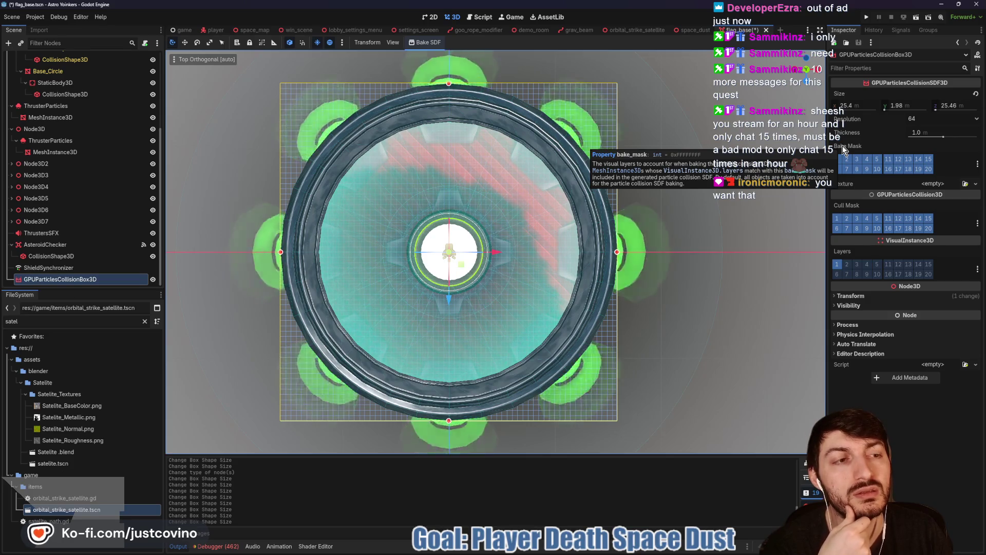
mouse_move(560, 254)
left_mouse_down()
mouse_move(437, 234)
mouse_move(437, 168)
left_mouse_up()
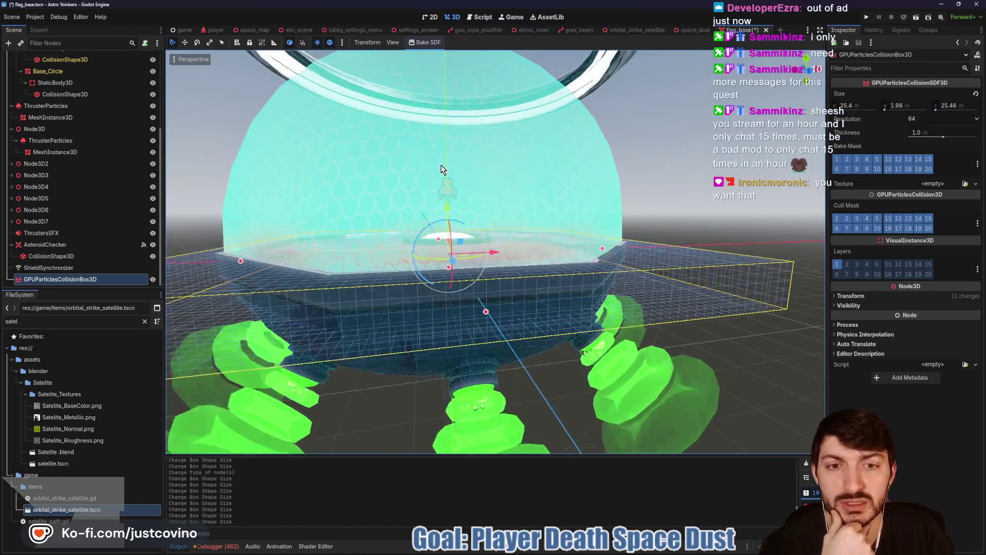
left_click_drag(448, 239, 446, 232)
left_click_drag(546, 233, 550, 299)
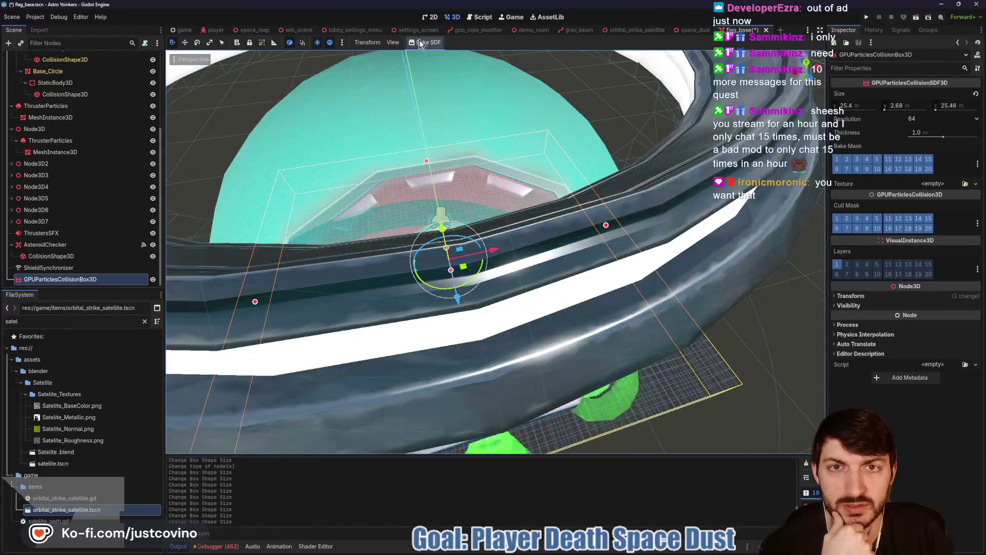
Step: Bake the SDF collision texture into a new res://vfx/particles folder
left_click(424, 43)
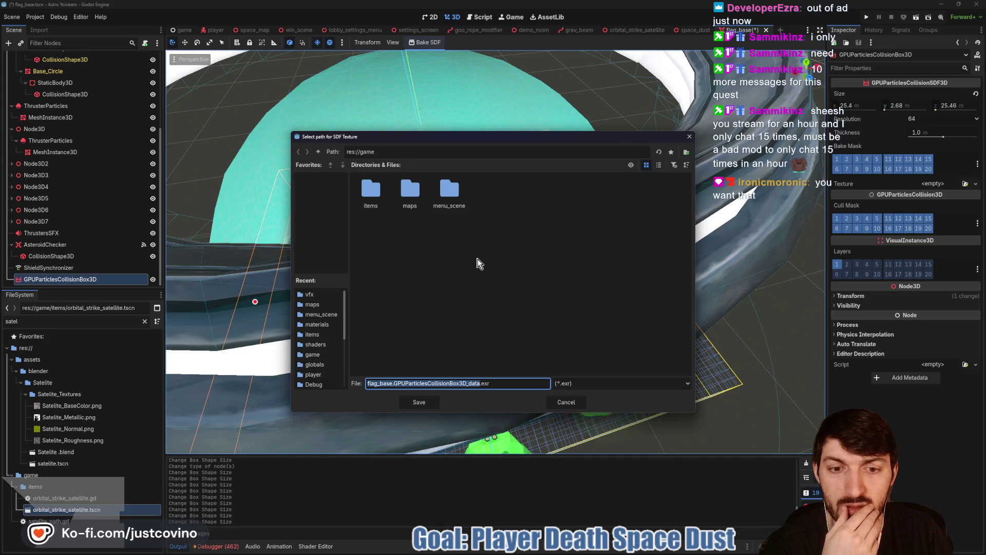
left_click(318, 151)
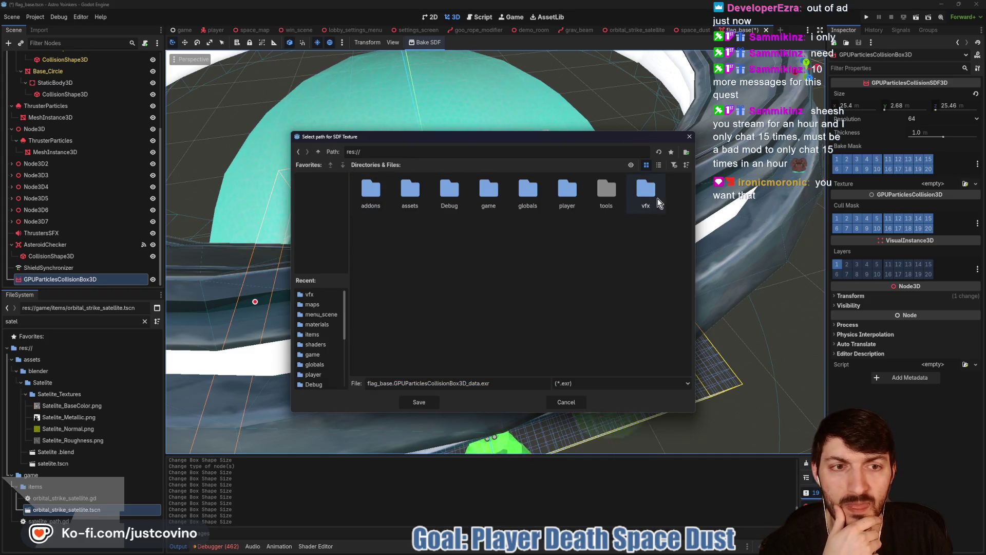
right_click(404, 238)
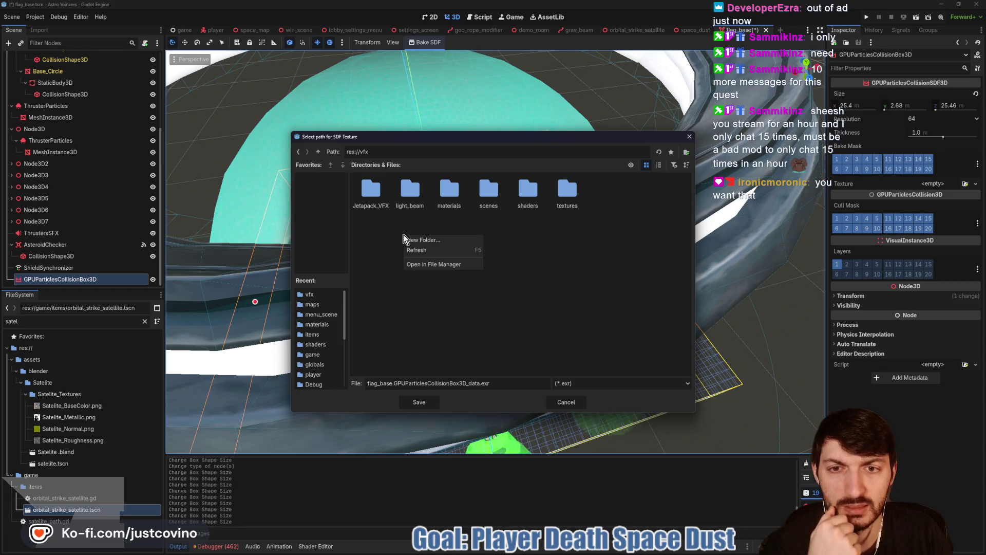
left_click(412, 241)
type("particles")
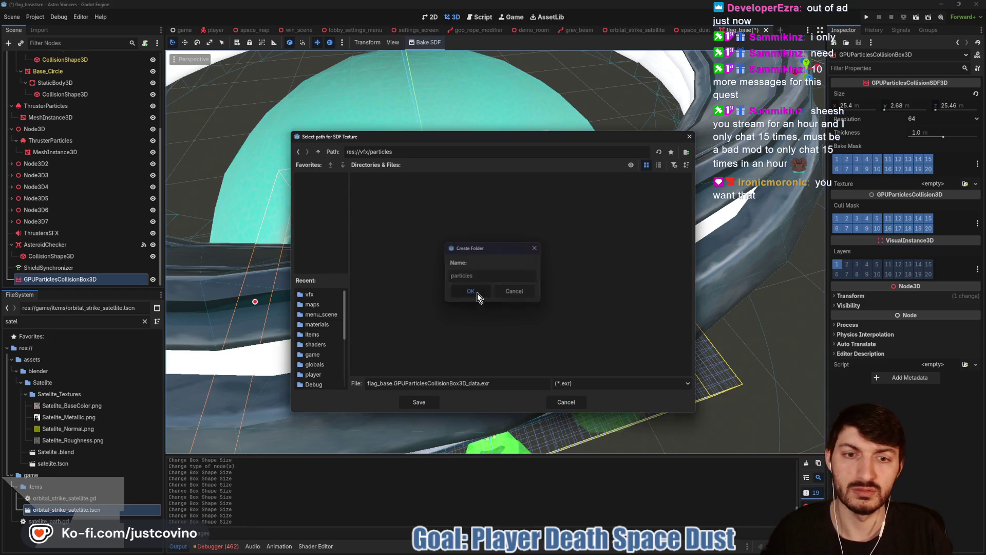
left_click(471, 291)
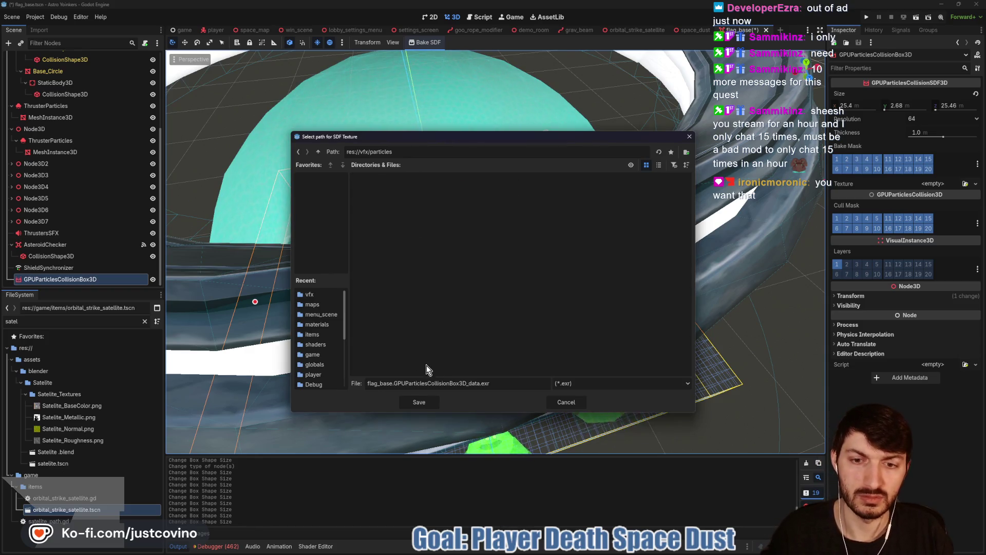
left_click(425, 402)
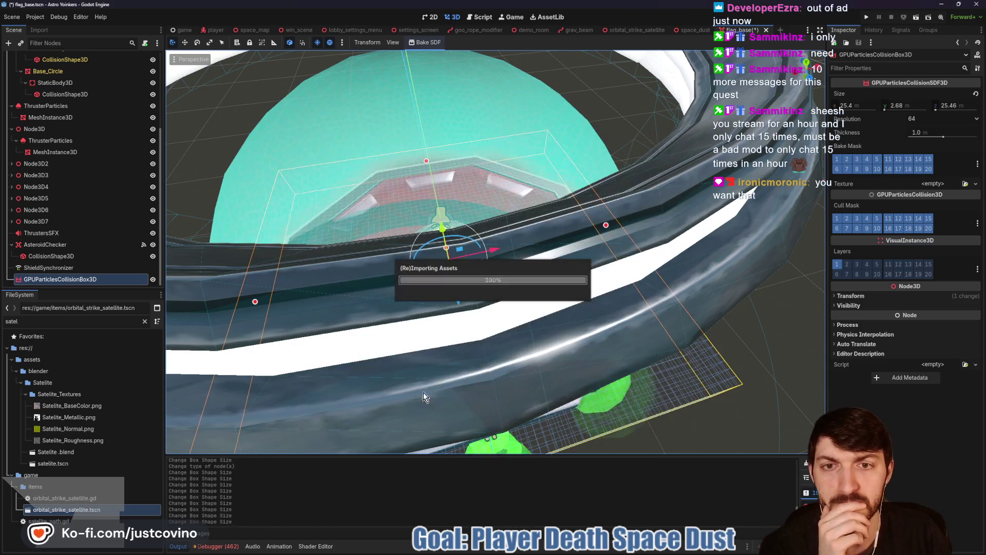
Step: Save the scene with Ctrl+S and launch the game
mouse_move(532, 335)
left_mouse_down()
mouse_move(535, 362)
mouse_move(500, 279)
left_mouse_up()
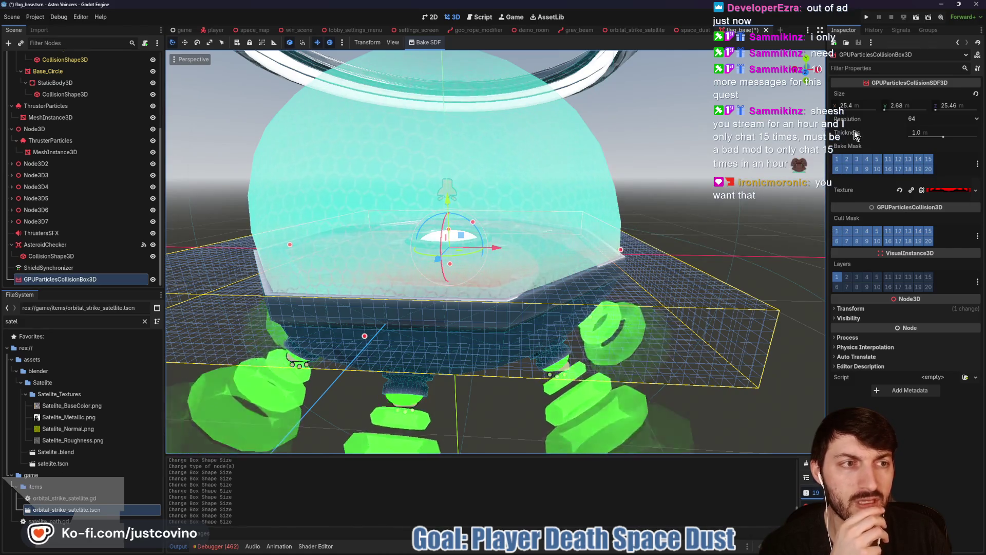
mouse_move(852, 124)
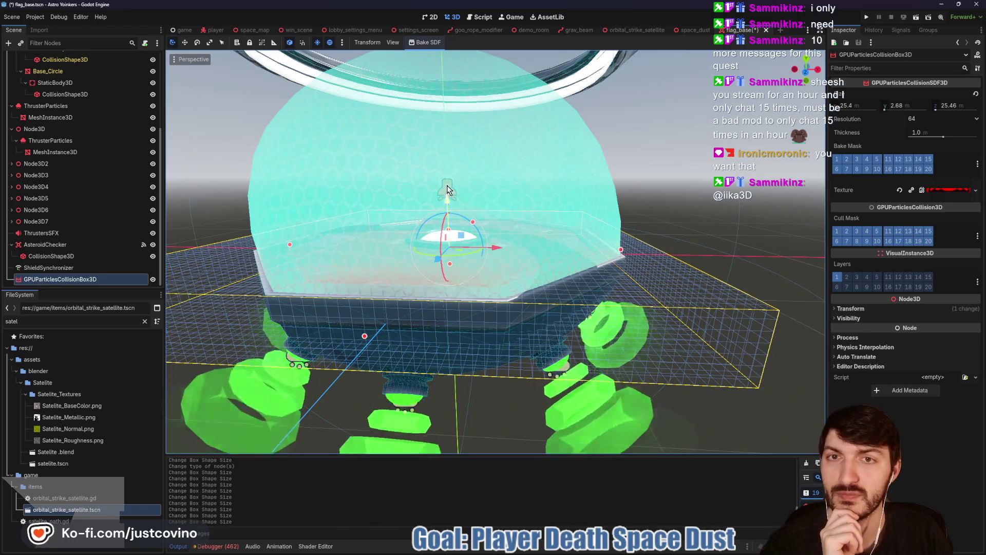
key("ctrl+s")
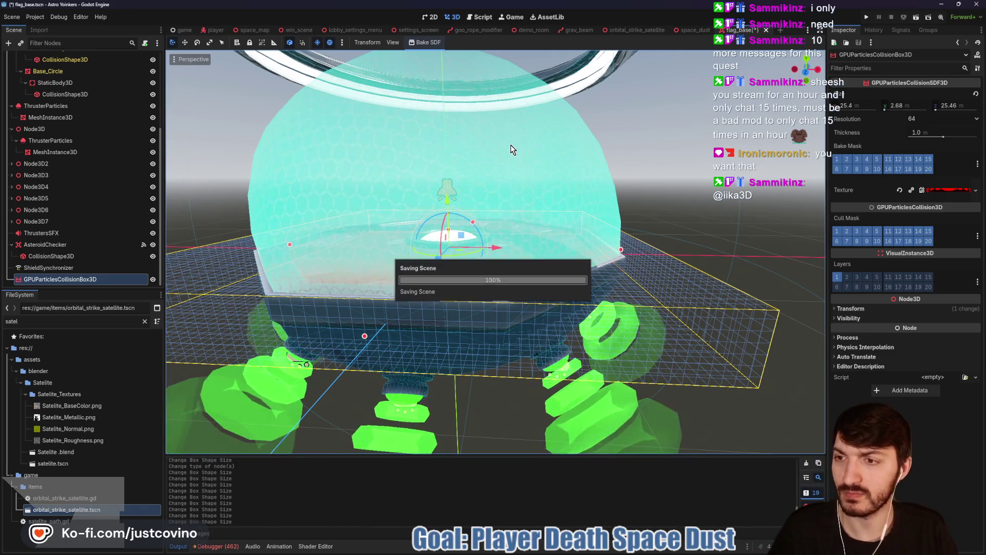
left_click(869, 18)
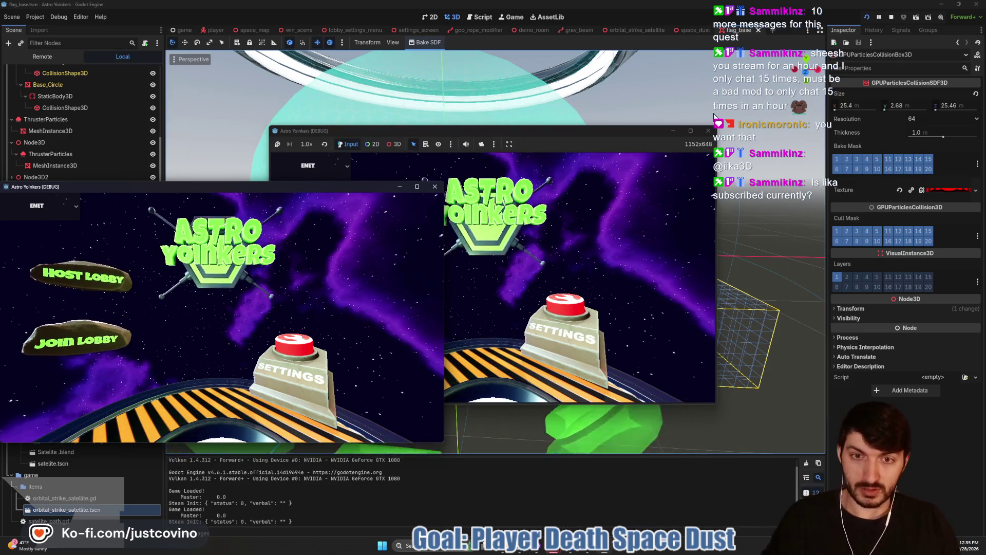
Step: Arrange the two debug game windows side by side
mouse_move(321, 188)
left_mouse_down()
mouse_move(591, 129)
mouse_move(798, 156)
left_mouse_up()
left_click_drag(588, 129, 348, 133)
left_click_drag(591, 155, 625, 134)
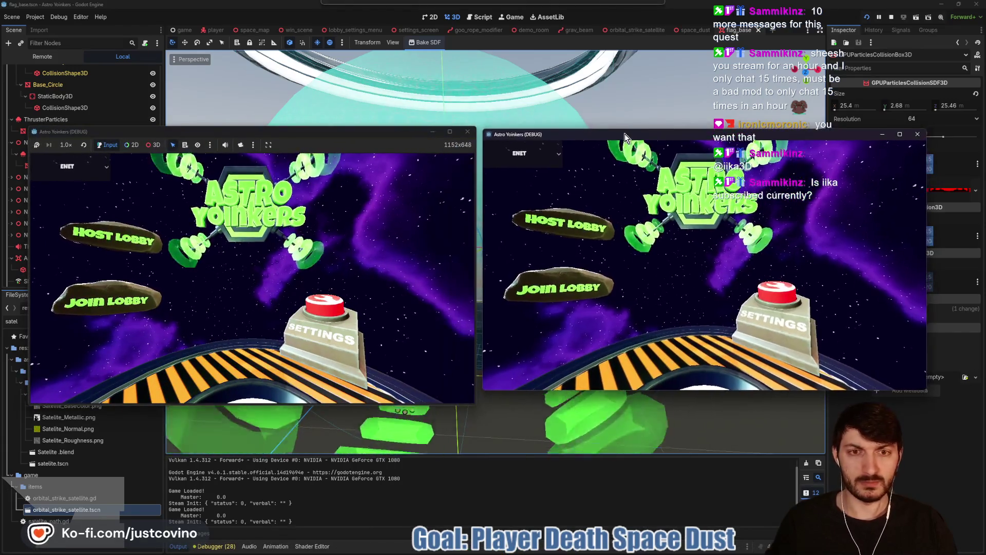
Step: Host a private lobby in the left window, join from the right, ready up and start
left_click(118, 239)
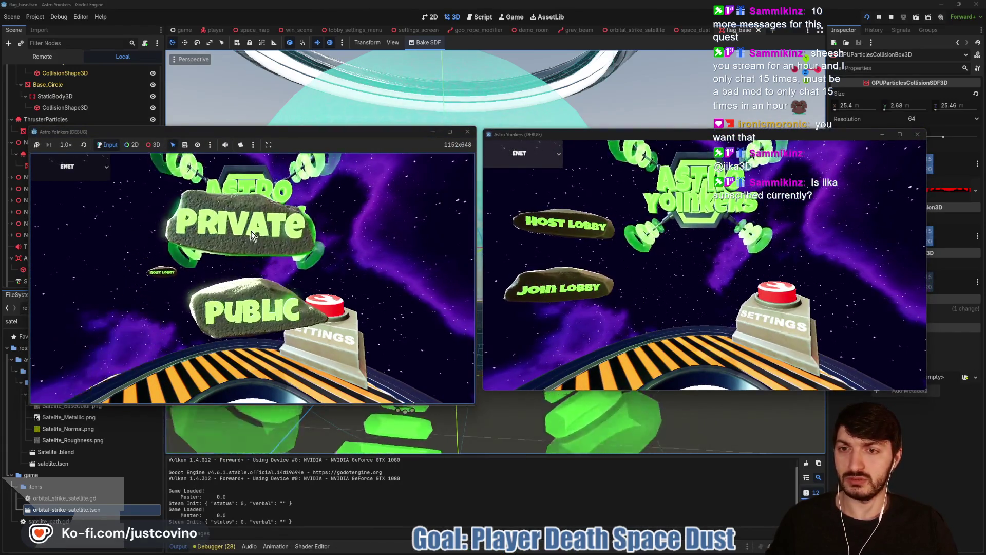
left_click(237, 221)
left_click(550, 291)
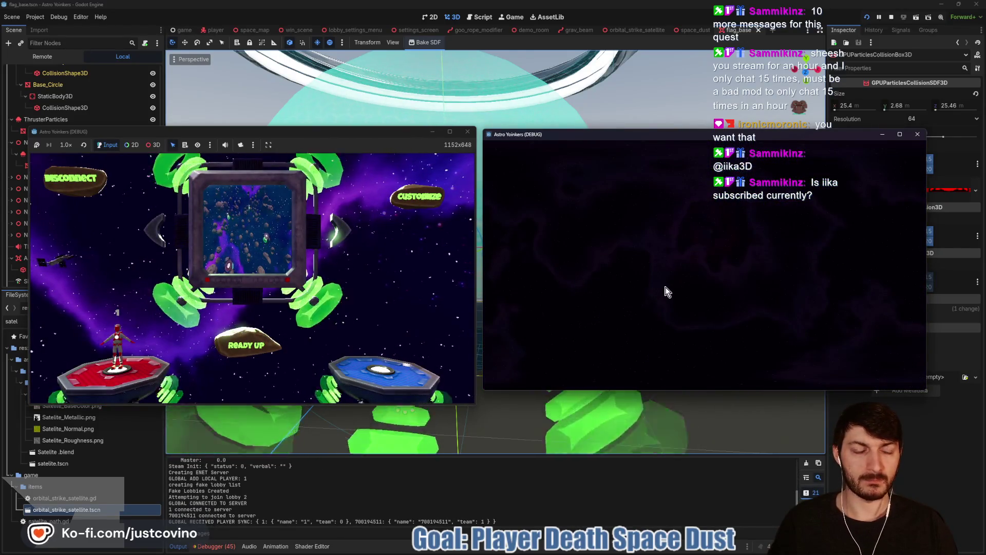
left_click(240, 349)
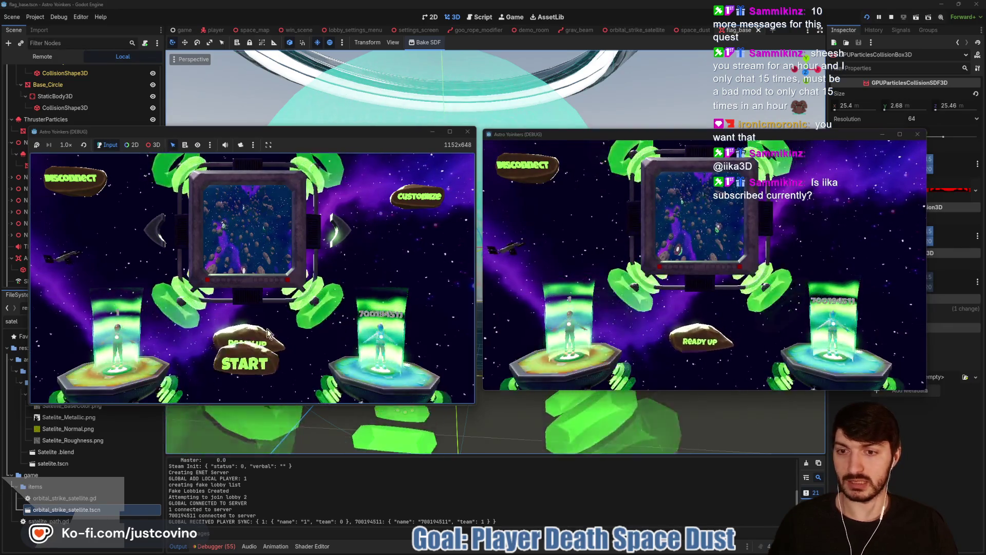
left_click(280, 321)
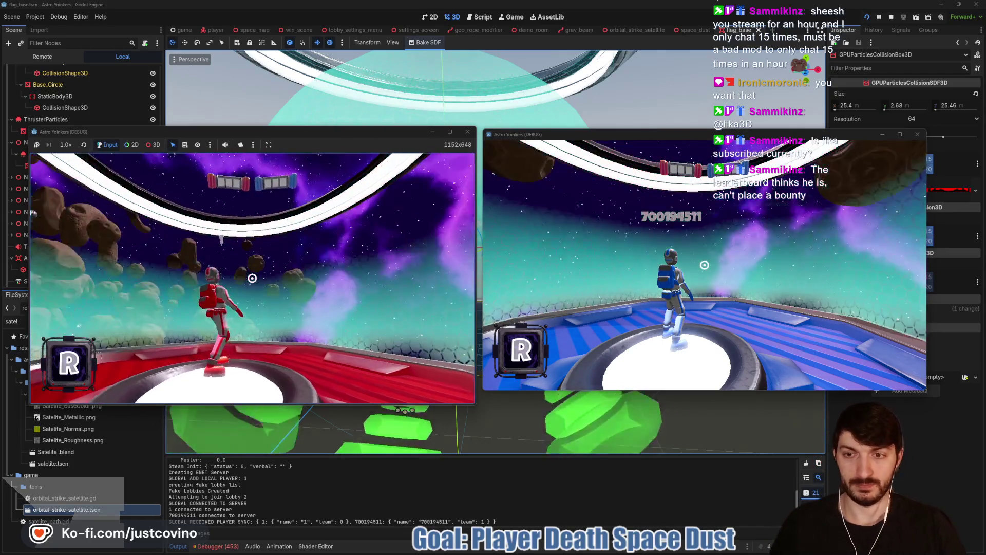
Step: Get the orbital strike via the cheat_item orbital_strike console command and fire it at the blue player
key("grave")
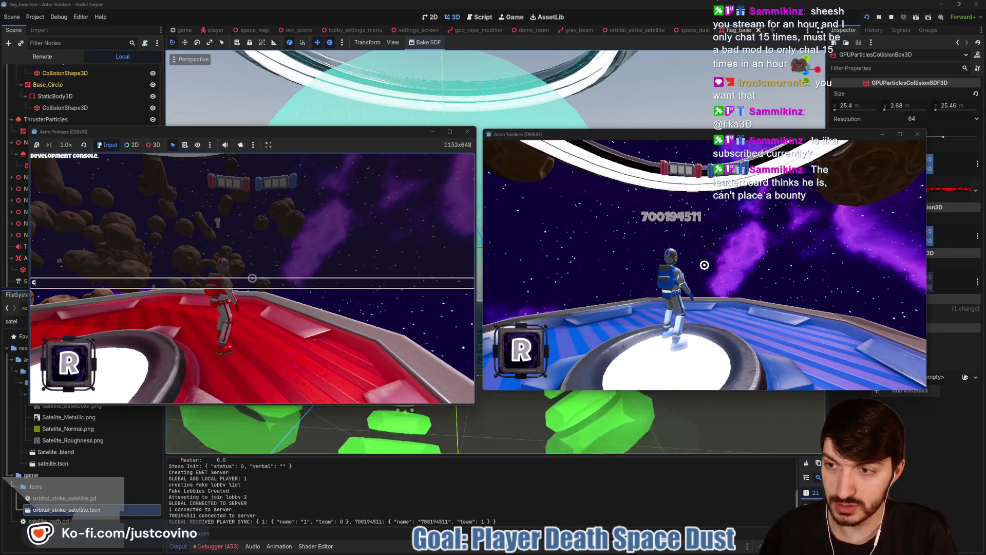
type("cheat_item orbital_stri")
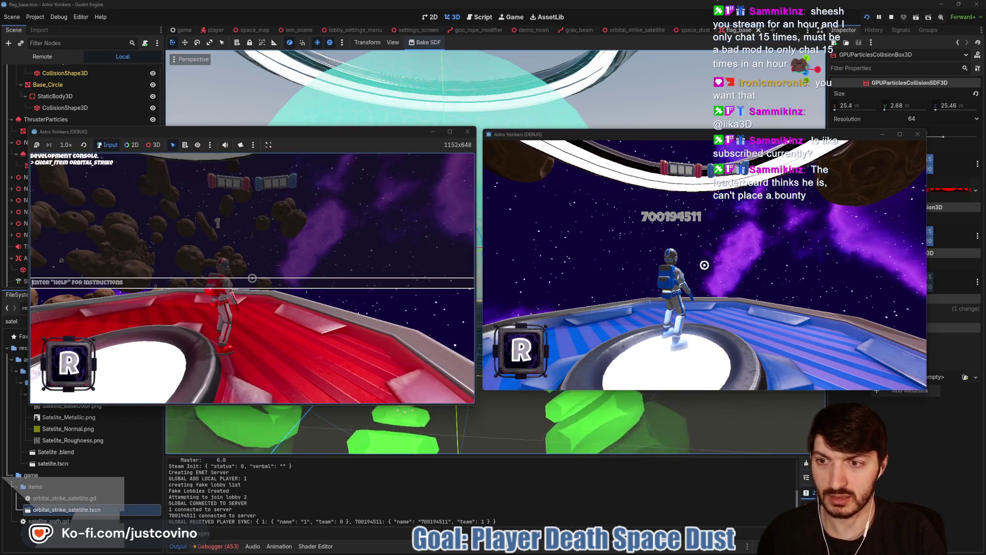
key("grave")
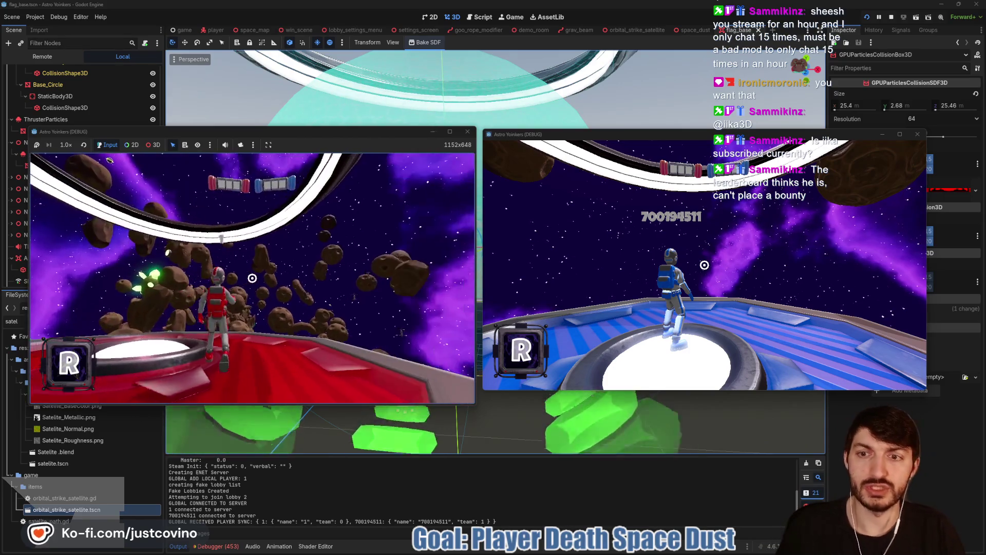
key("d")
key("super")
key("super")
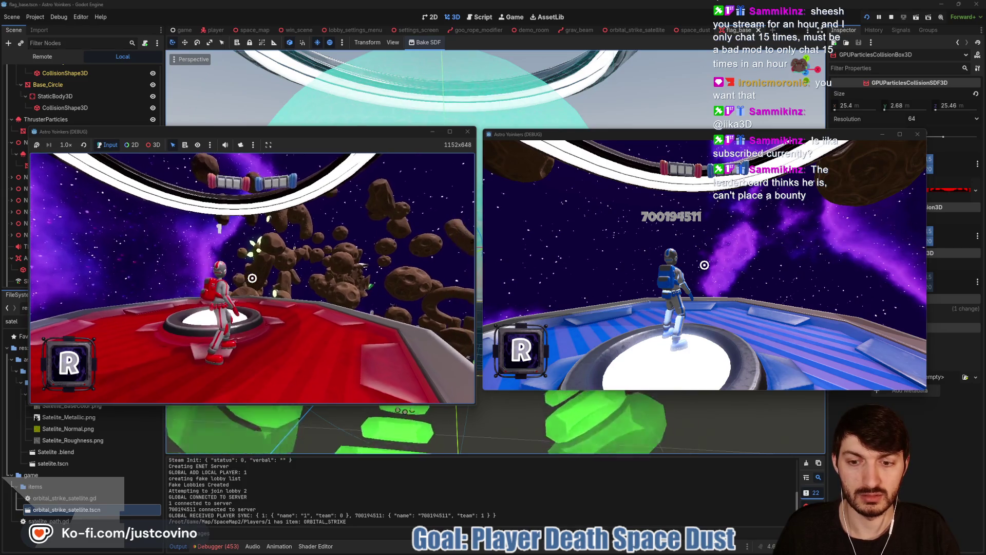
left_click(252, 278)
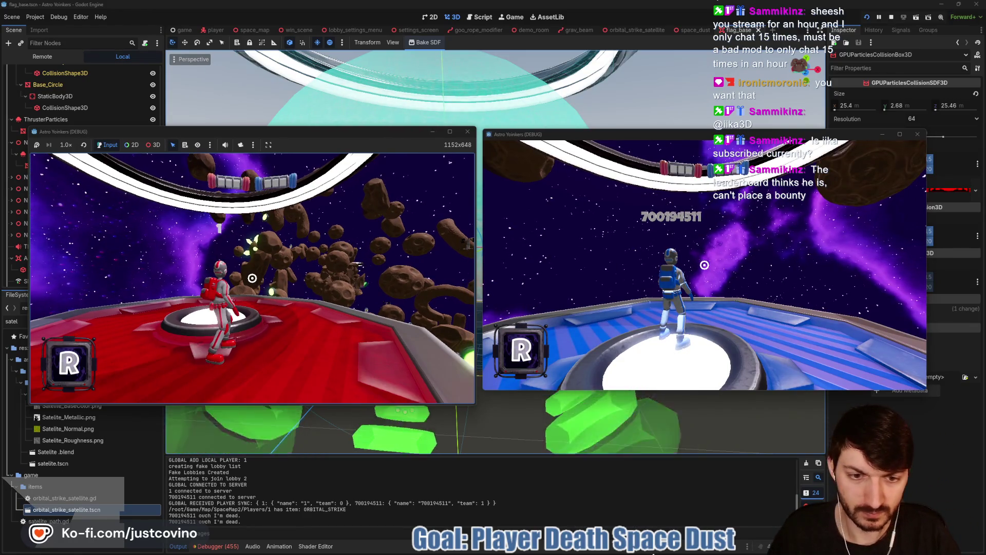
Step: Walk the blue player across the platform, then reopen and close the red player's dev console
key("w")
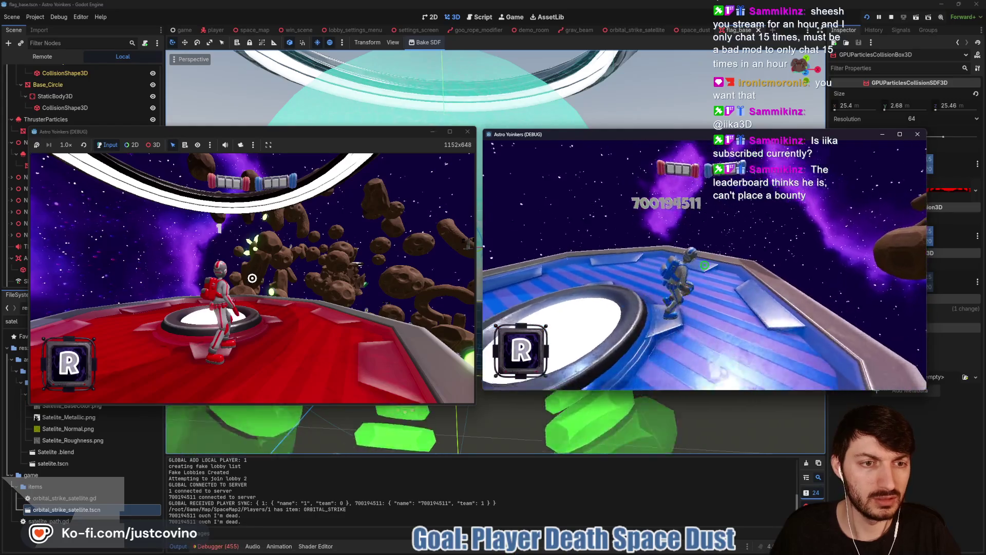
key("w")
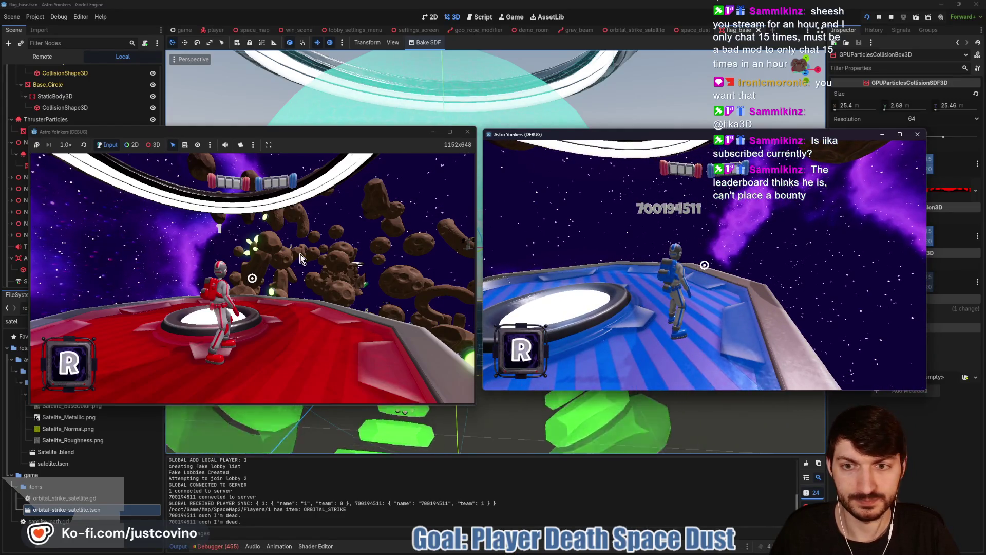
left_click(303, 259)
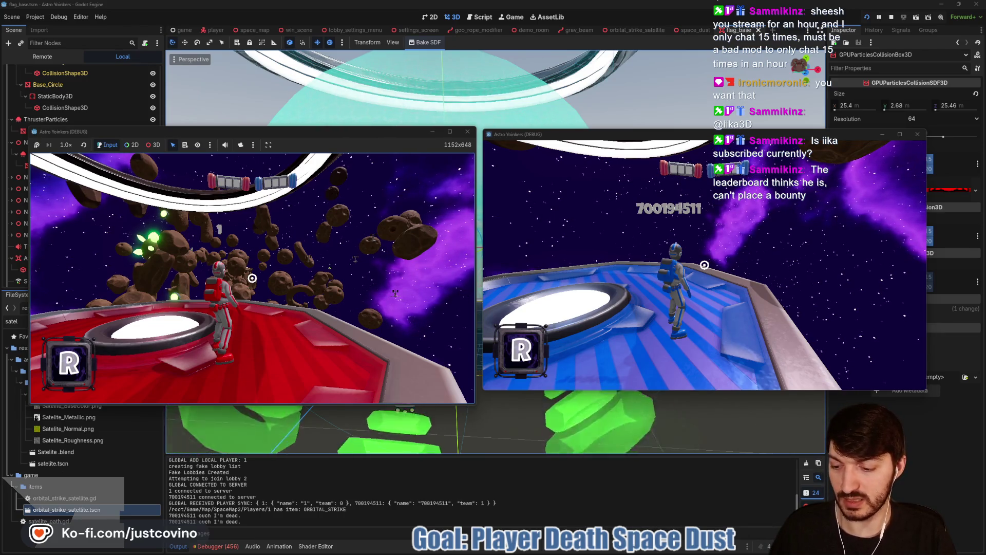
key("grave")
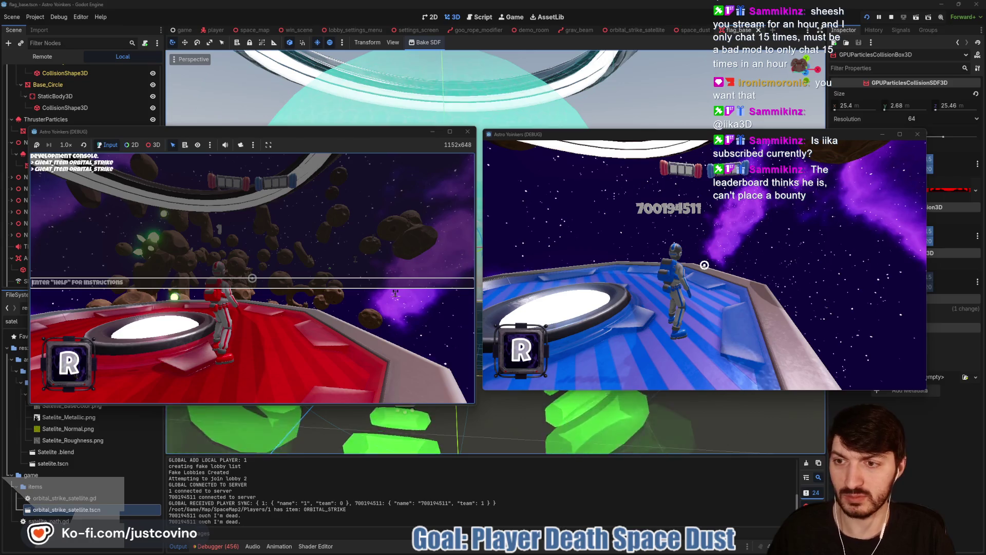
key("Return")
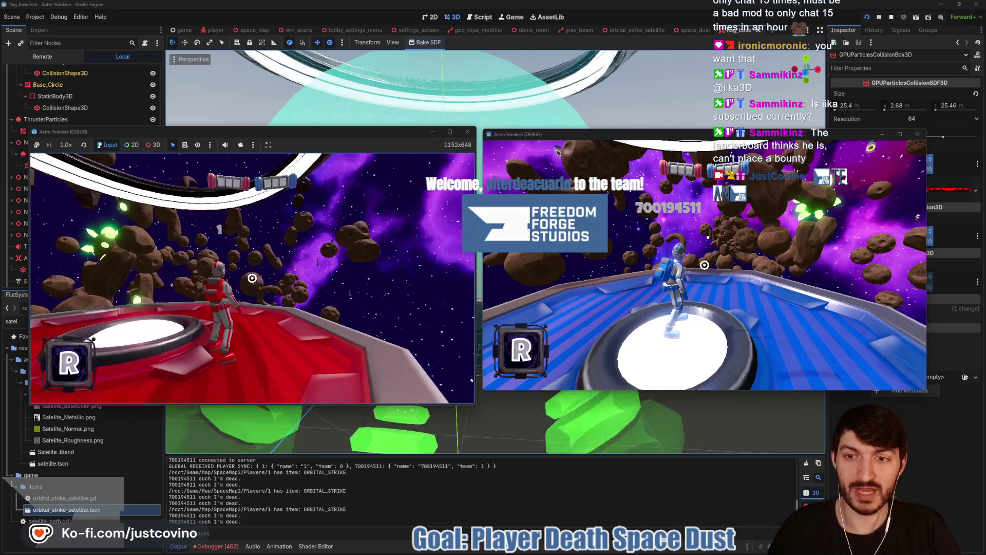
Step: Stop the running game with F8 and switch to GitHub Desktop
key("F8")
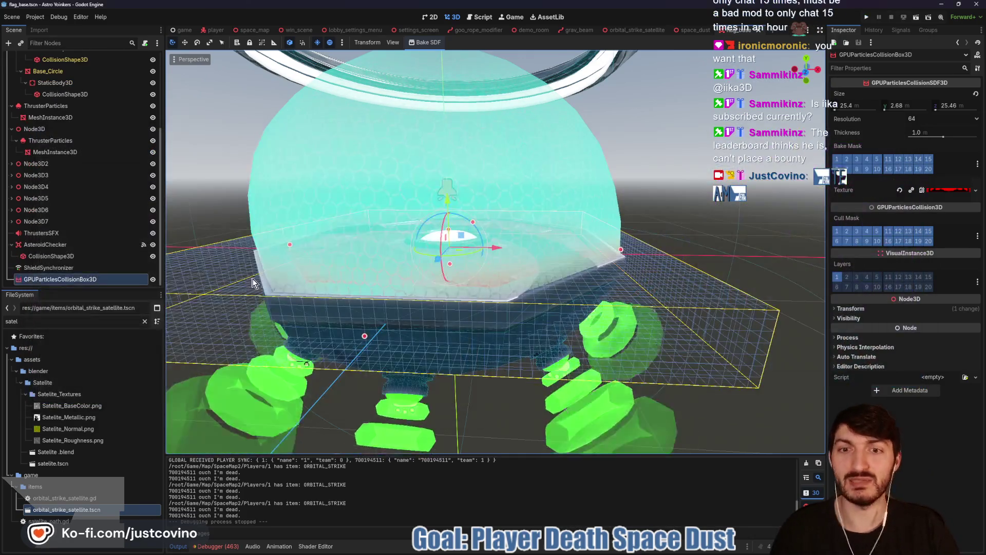
left_click(281, 238)
scroll(442, 228, "down", 5)
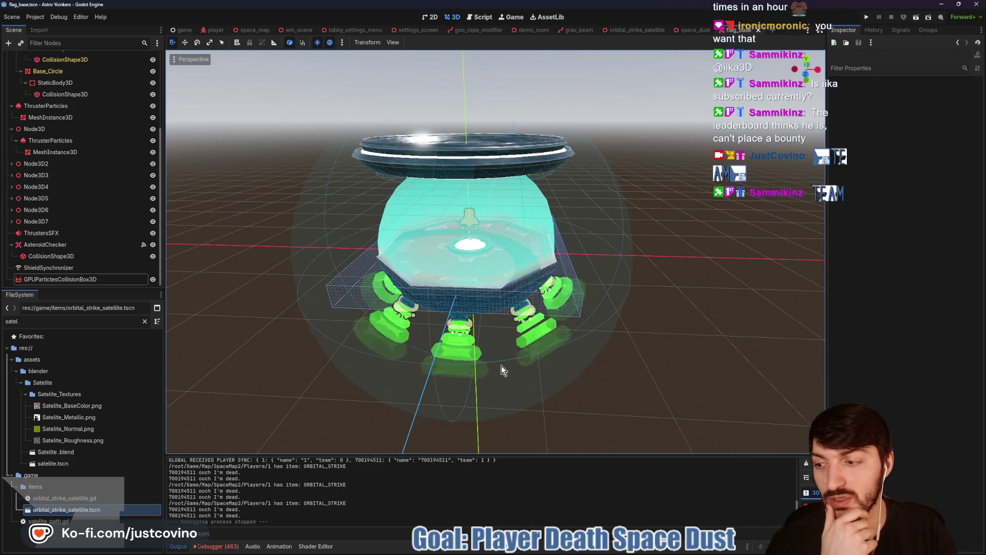
mouse_move(576, 551)
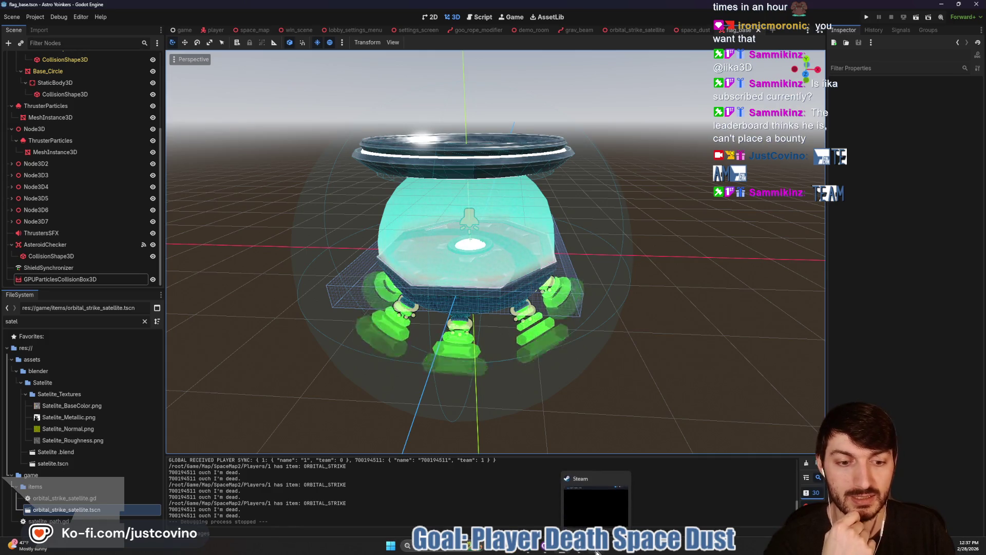
left_click(565, 551)
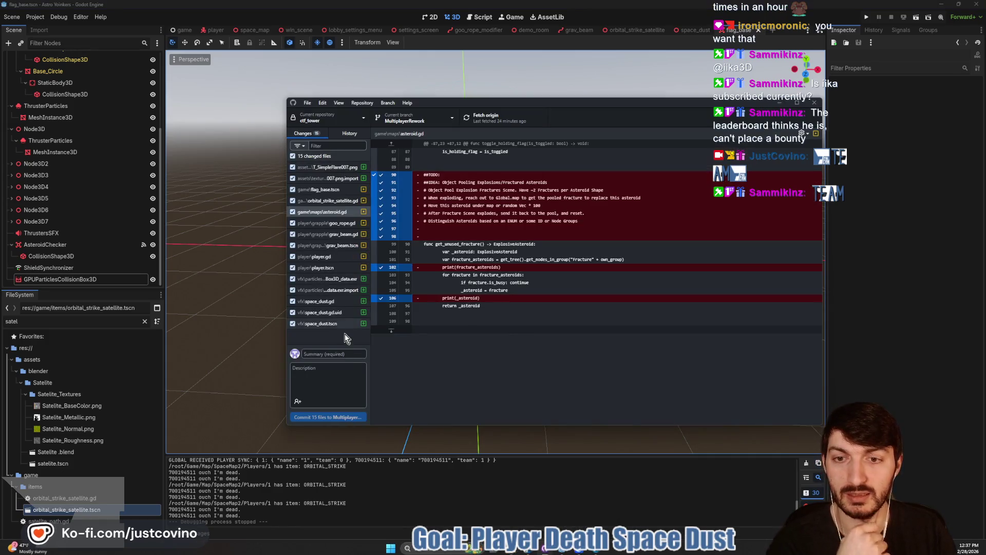
Step: Commit the 15 files to MultiplayerRework as 'Space Dust particles on Orbital Strike', then go back to Godot
type("Space Dust particles on")
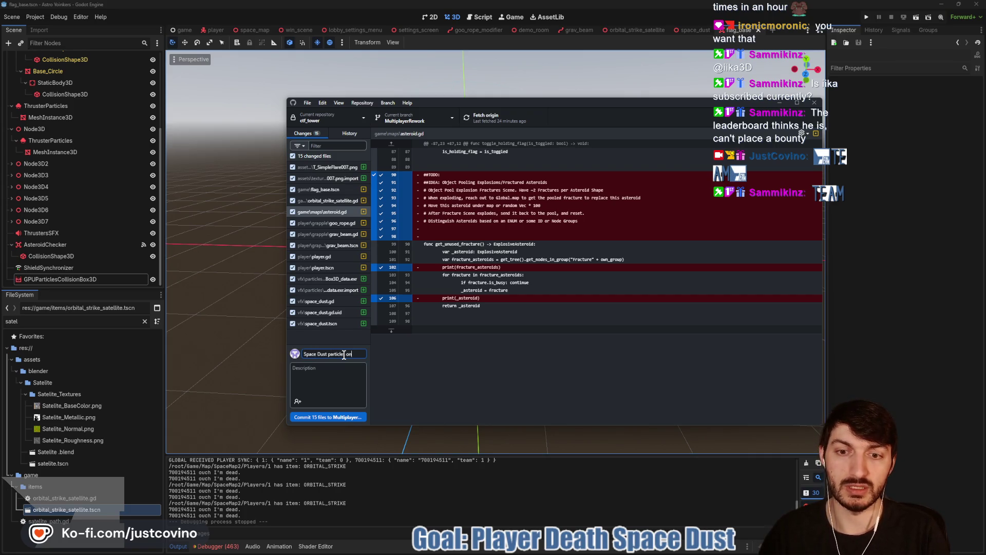
type("ital Strike Death")
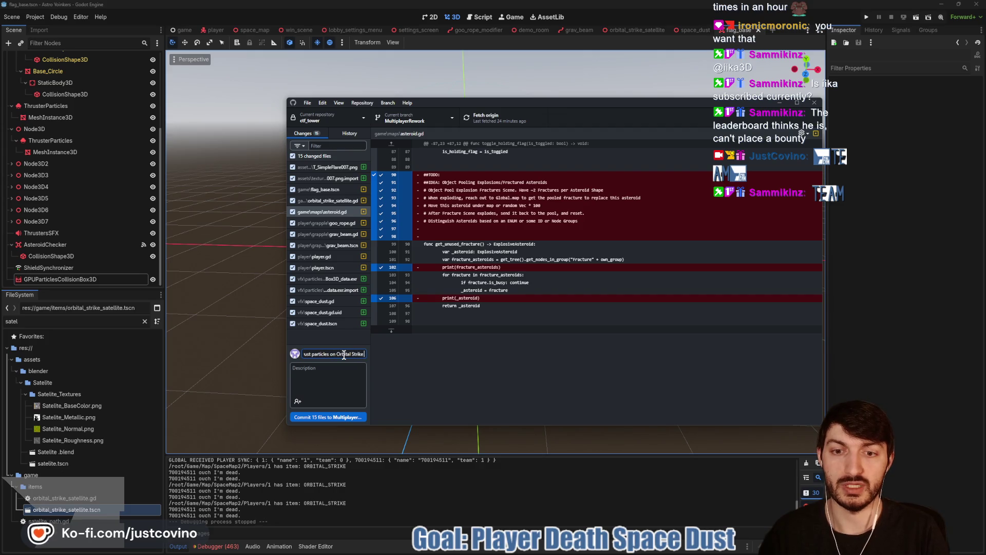
left_click(349, 417)
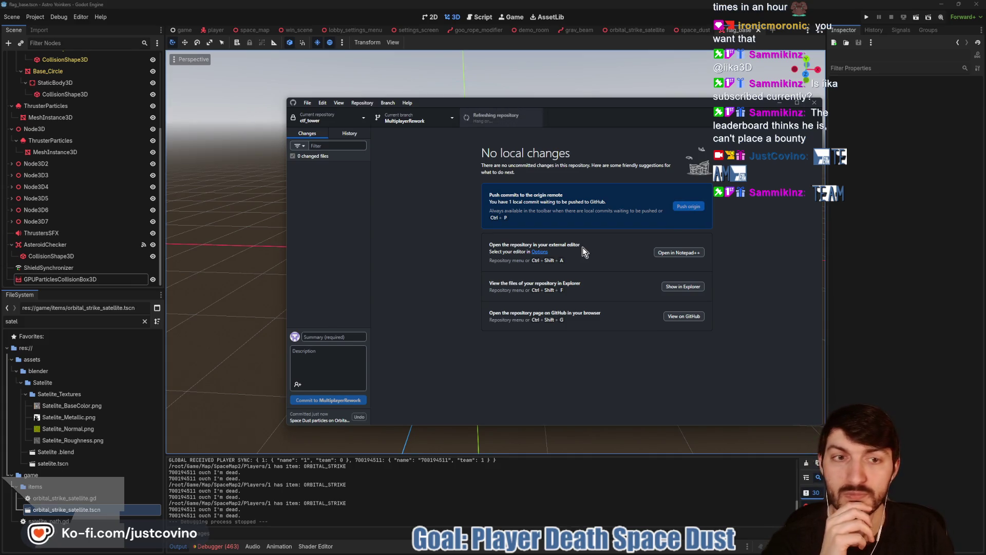
left_click(920, 281)
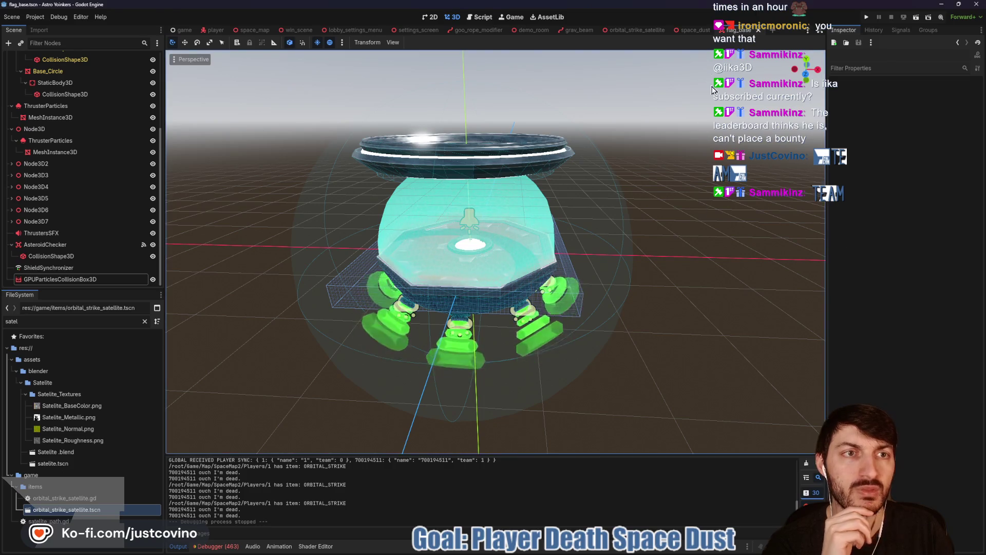
Step: Collapse space_dust's Pass 1 mesh, then open goo_rope_modifier and the GooRope node's goo_rope.gd script
left_click(695, 30)
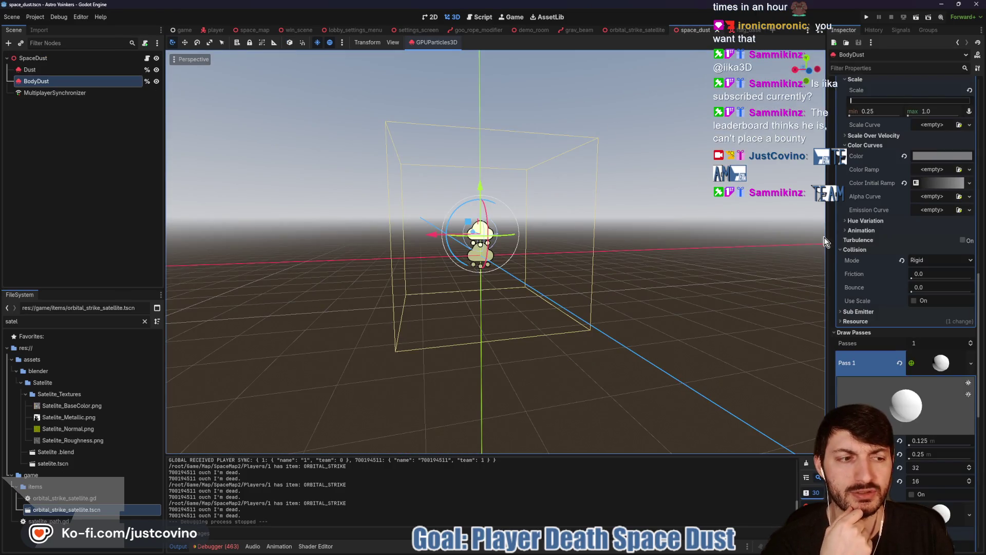
left_click(935, 366)
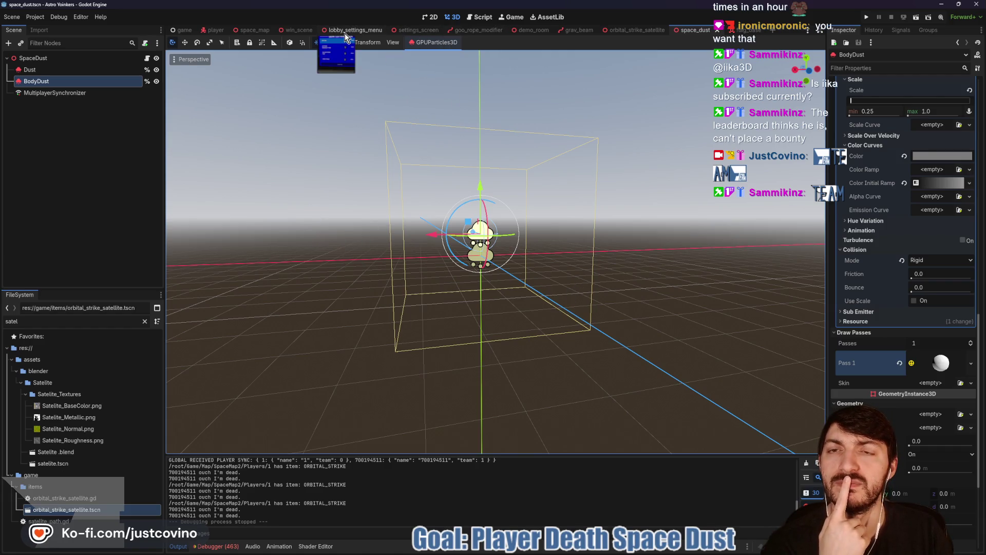
left_click(491, 34)
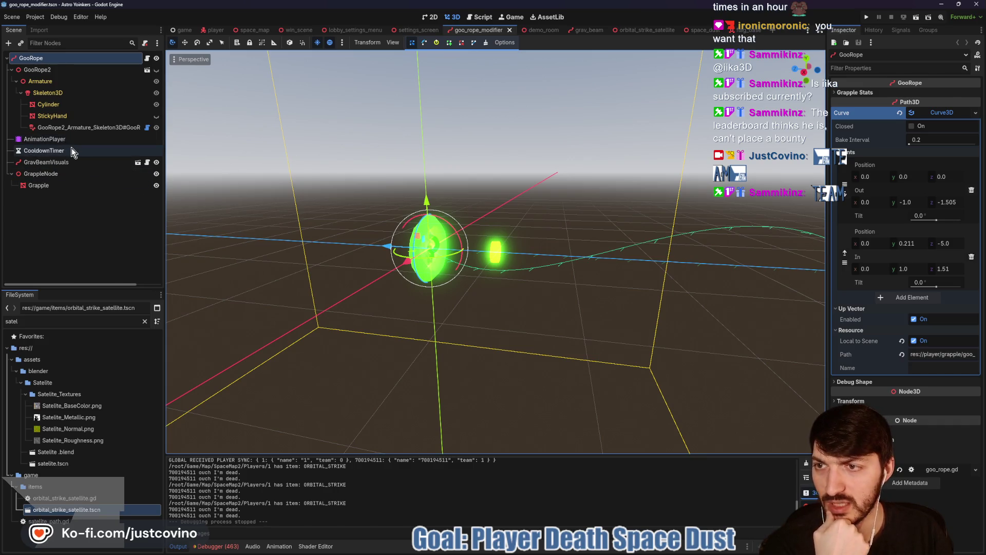
left_click(147, 57)
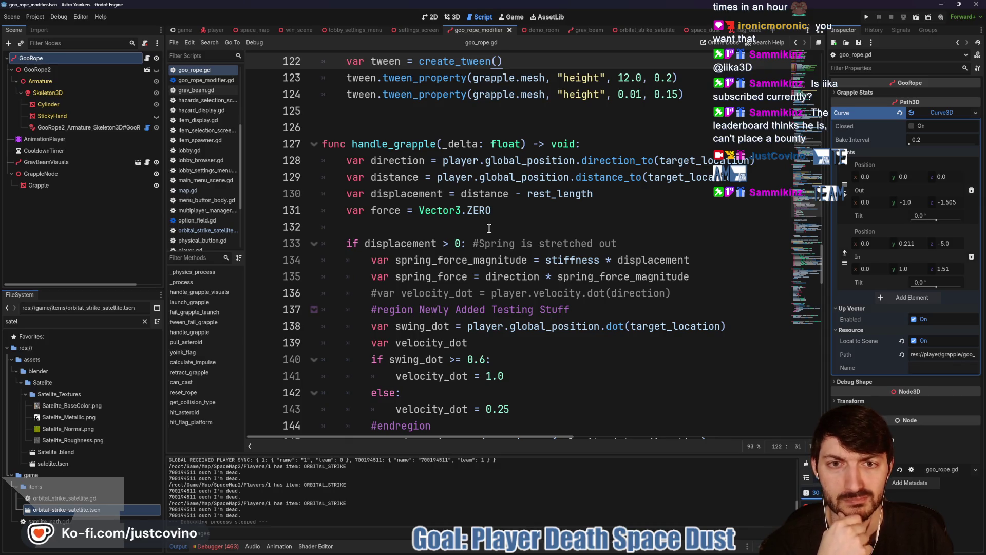
scroll(438, 218, "down", 2)
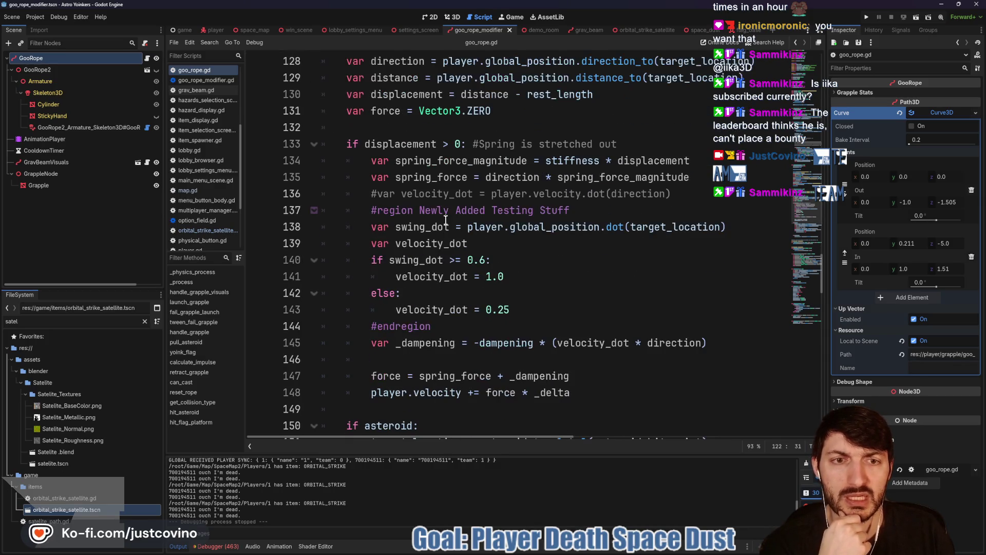
scroll(447, 220, "up", 5)
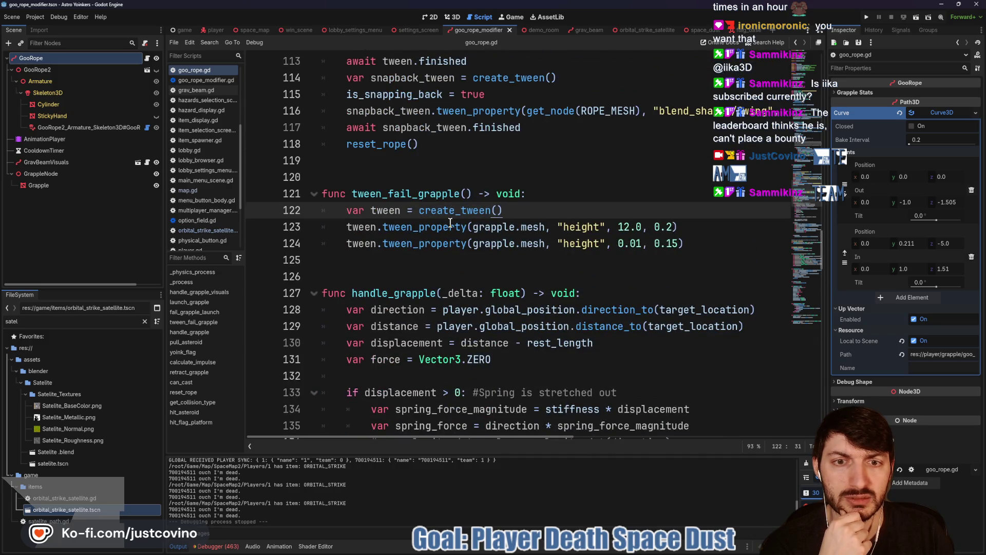
mouse_move(450, 222)
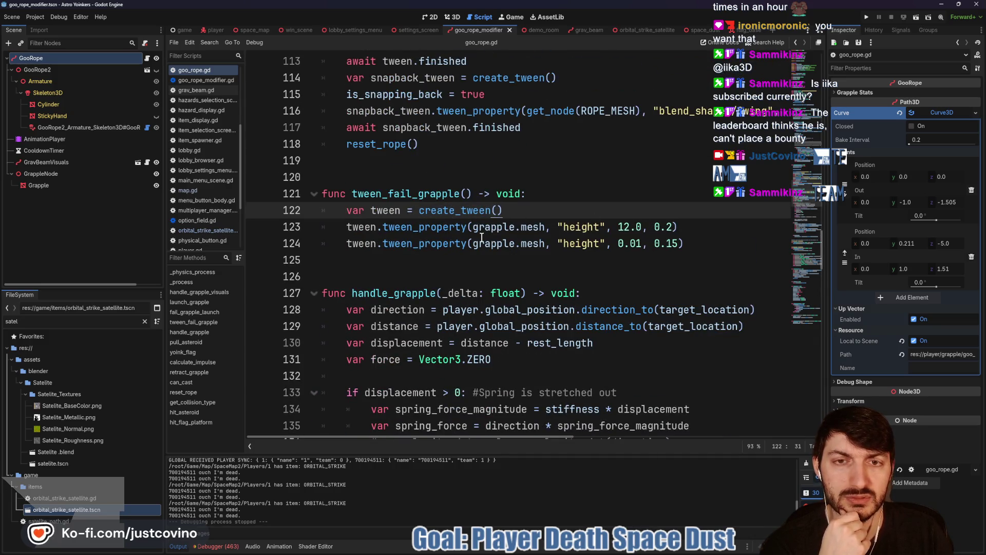
scroll(482, 238, "up", 3)
scroll(481, 320, "up", 8)
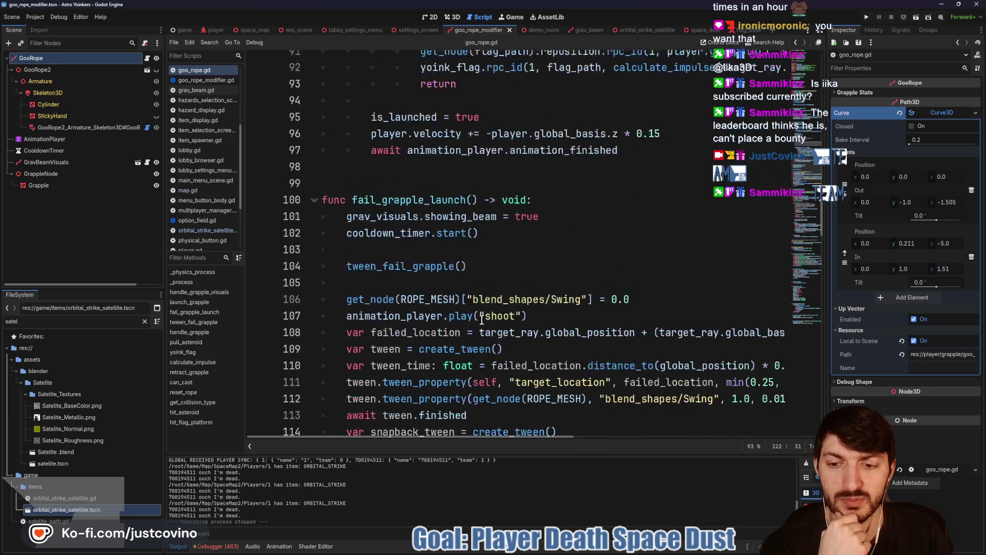
scroll(482, 319, "up", 7)
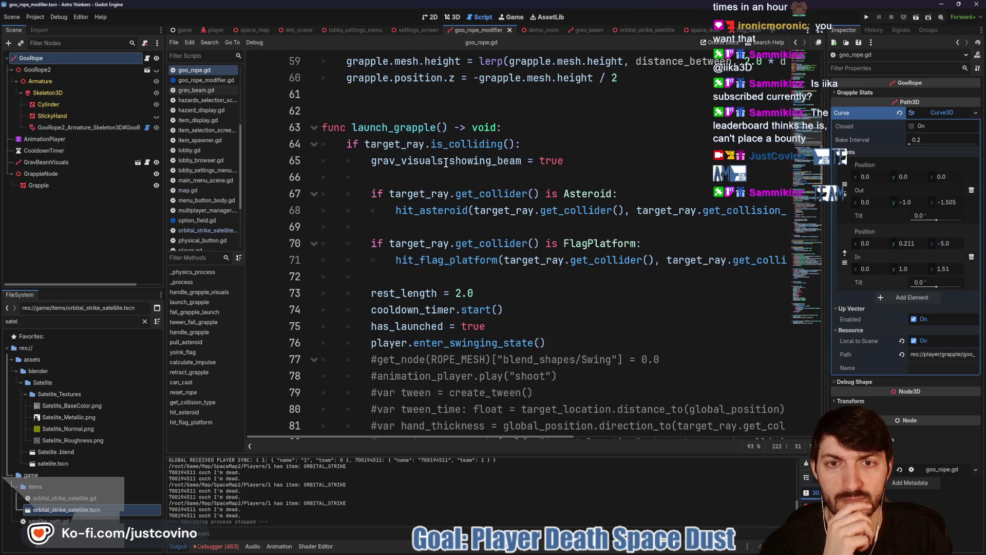
scroll(446, 162, "up", 5)
scroll(435, 241, "up", 2)
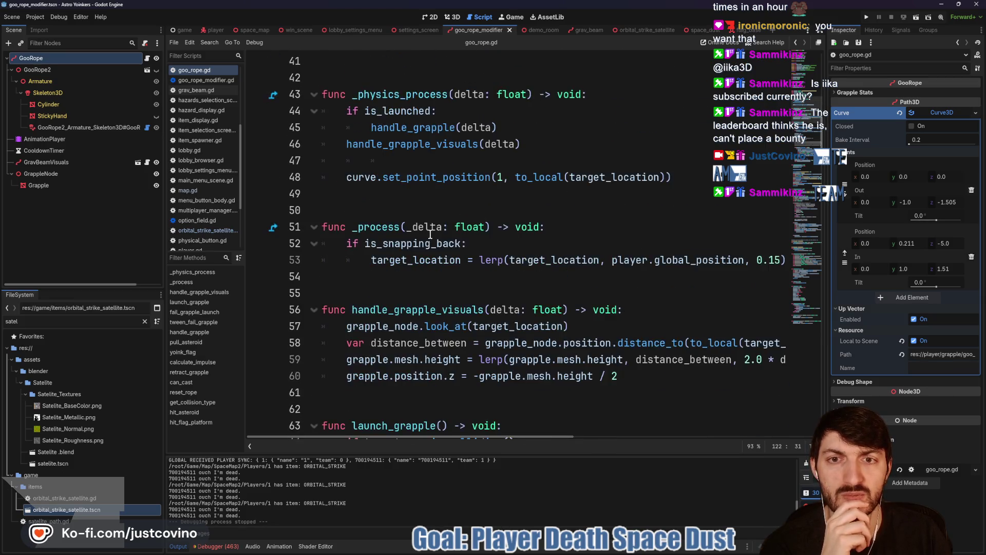
double_click(410, 193)
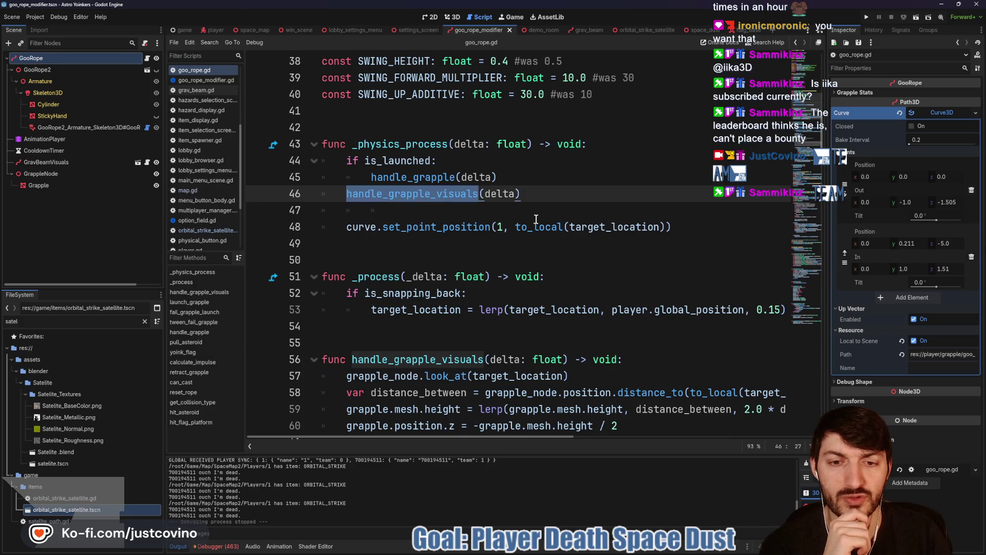
scroll(454, 246, "down", 3)
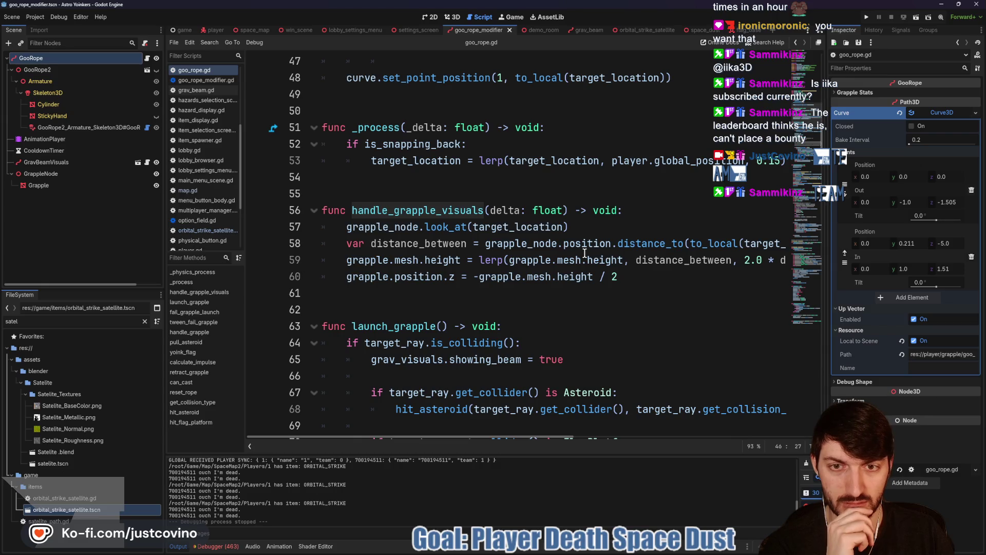
scroll(584, 253, "down", 1)
scroll(584, 252, "up", 2)
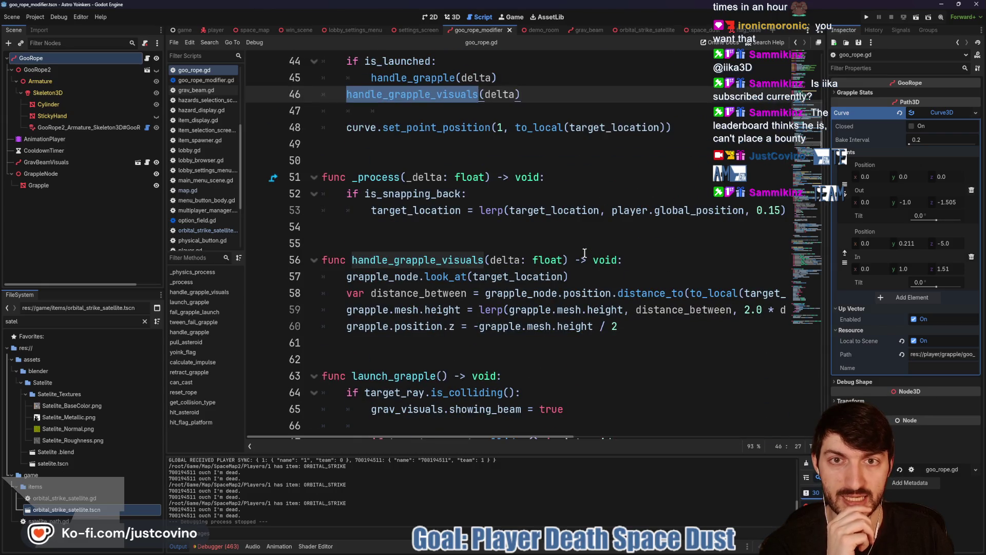
scroll(578, 254, "down", 3)
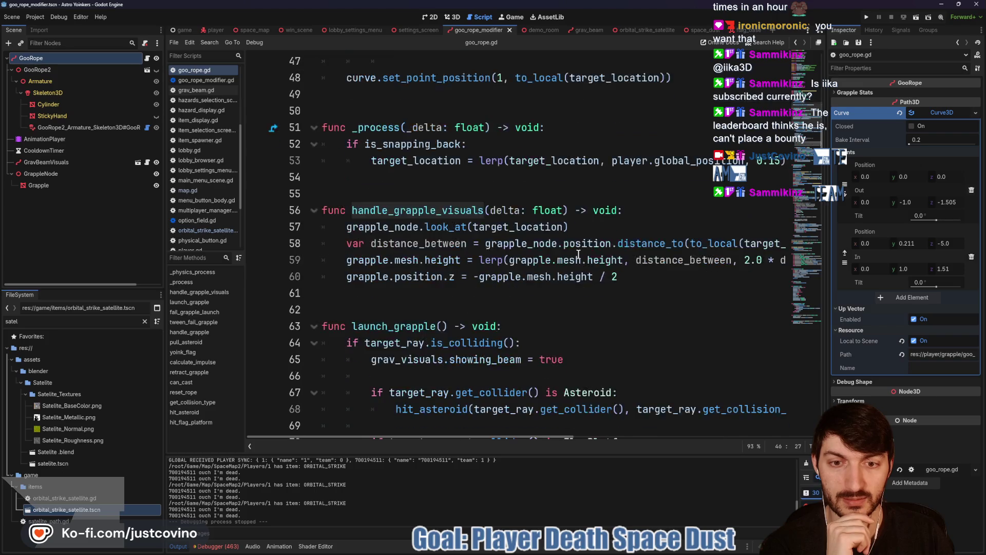
scroll(578, 255, "down", 5)
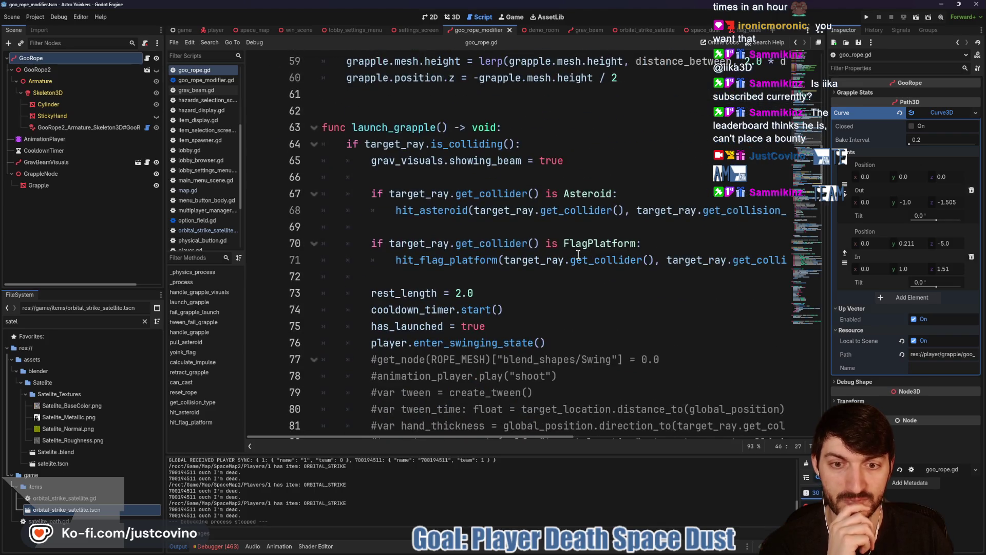
scroll(576, 255, "down", 2)
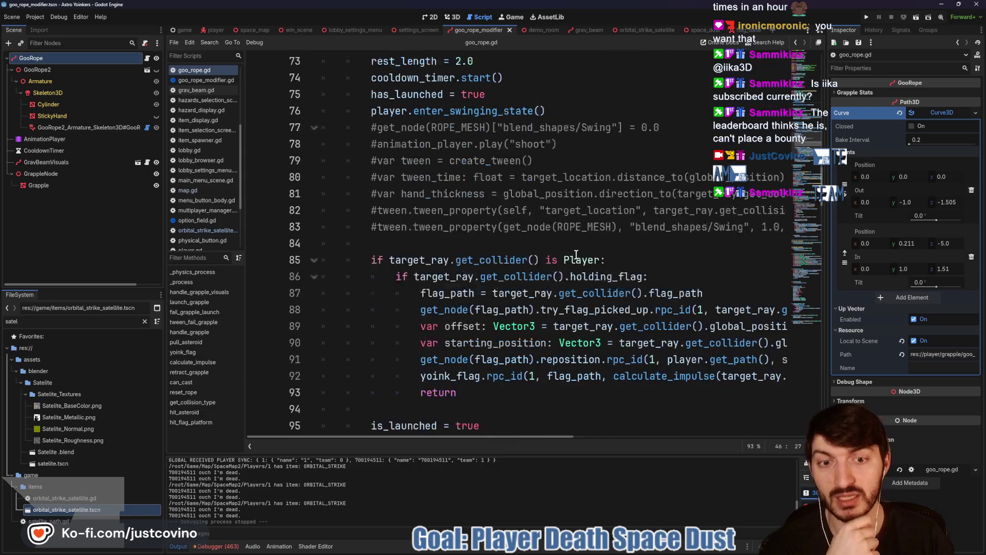
scroll(567, 254, "up", 9)
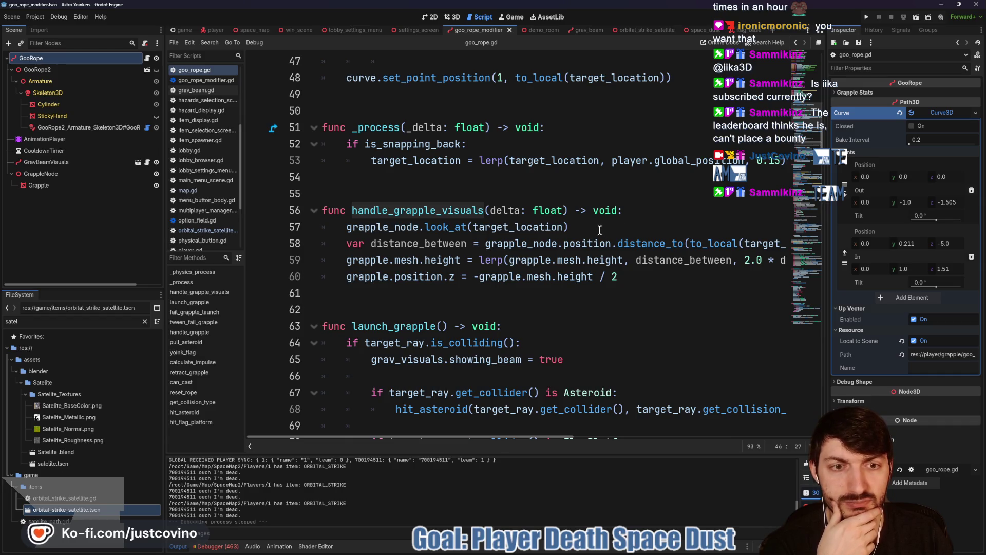
scroll(626, 251, "right", 4)
scroll(629, 251, "left", 4)
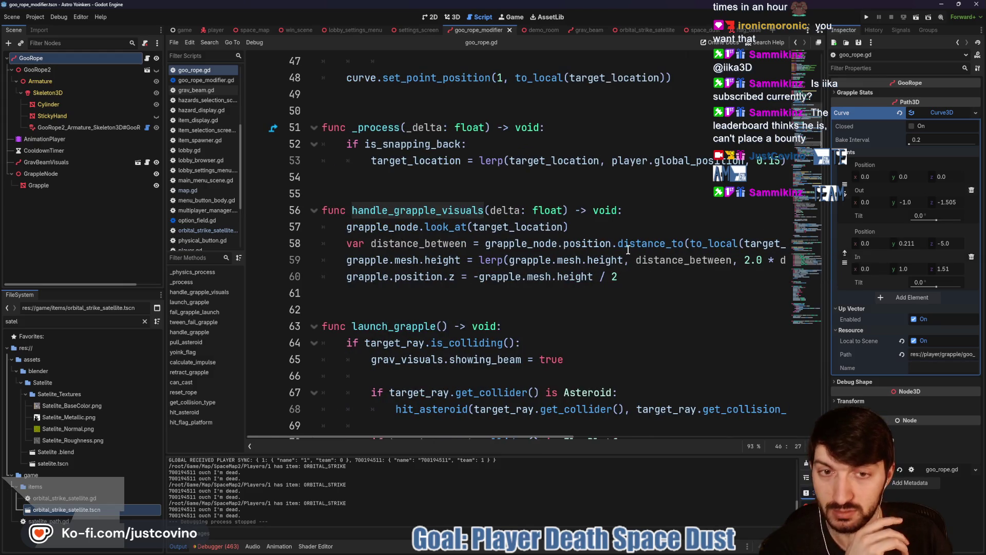
scroll(620, 250, "down", 3)
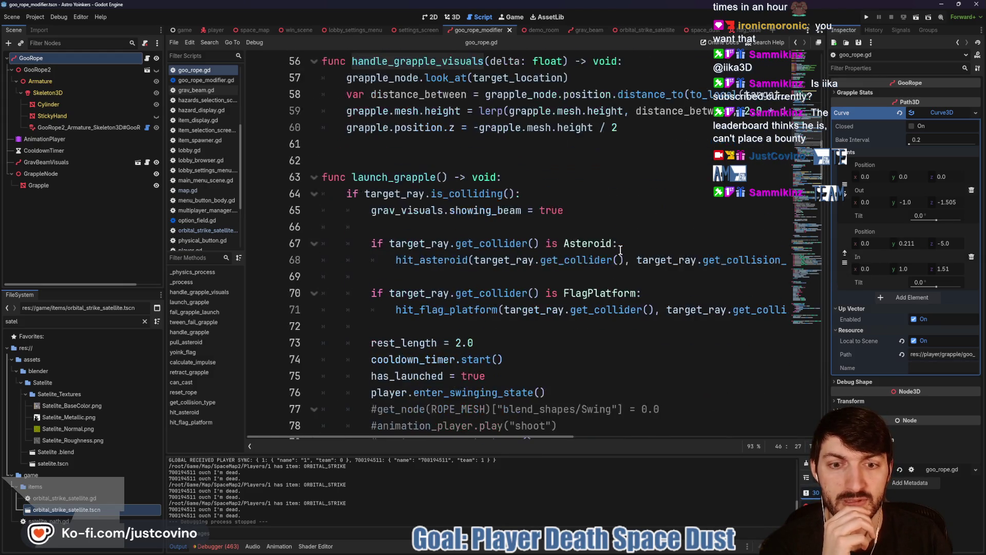
scroll(619, 249, "down", 9)
scroll(619, 250, "down", 2)
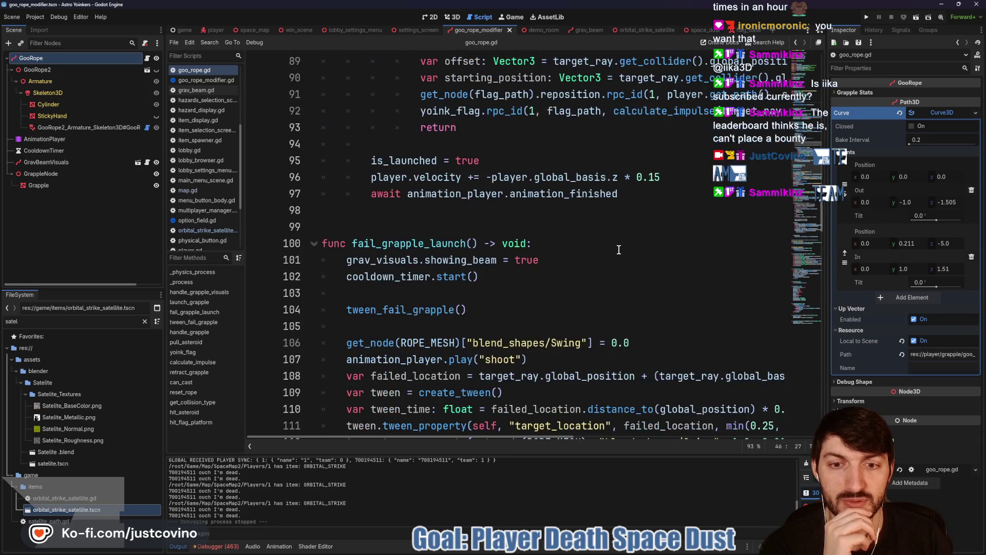
scroll(420, 247, "down", 2)
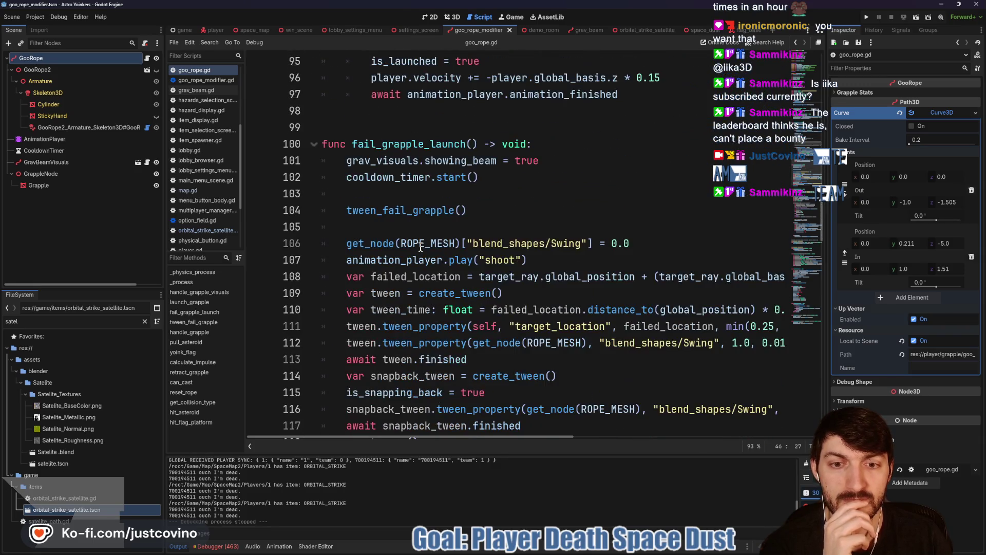
scroll(420, 247, "down", 2)
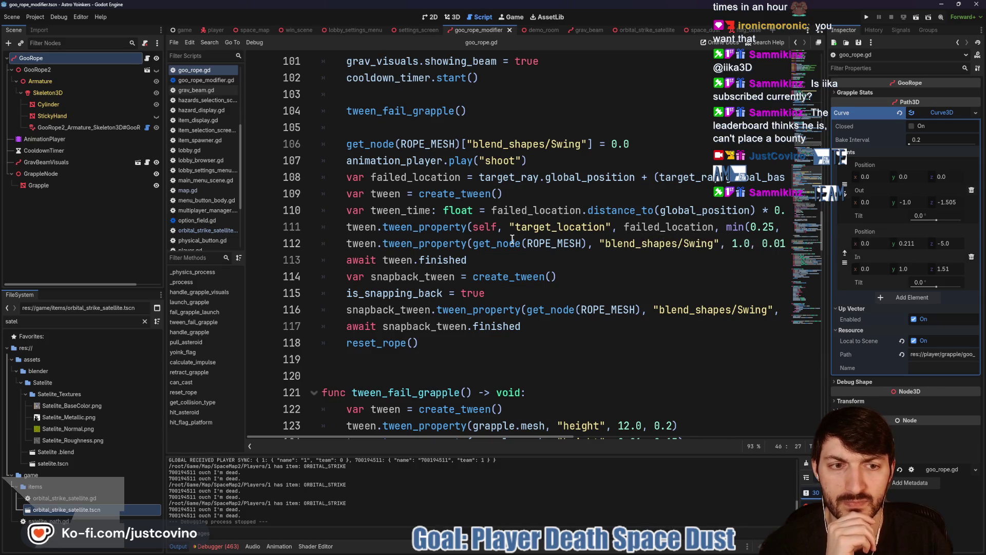
Step: Comment out the Swing blend-shape tween on line 112 and save
left_click(343, 244)
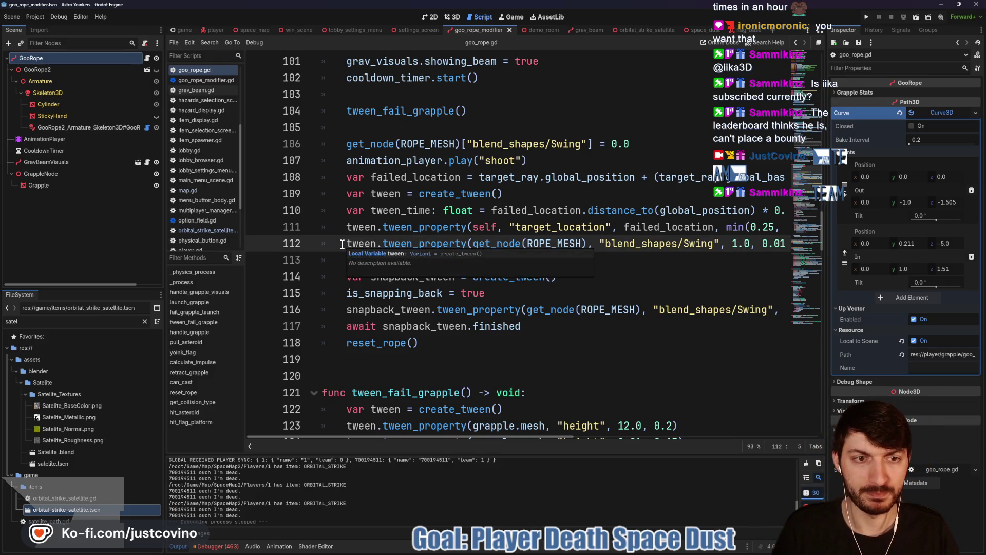
type("#")
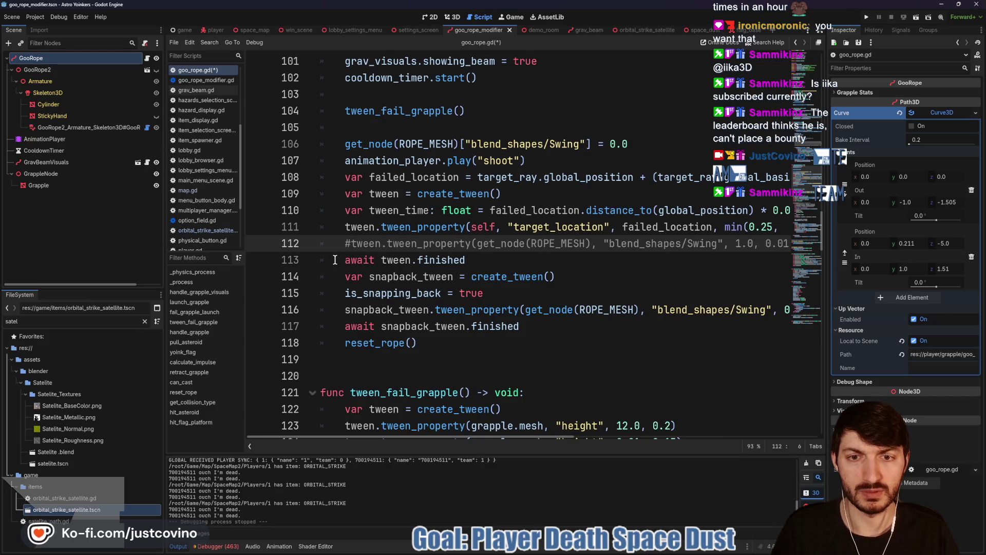
left_click(513, 259)
key("ctrl+s")
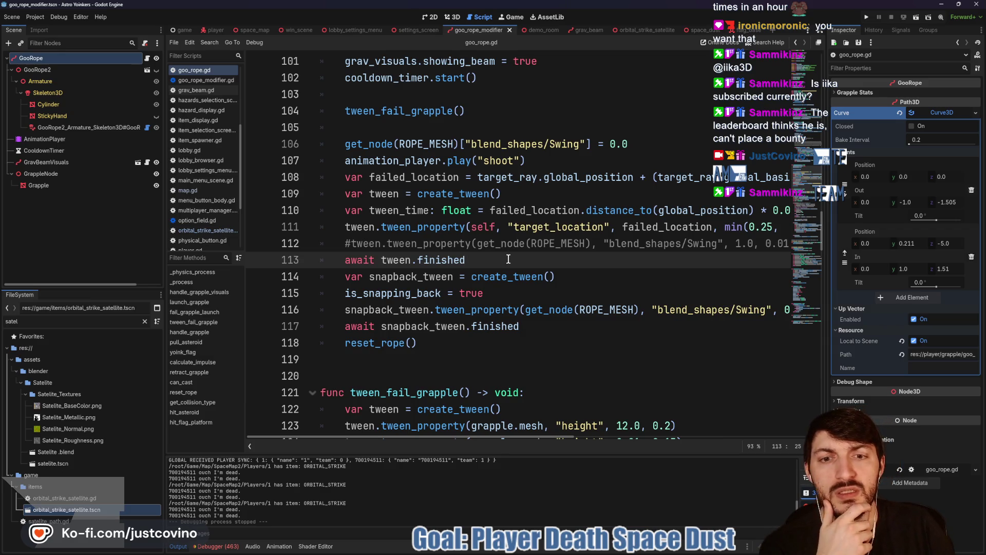
Step: Comment out the snapback_tween declaration and its tween lines 116–117
left_click(350, 312)
key("shift+Down")
key("ctrl+k")
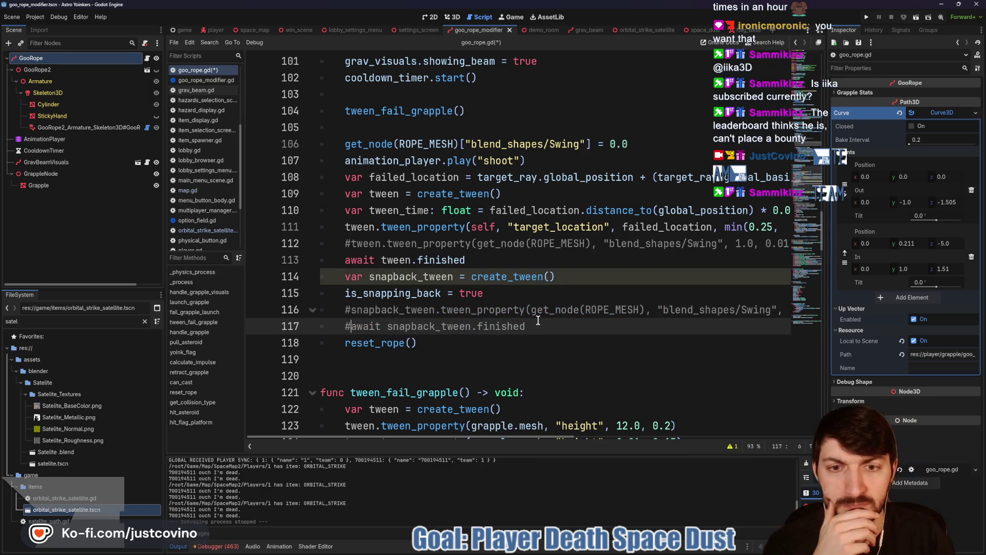
left_click(351, 280)
key("ctrl+k")
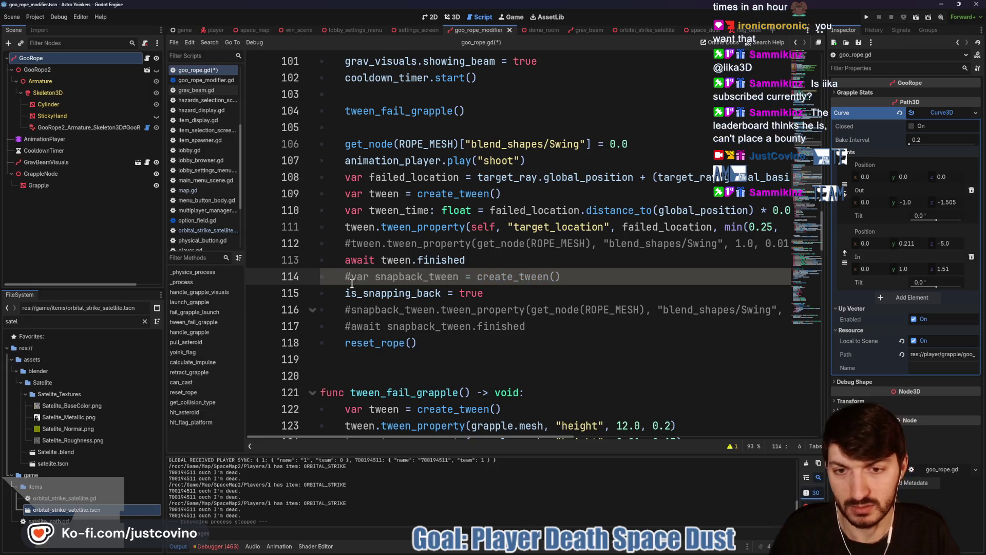
scroll(553, 309, "down", 2)
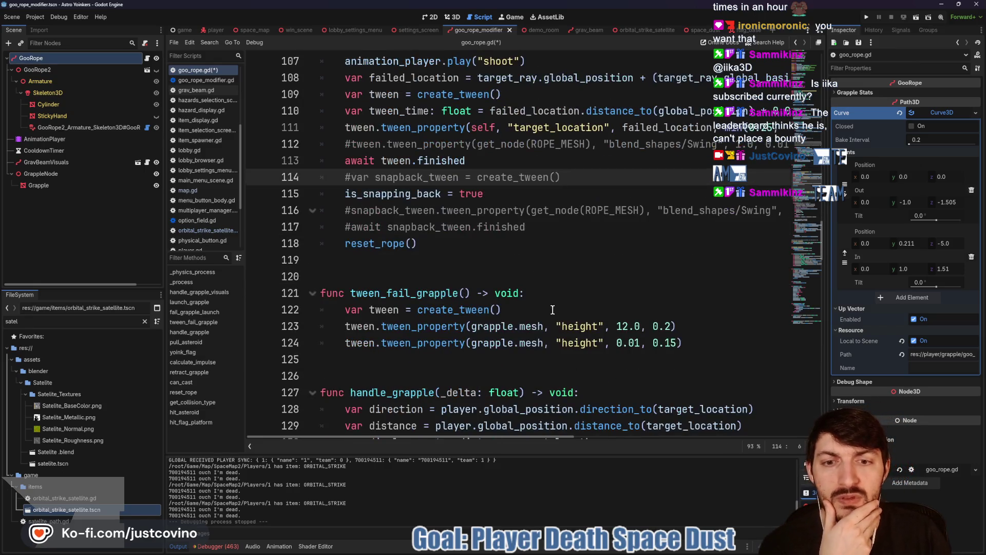
Step: Rename tween_fail_grapple to tween_fail_grapple_visual at its definition and call on line 104, then save
double_click(400, 292)
scroll(521, 292, "up", 11)
scroll(520, 292, "down", 5)
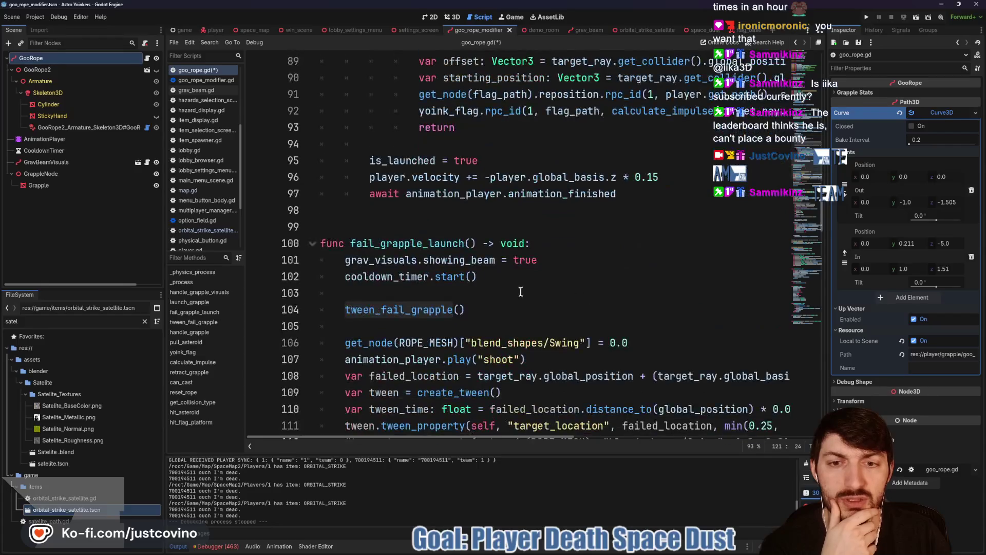
mouse_move(441, 312)
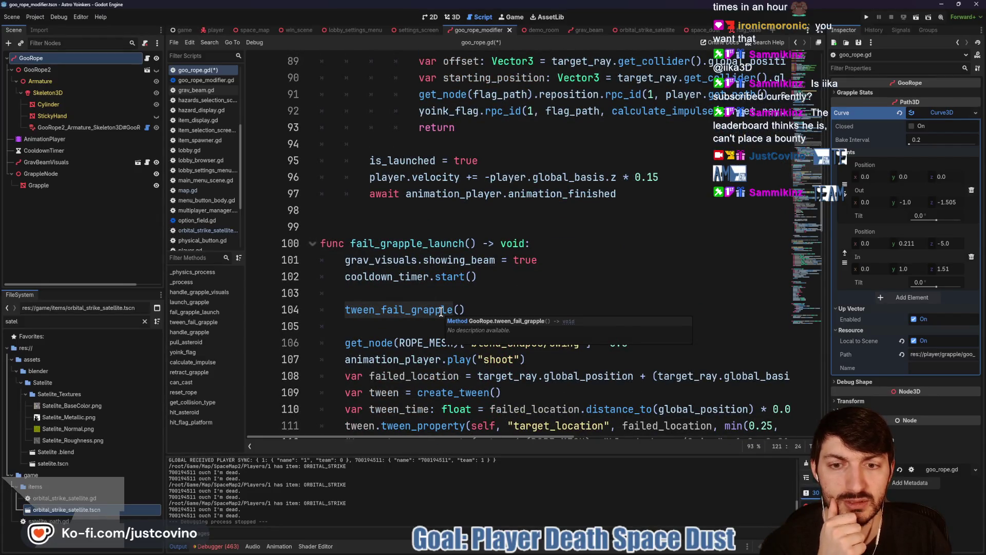
scroll(441, 312, "down", 5)
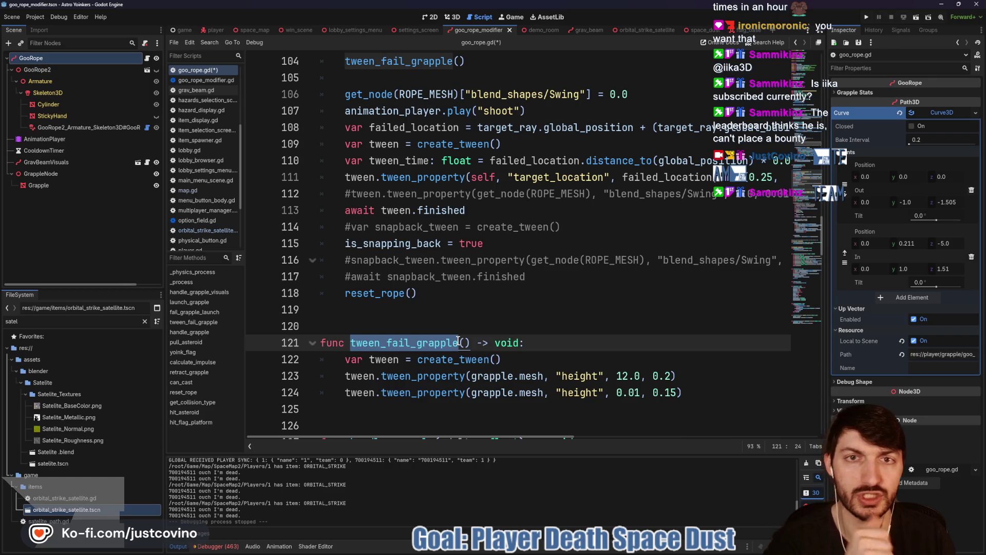
left_click(458, 342)
left_click(453, 61, "alt")
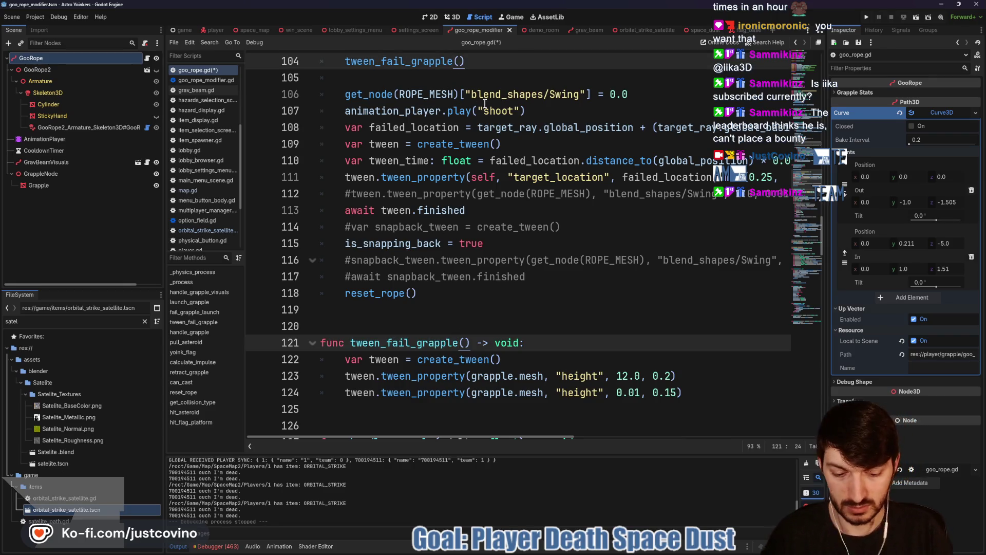
type("_visual")
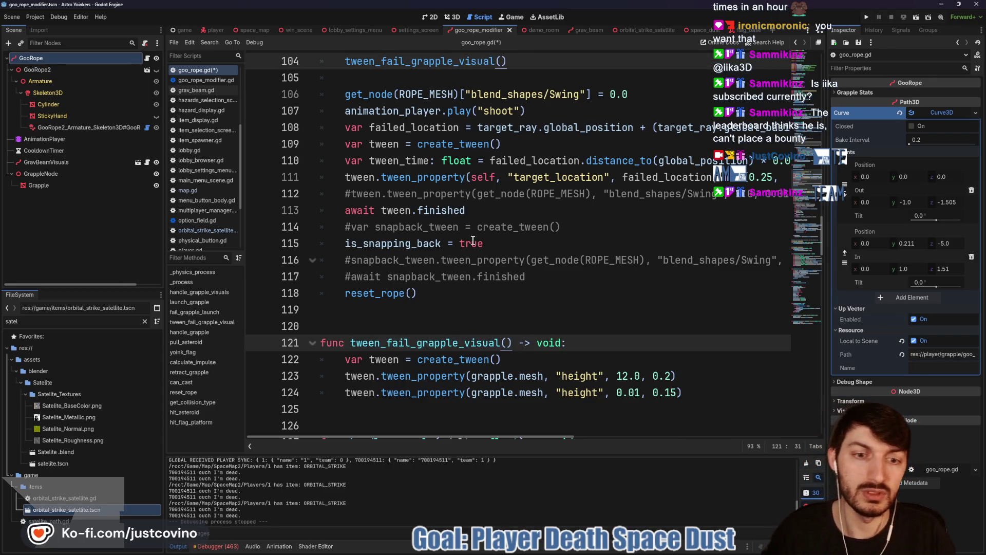
left_click(483, 311)
key("ctrl+s")
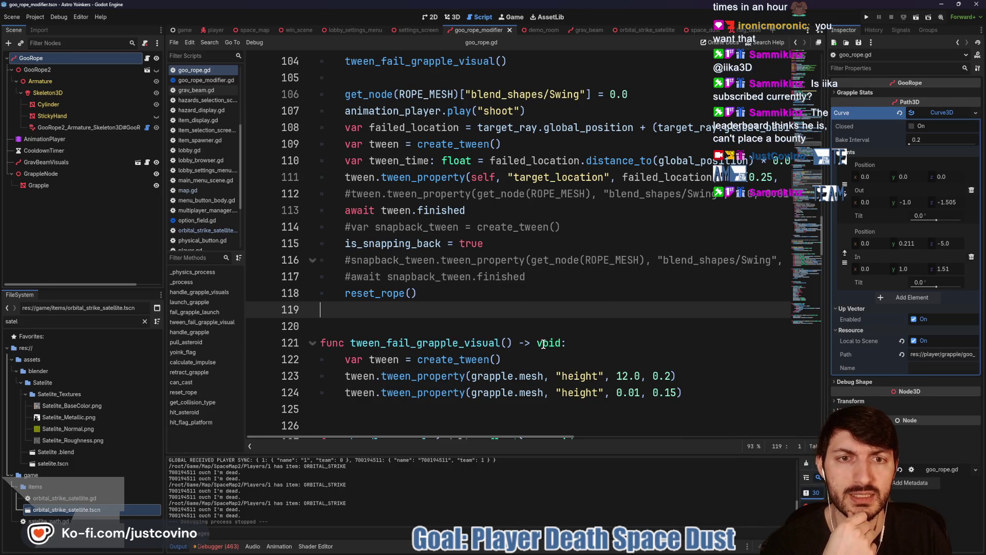
Step: Comment out the tween_fail_grapple_visual() call and the Swing blend-shape reset line, then save goo_rope.gd
scroll(544, 345, "up", 1)
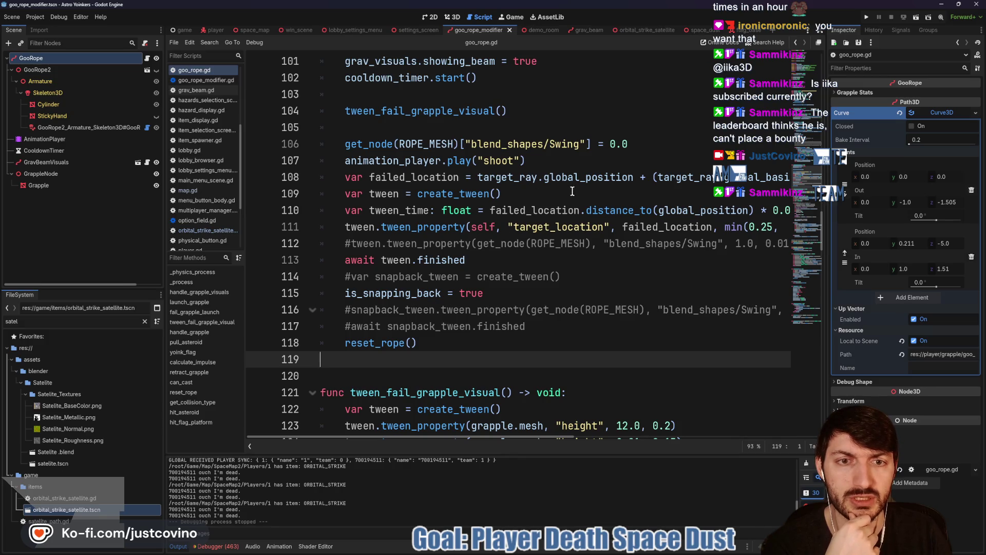
scroll(572, 191, "right", 5)
scroll(559, 194, "left", 4)
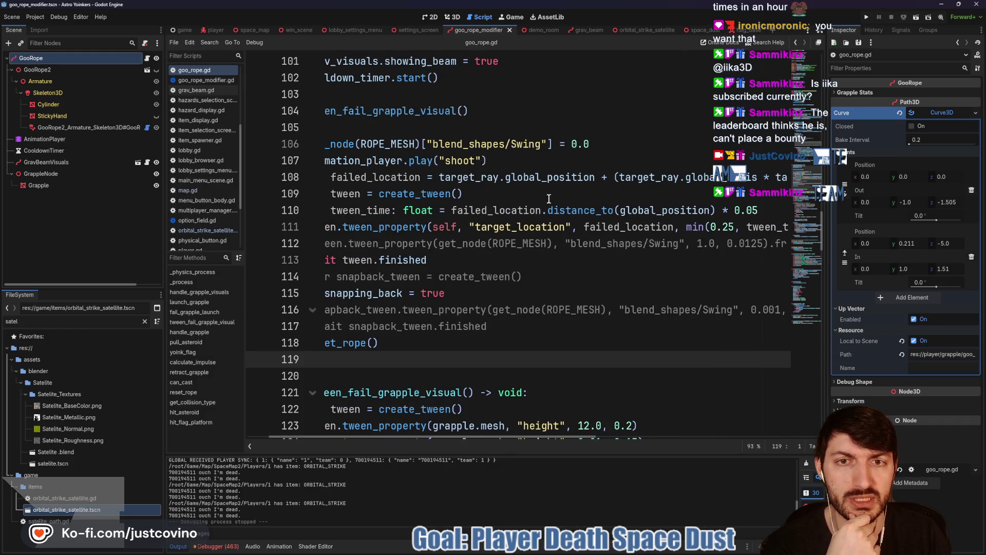
scroll(537, 200, "left", 1)
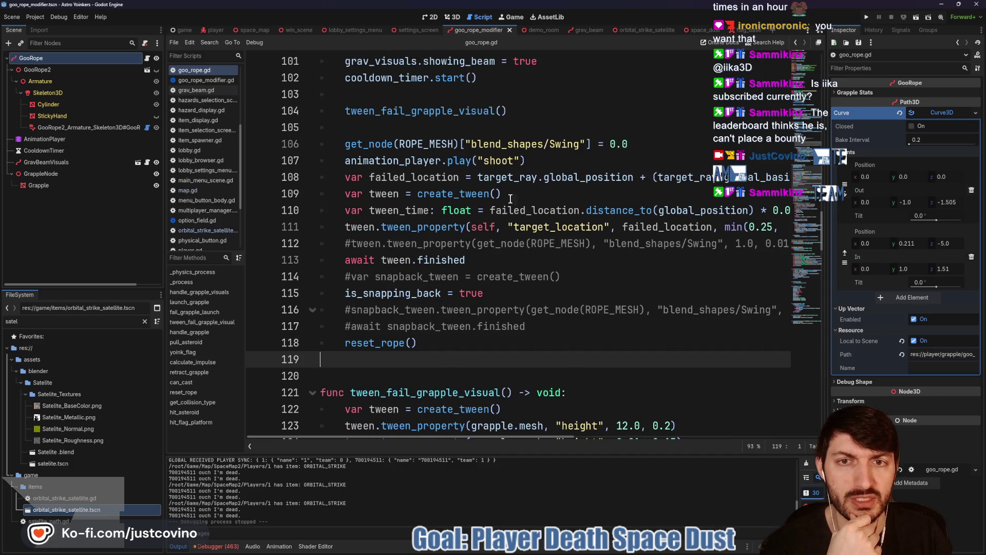
left_click(343, 111)
type("#")
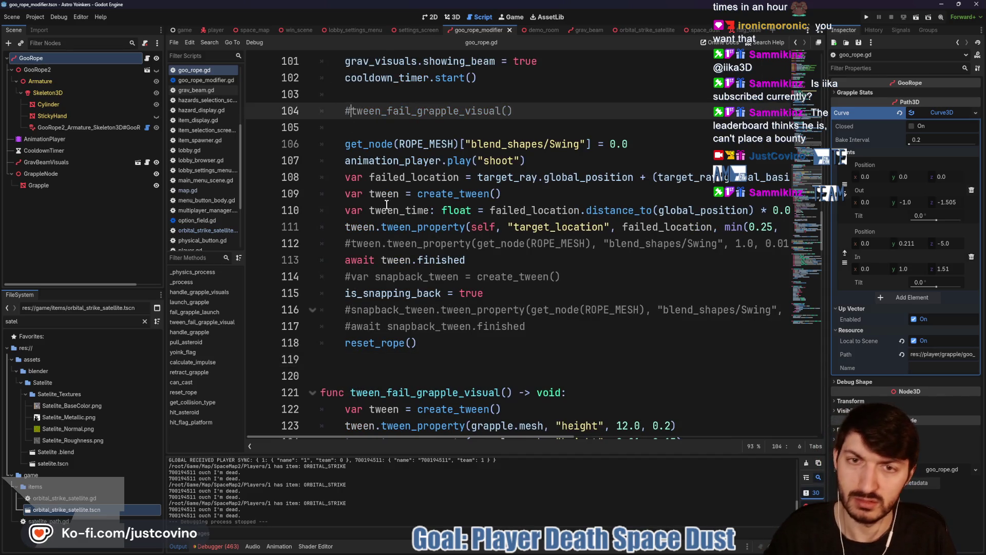
left_click(345, 144)
type("#")
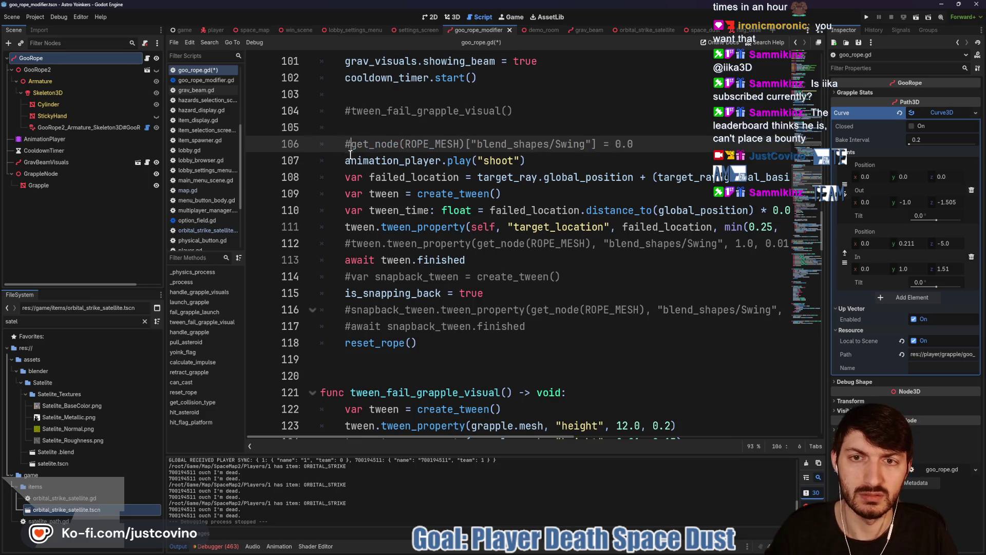
left_click(403, 131)
key("ctrl+s")
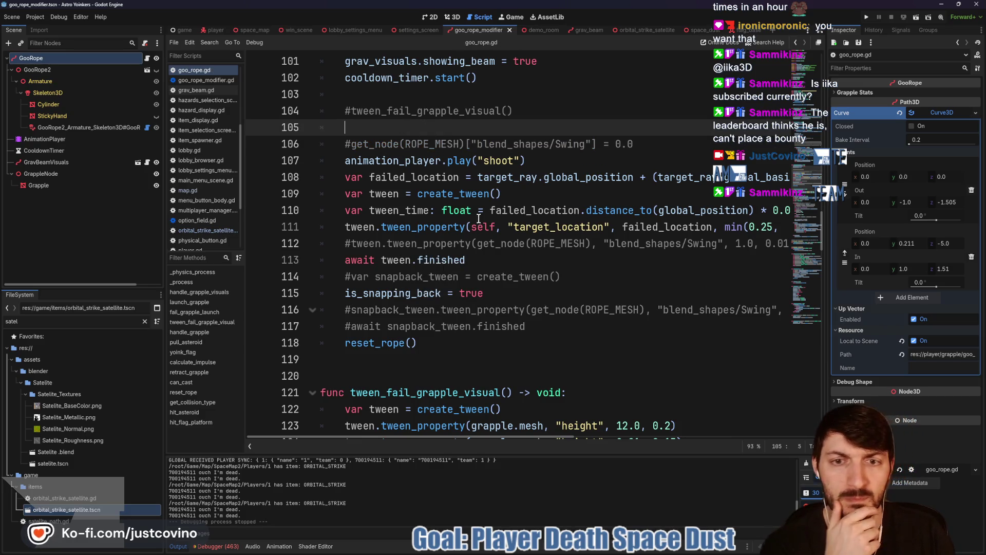
double_click(425, 176)
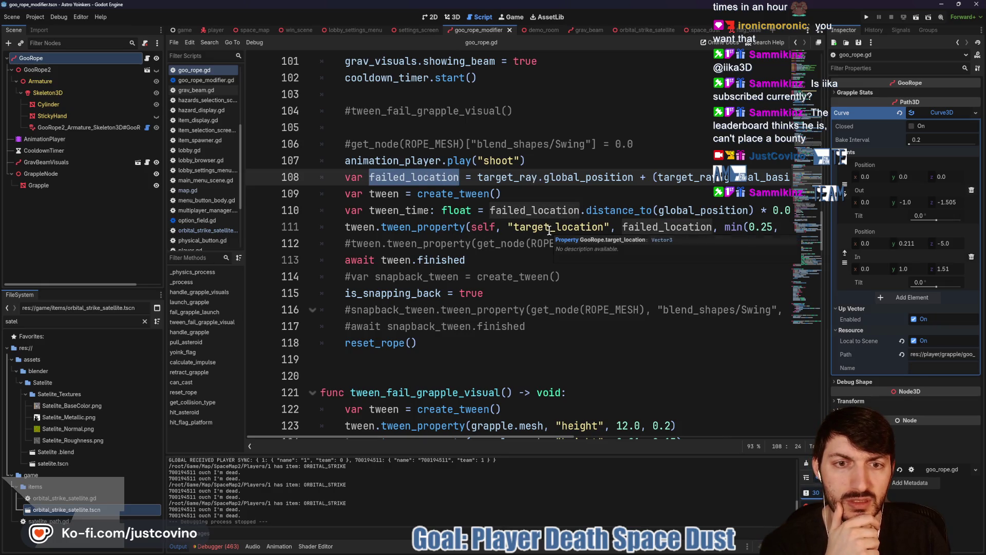
Step: Review _process and _physics_process in goo_rope.gd, then run the project with F5
scroll(548, 231, "up", 5)
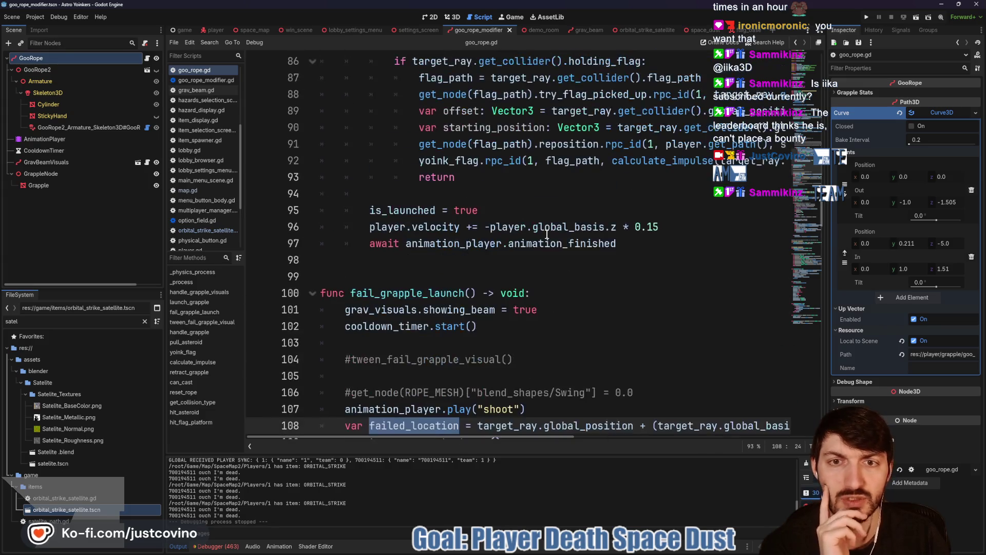
scroll(547, 234, "up", 3)
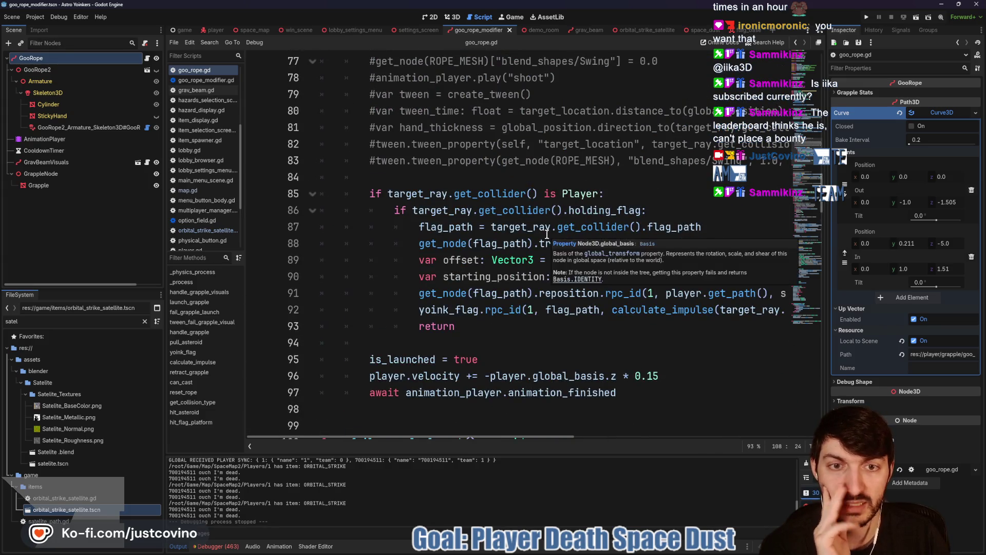
scroll(545, 233, "up", 4)
scroll(544, 232, "up", 4)
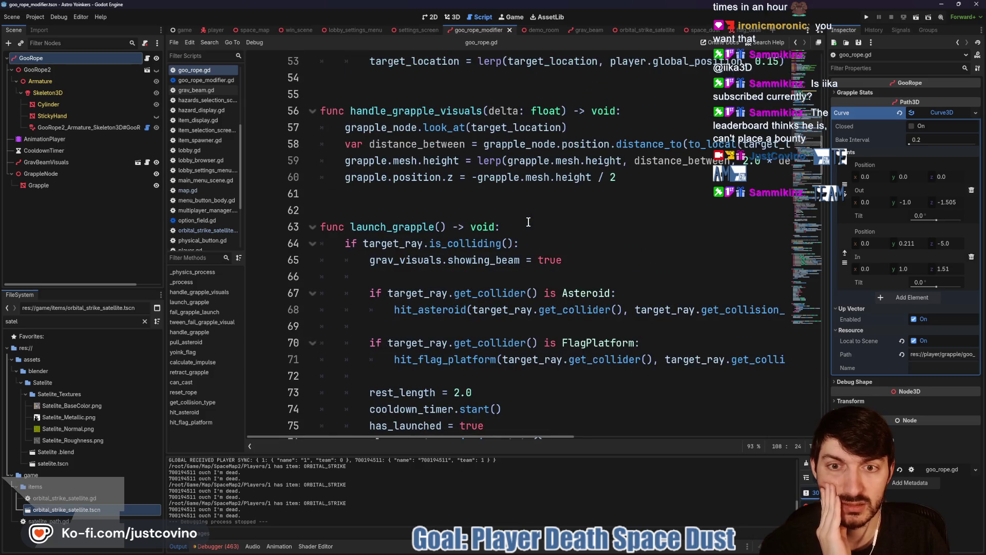
scroll(529, 221, "up", 3)
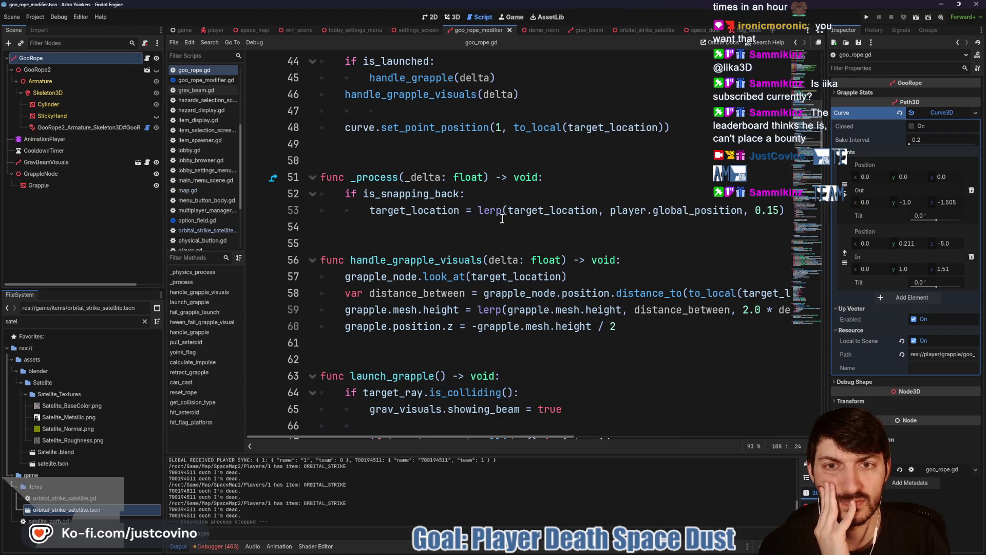
scroll(503, 218, "up", 1)
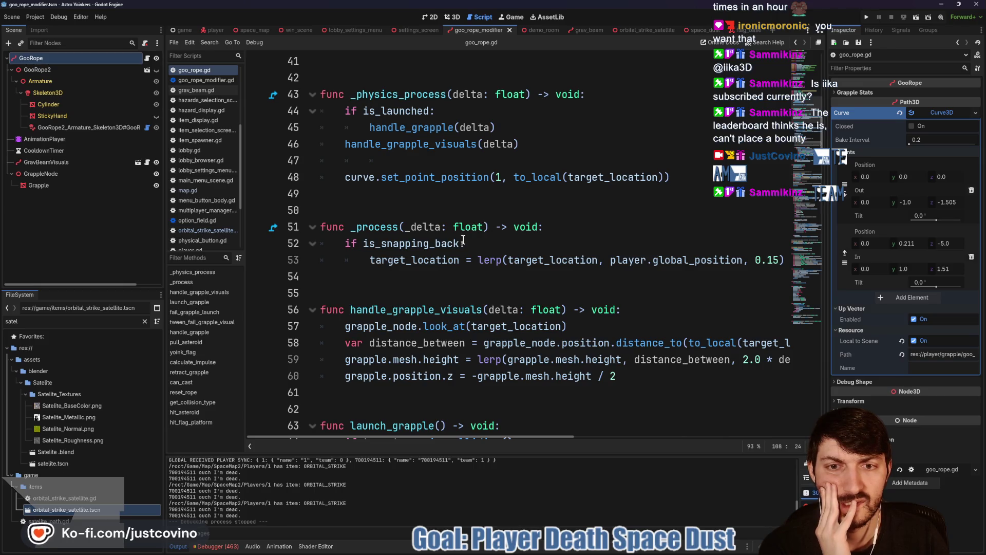
mouse_move(415, 247)
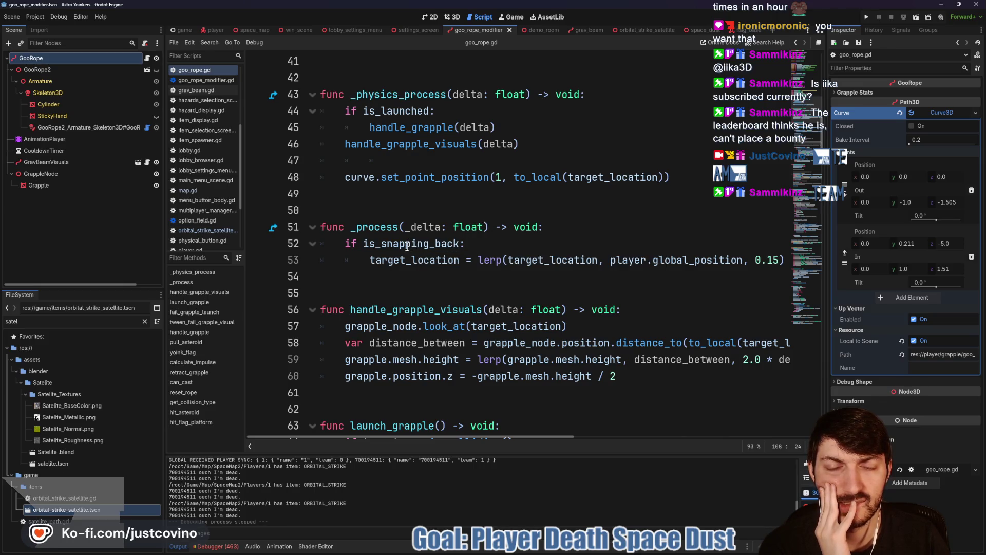
key("F5")
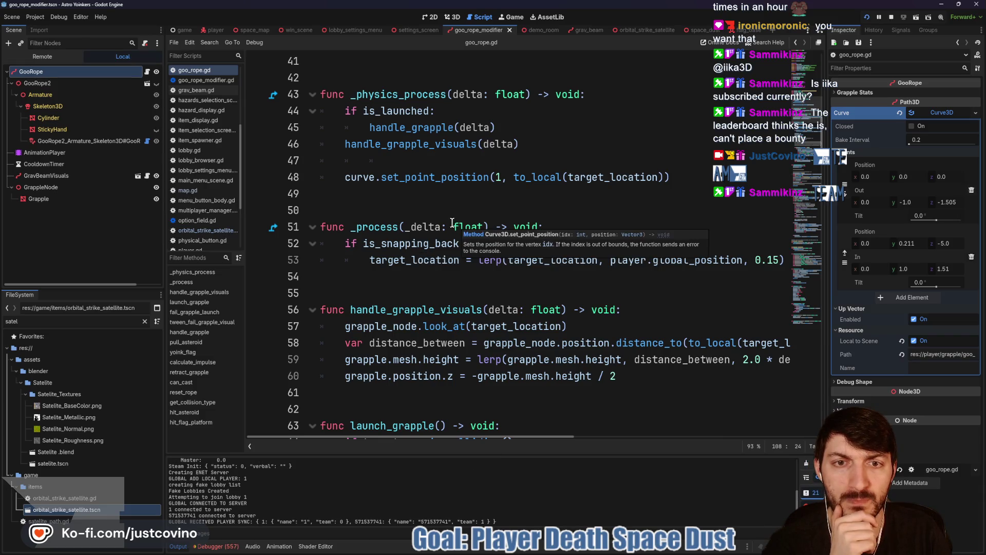
mouse_move(415, 129)
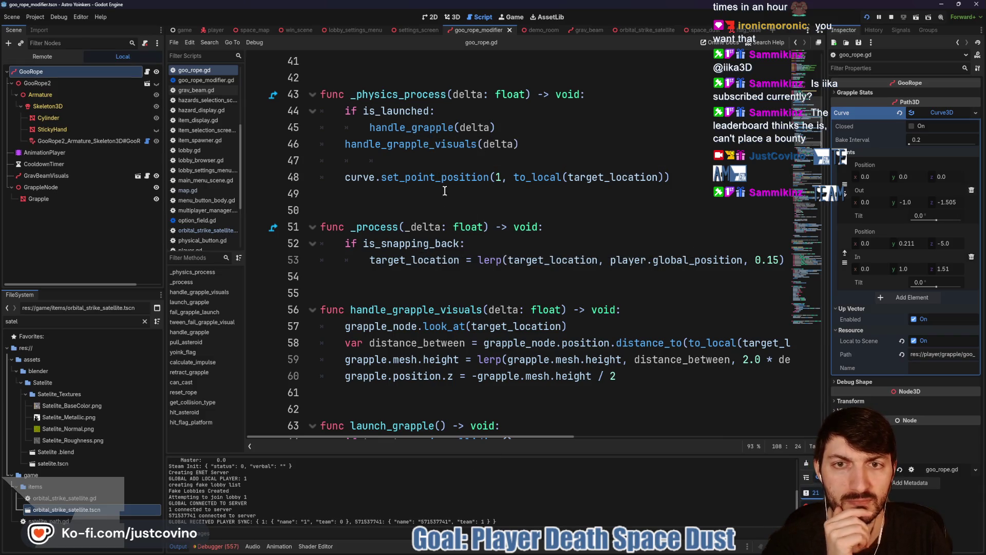
double_click(399, 111)
scroll(509, 218, "down", 15)
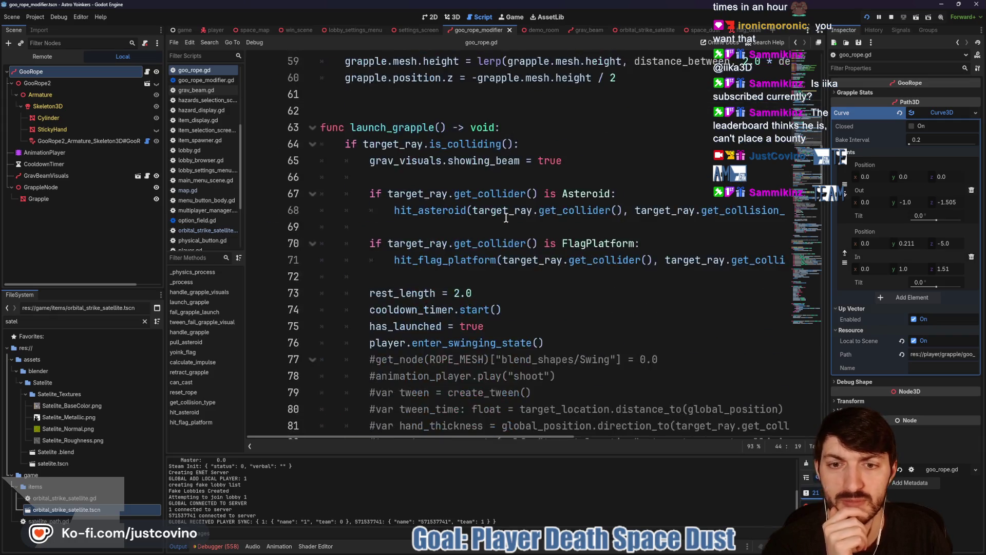
scroll(499, 215, "up", 2)
scroll(498, 215, "up", 3)
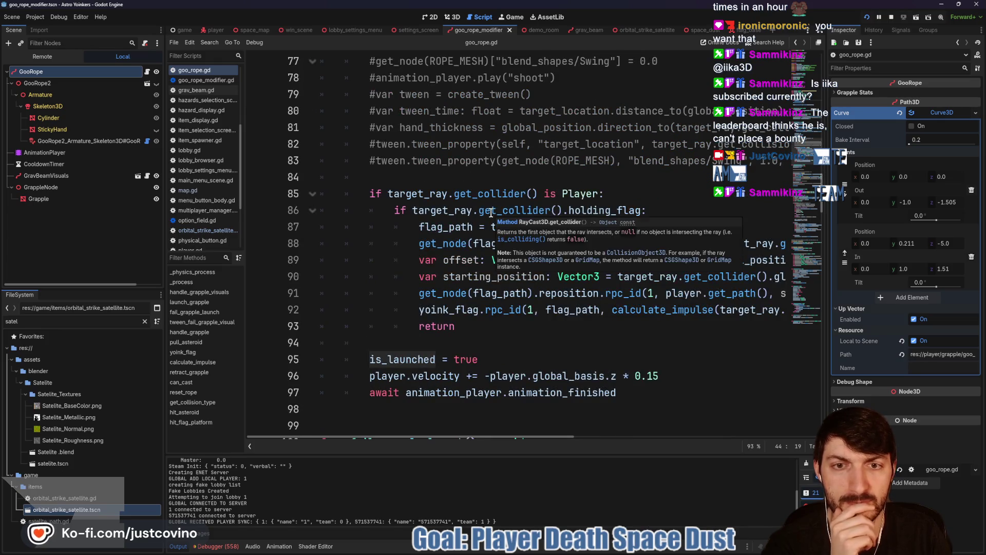
scroll(491, 212, "down", 4)
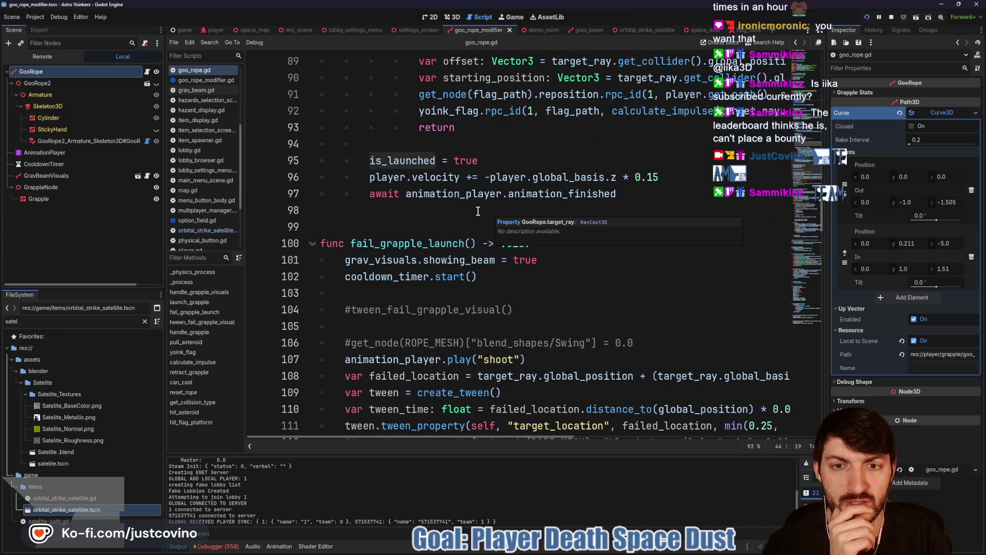
double_click(462, 243)
scroll(483, 241, "up", 8)
scroll(488, 242, "up", 9)
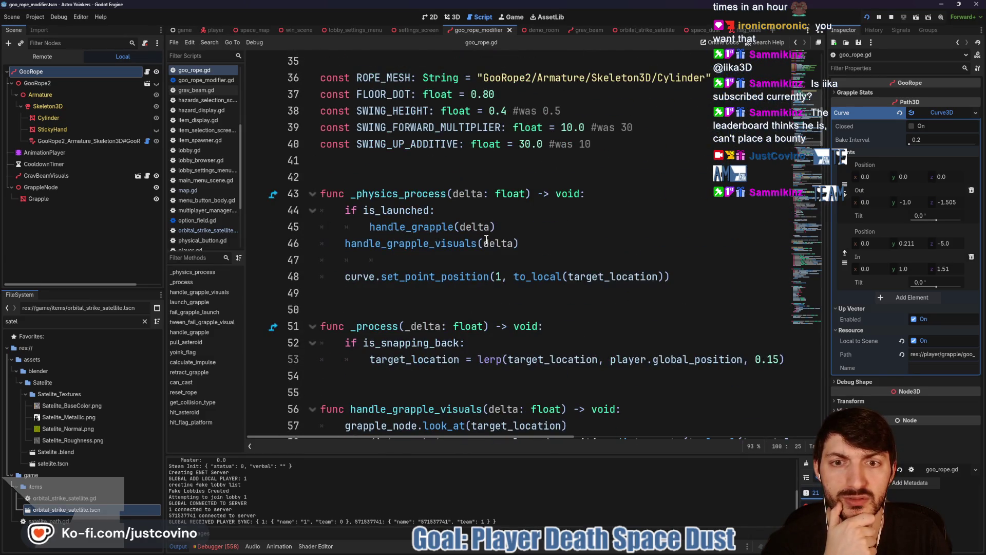
scroll(486, 239, "up", 4)
scroll(483, 239, "down", 10)
scroll(483, 239, "down", 4)
scroll(479, 236, "down", 20)
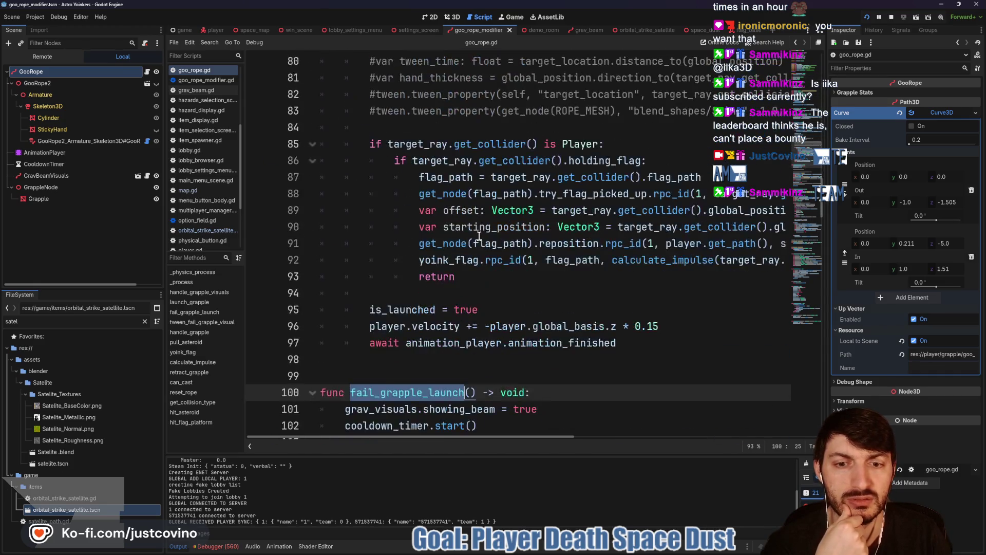
scroll(479, 236, "down", 17)
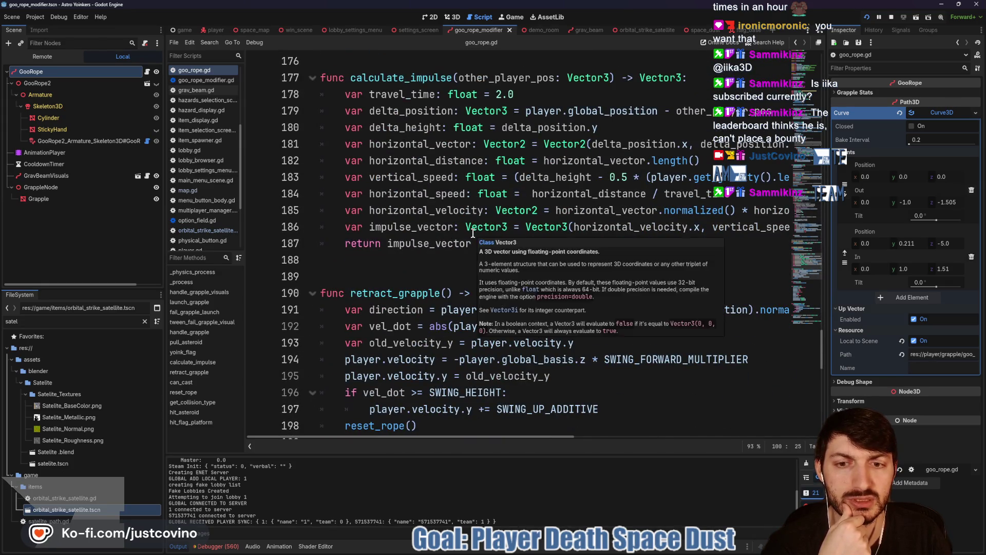
scroll(473, 234, "down", 5)
scroll(473, 234, "up", 13)
scroll(473, 234, "up", 16)
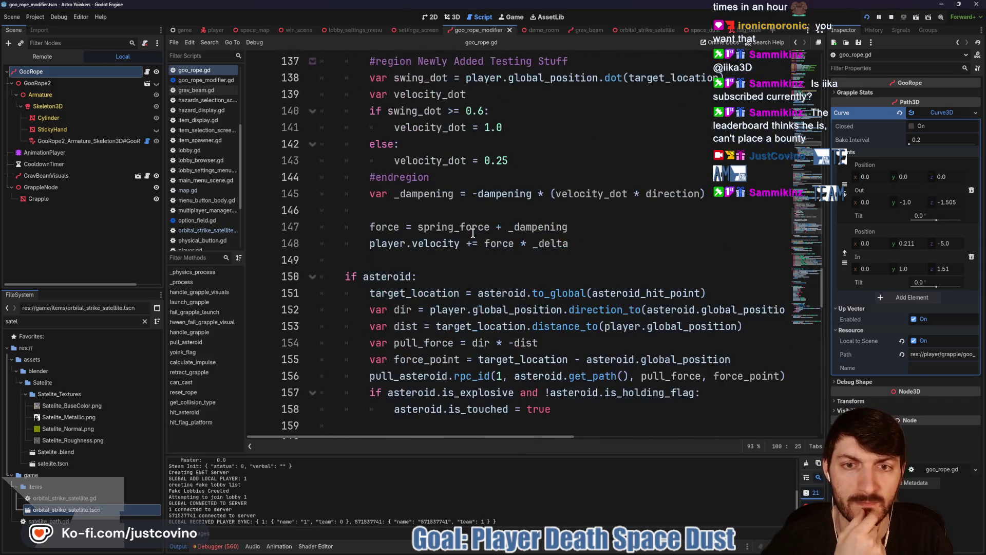
scroll(472, 233, "up", 3)
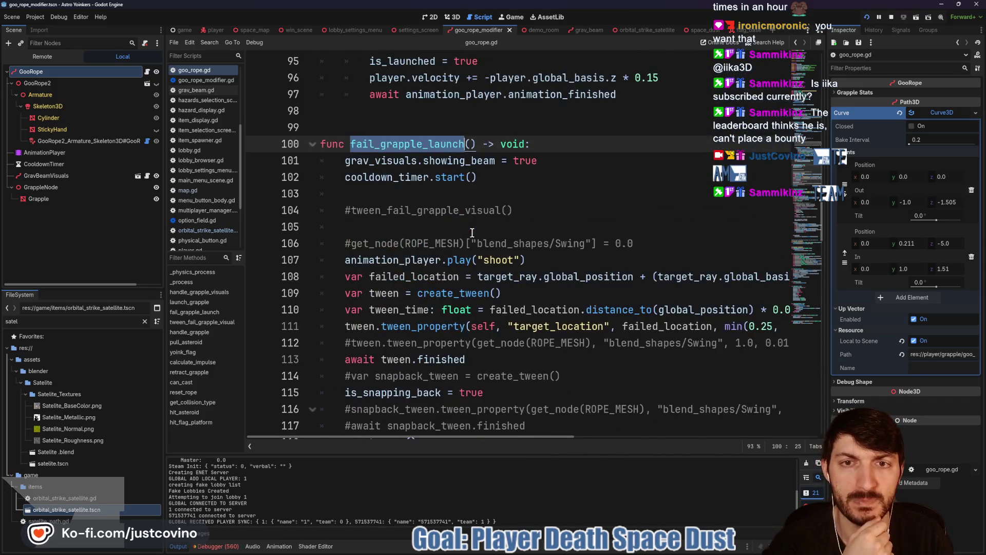
key("ctrl+f")
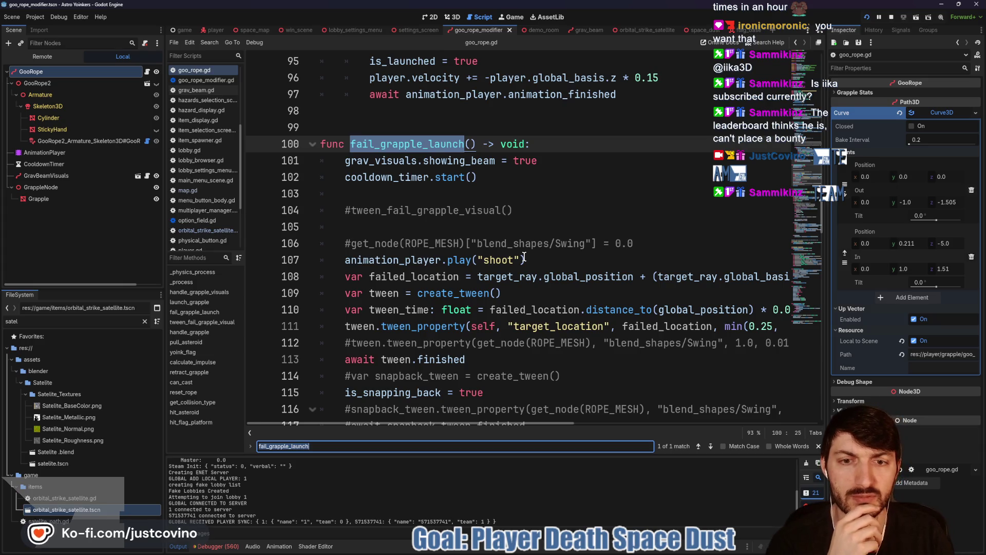
left_click(509, 187)
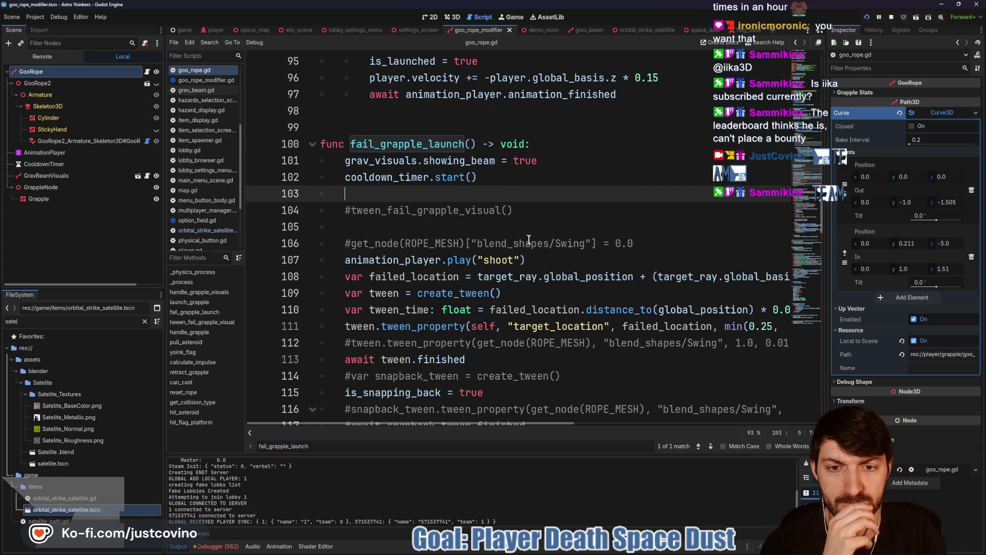
scroll(528, 240, "down", 4)
scroll(522, 250, "up", 6)
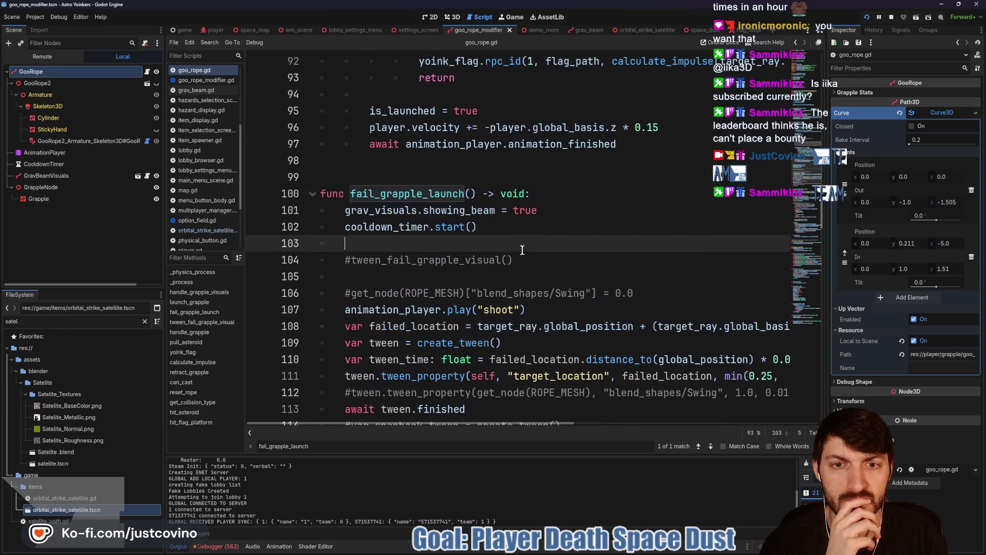
scroll(522, 250, "up", 1)
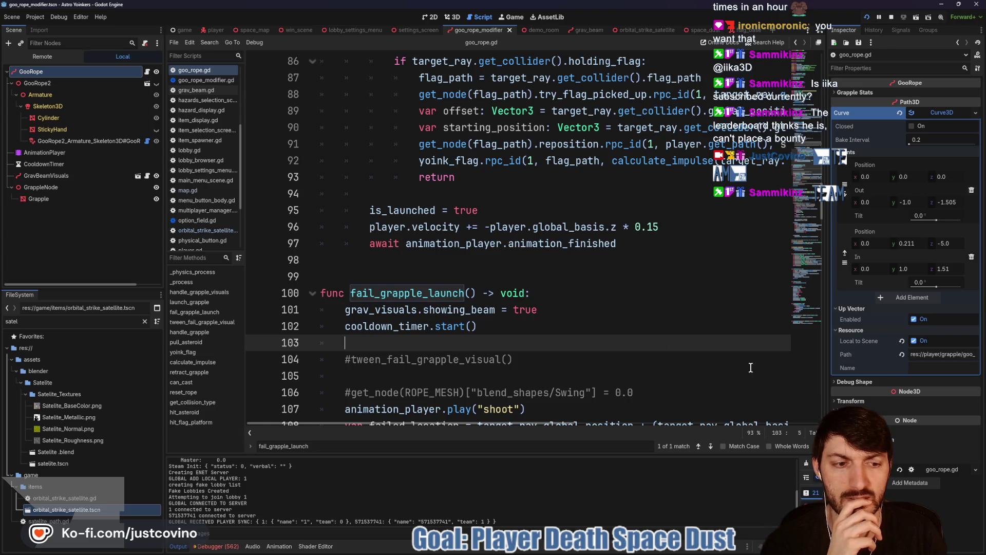
key("Escape")
scroll(642, 344, "down", 3)
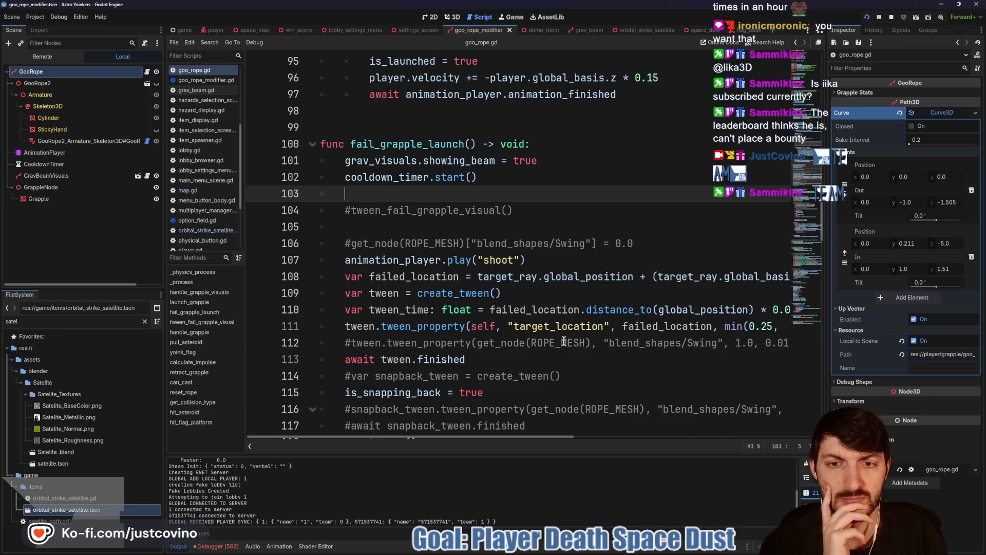
scroll(560, 339, "up", 10)
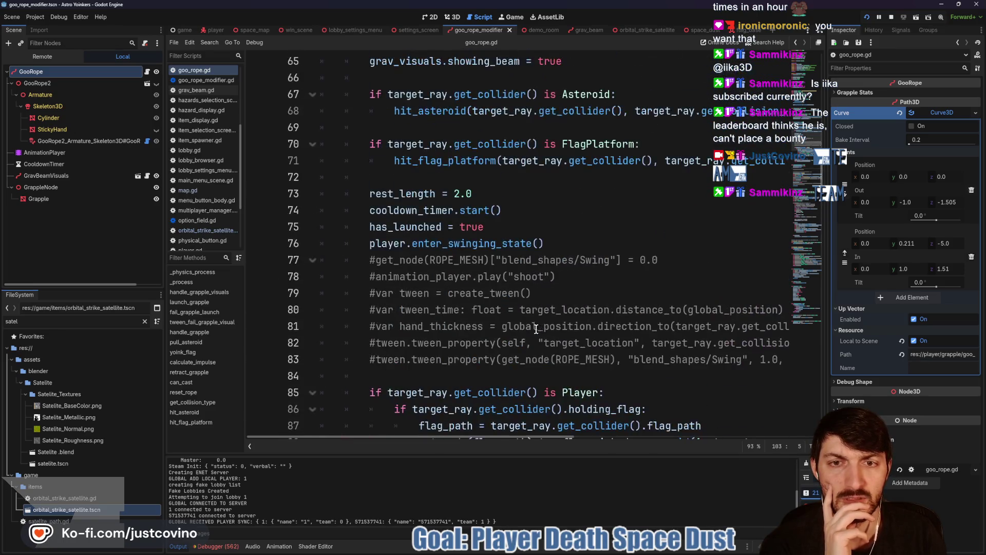
scroll(535, 328, "up", 6)
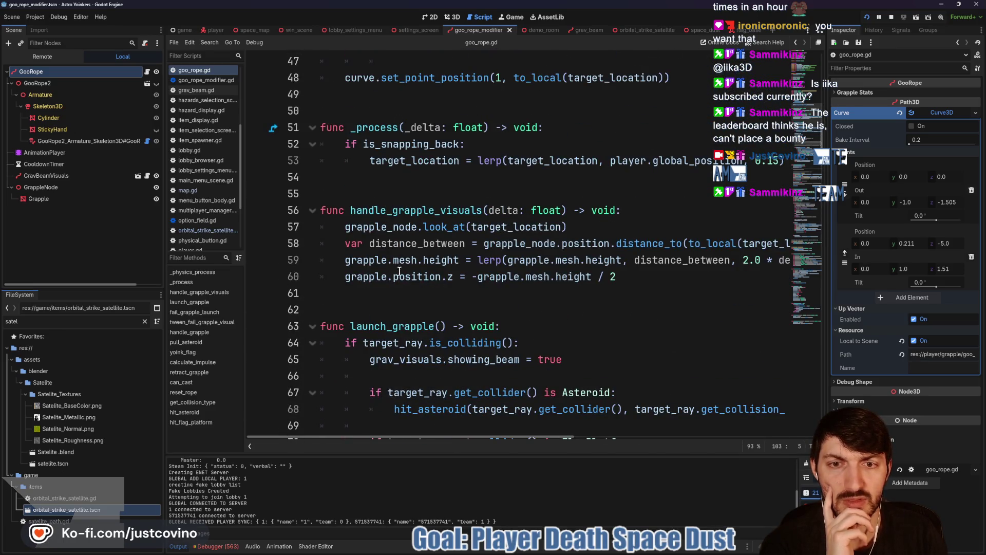
mouse_move(559, 228)
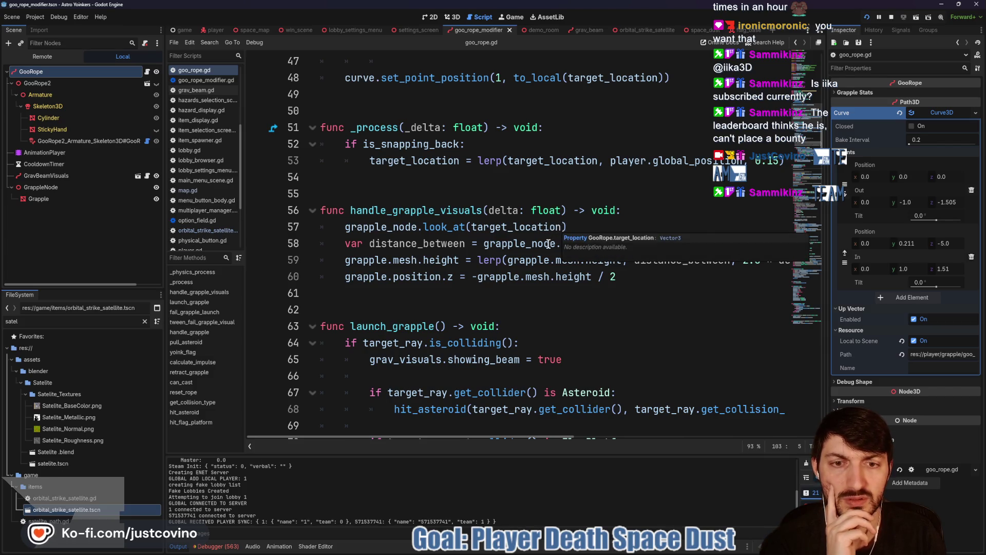
scroll(412, 269, "down", 2)
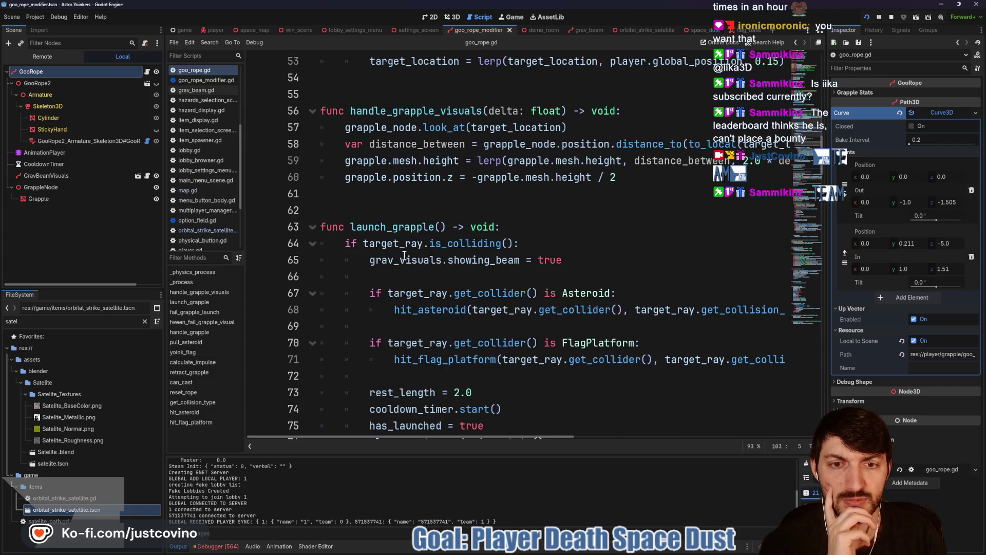
mouse_move(400, 267)
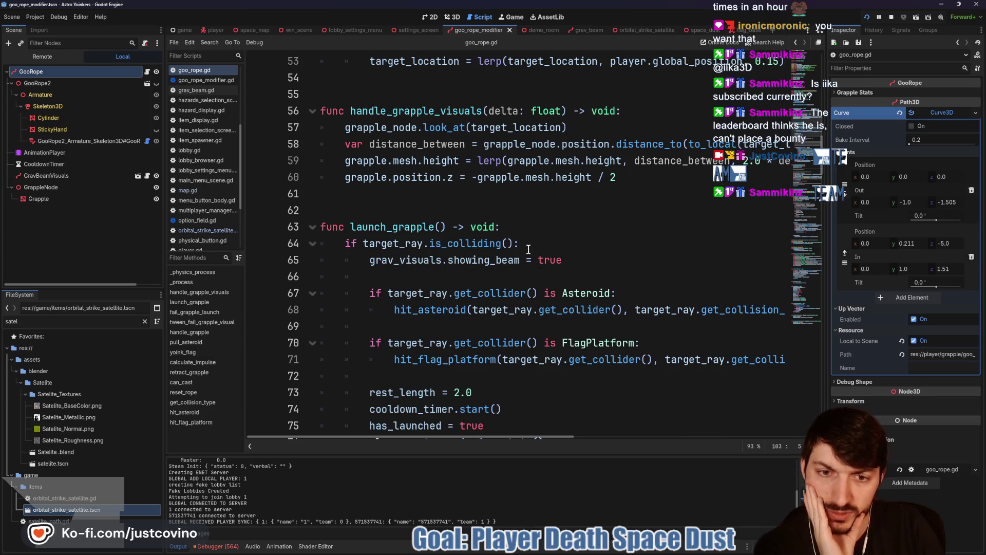
scroll(509, 249, "down", 1)
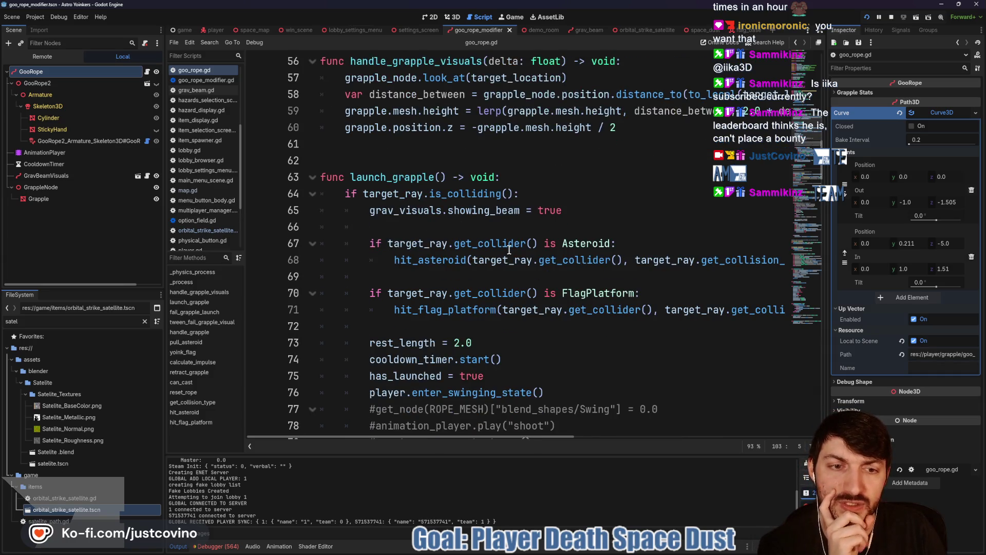
scroll(509, 249, "down", 2)
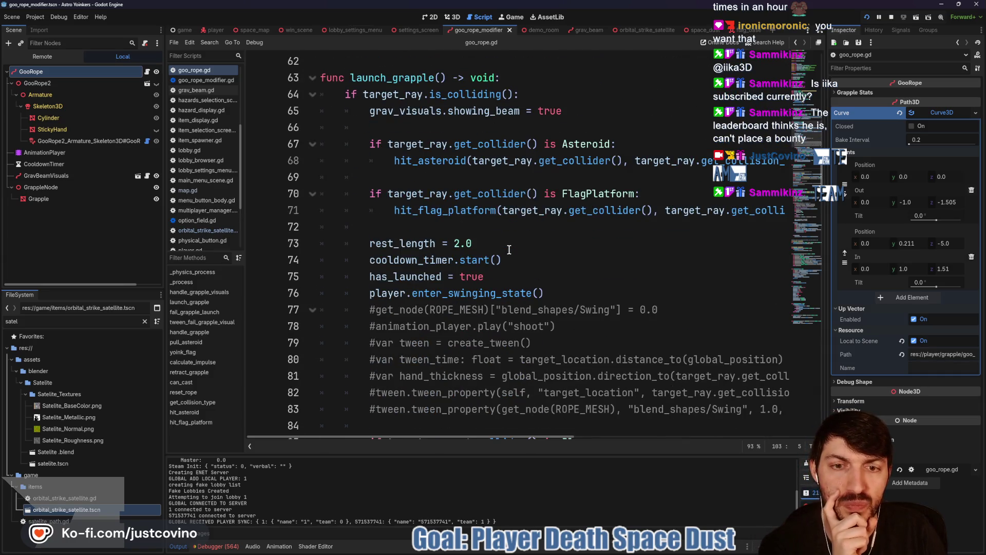
scroll(509, 249, "down", 4)
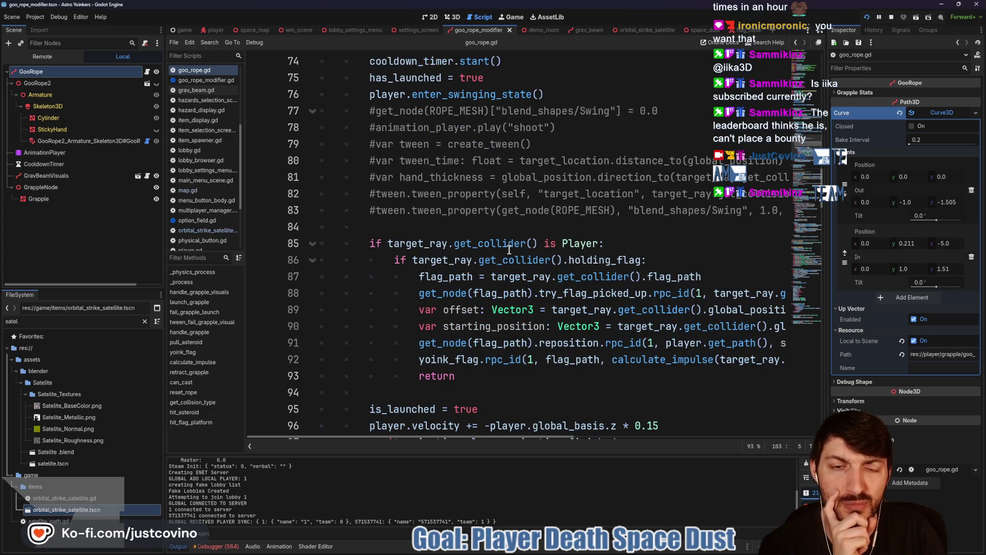
scroll(509, 249, "down", 3)
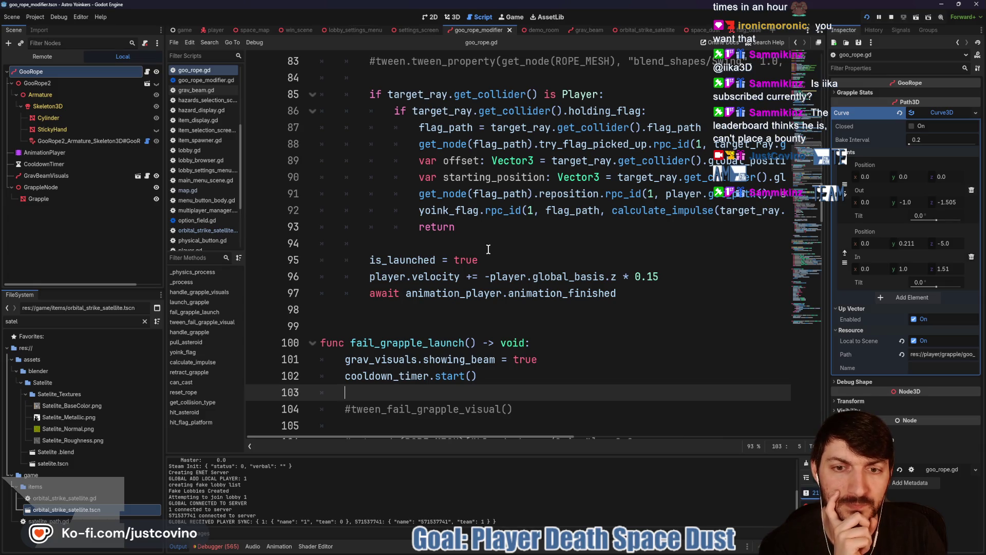
scroll(387, 267, "up", 9)
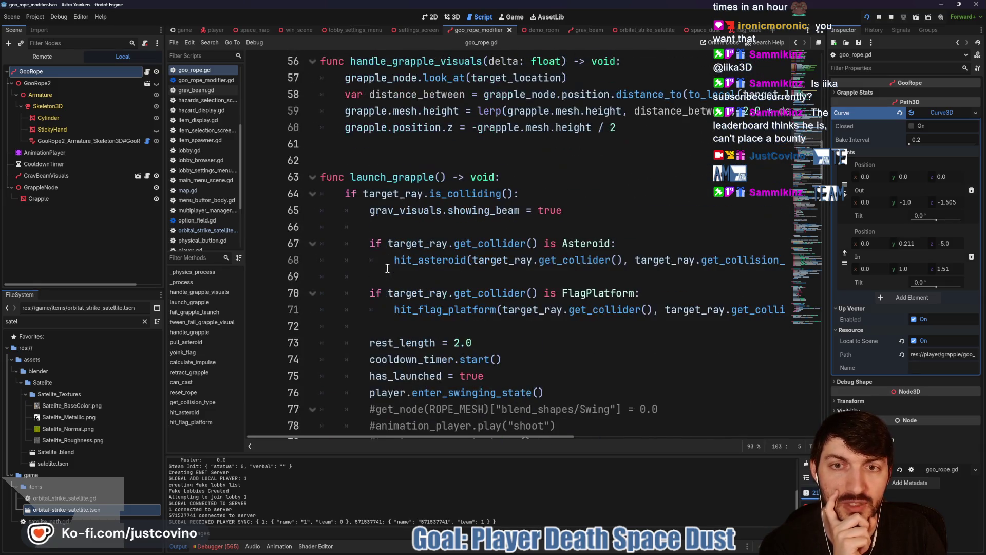
scroll(364, 215, "down", 10)
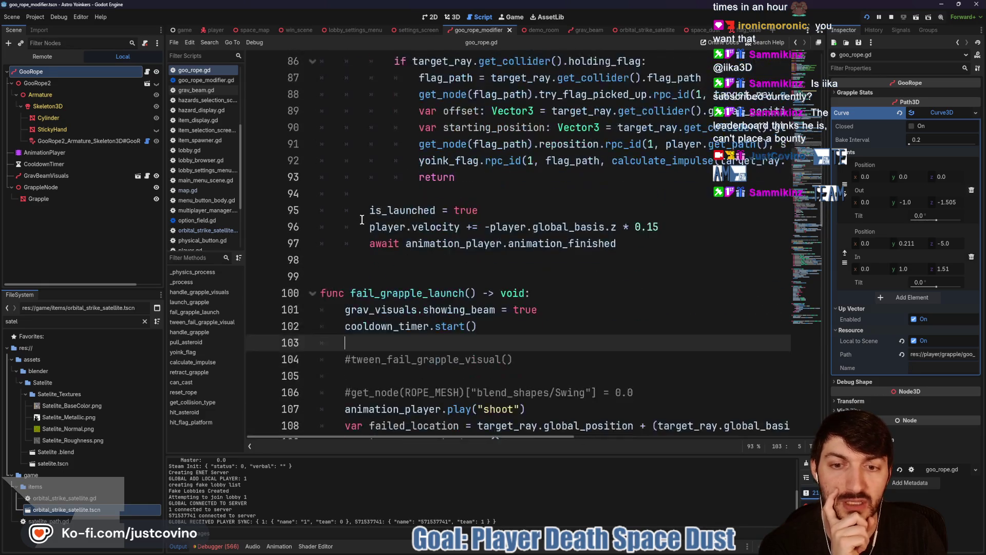
scroll(418, 251, "down", 2)
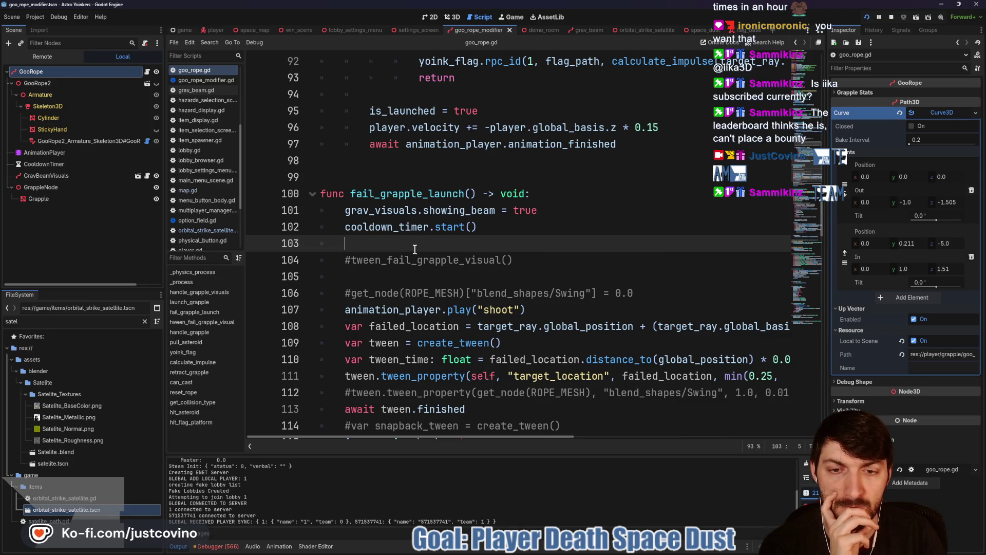
scroll(416, 249, "down", 2)
scroll(415, 249, "up", 13)
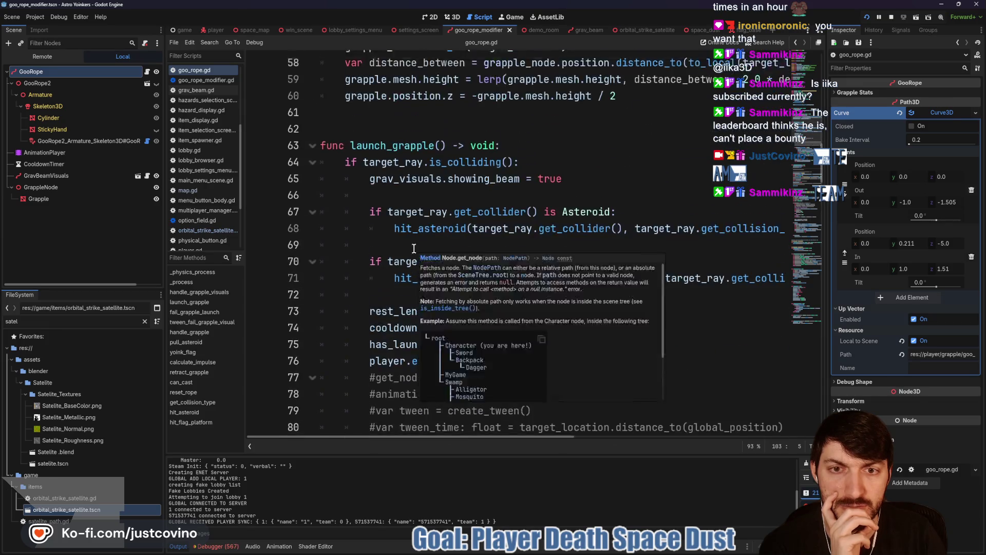
scroll(414, 249, "up", 8)
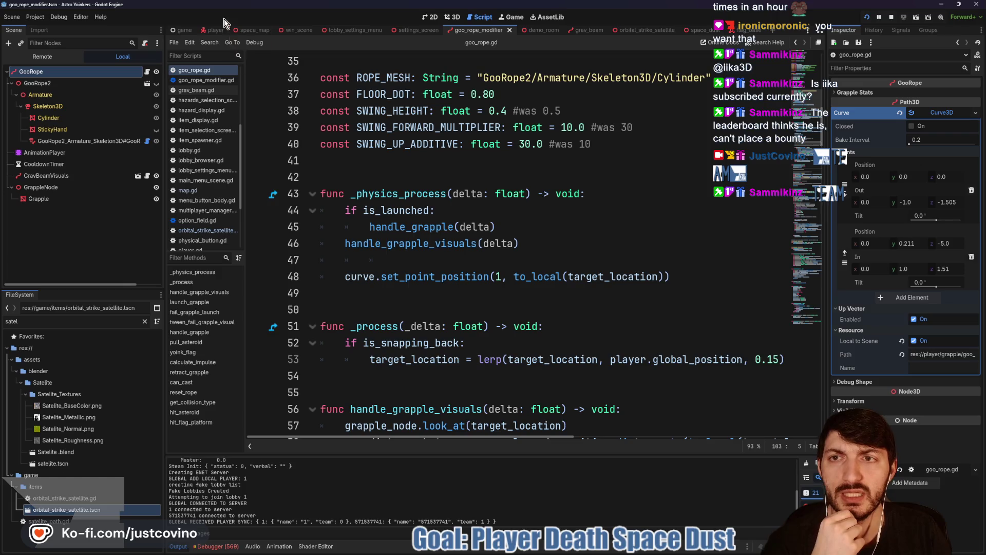
left_click(216, 29)
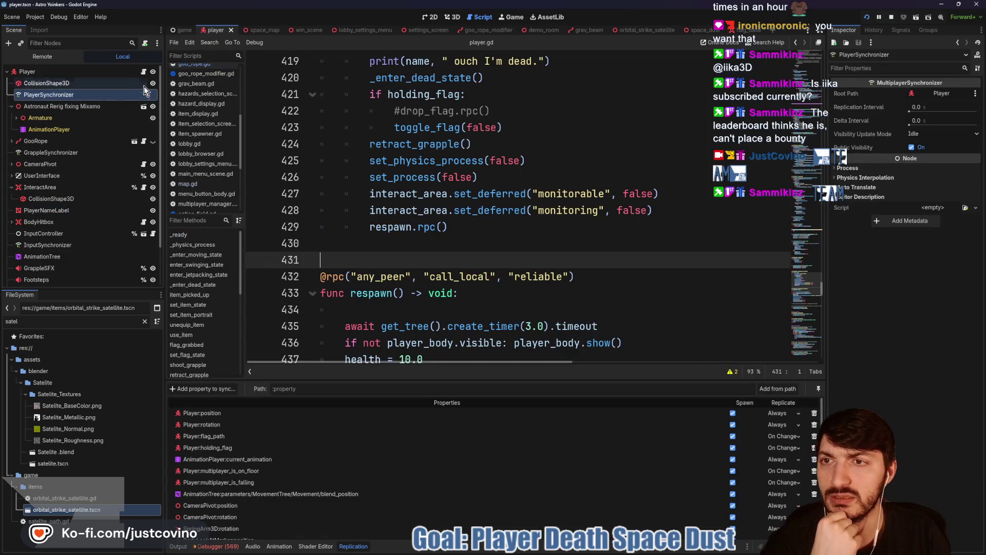
Step: Enlarge the player.gd script editor vertically and focus the code
scroll(469, 242, "down", 4)
scroll(450, 229, "up", 5)
scroll(449, 229, "up", 12)
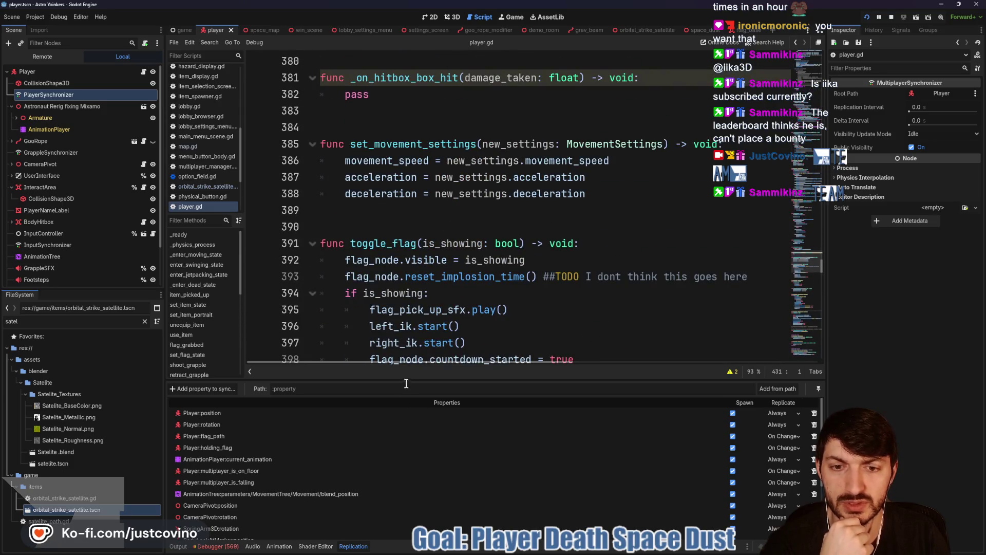
left_click_drag(402, 380, 412, 504)
scroll(438, 321, "up", 5)
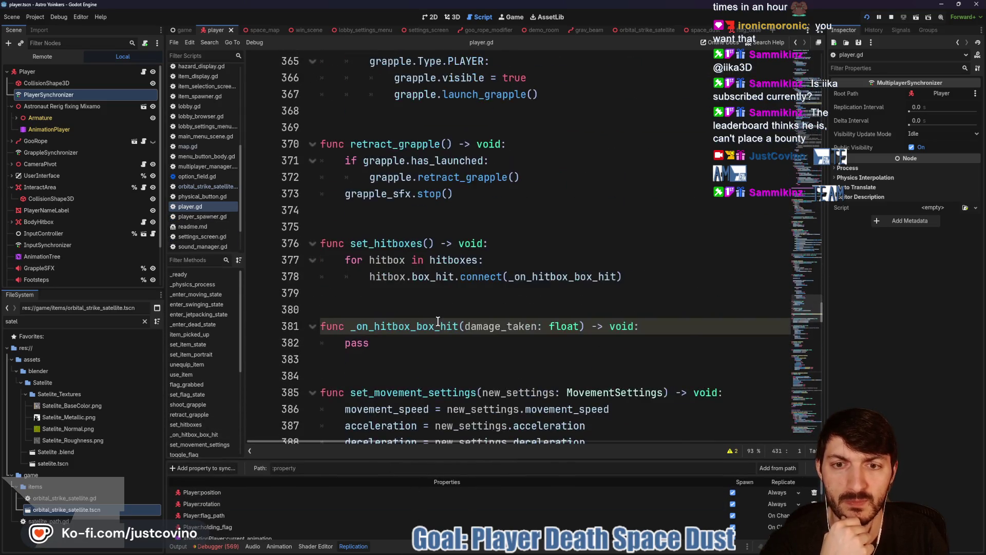
left_click(403, 348)
Step: Select the shoot_grapple function name and place the cursor at the end of the grapple.Type.NONE line
scroll(400, 349, "up", 3)
scroll(400, 351, "up", 2)
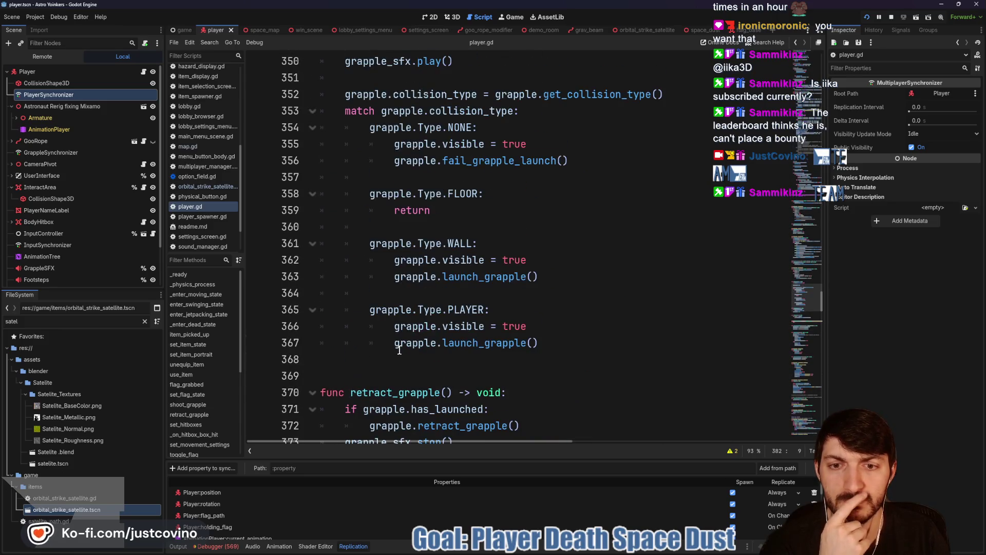
scroll(397, 338, "up", 3)
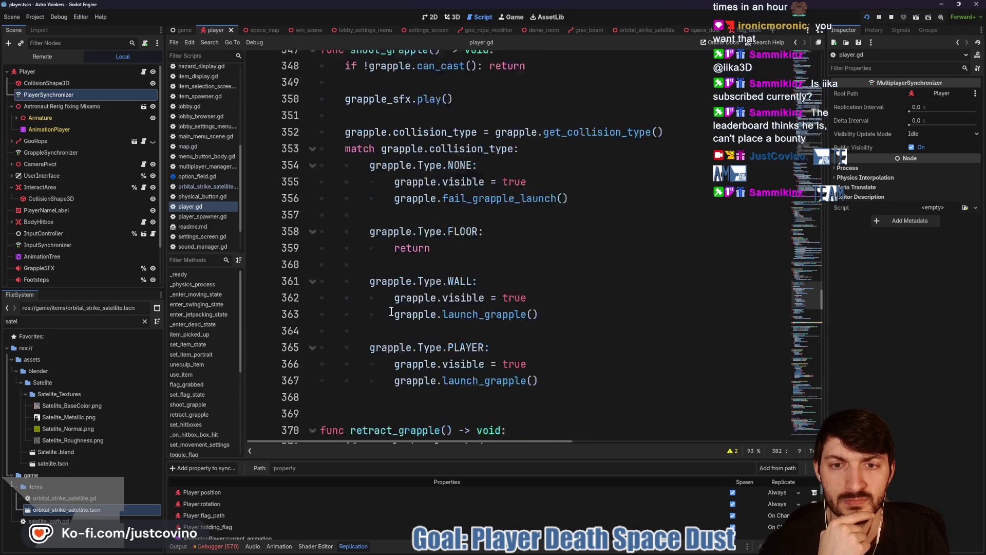
double_click(380, 160)
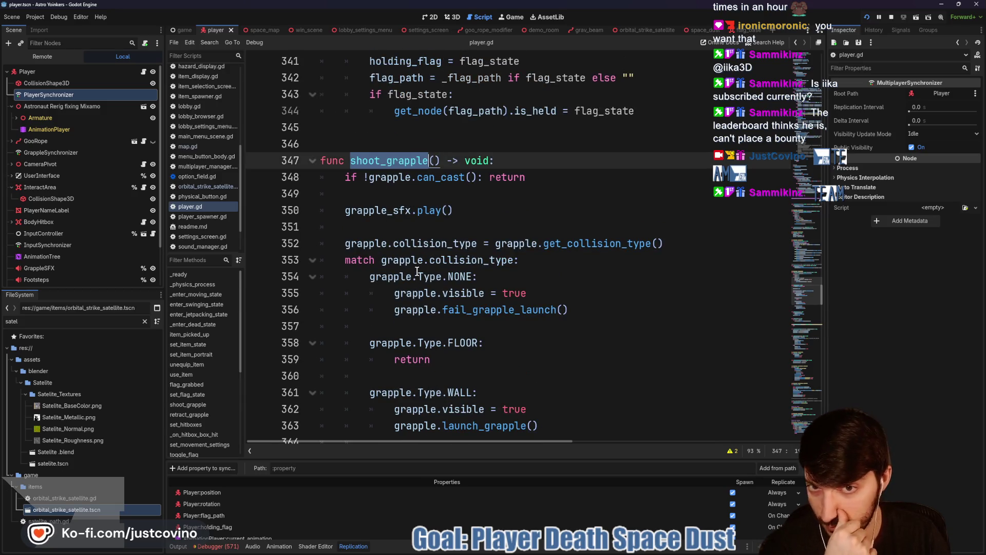
scroll(416, 269, "up", 4)
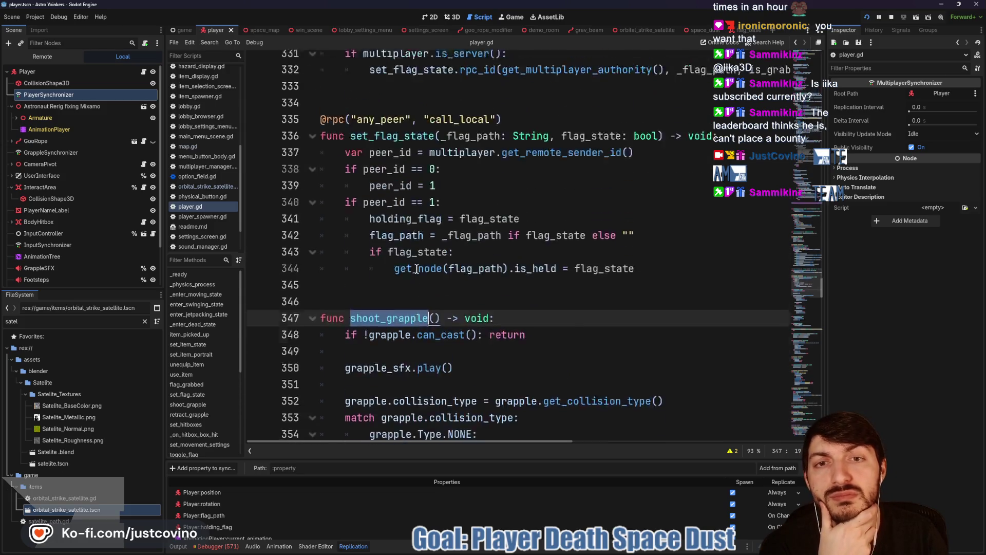
scroll(416, 269, "down", 3)
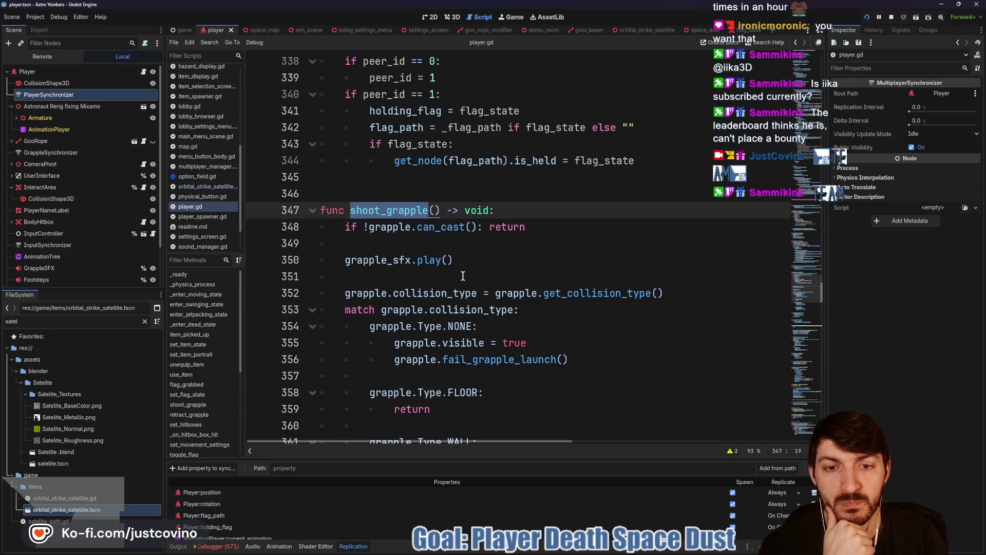
scroll(462, 276, "down", 1)
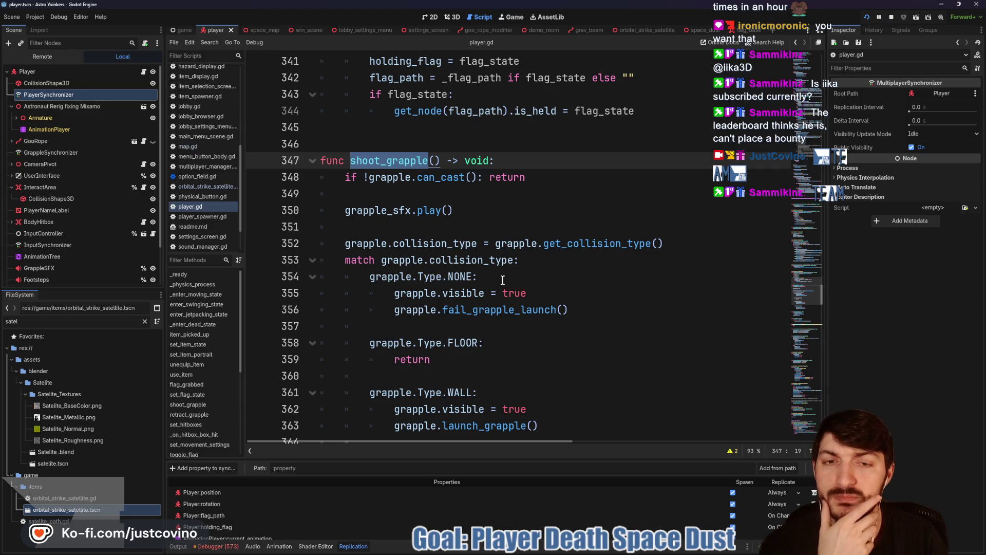
left_click(502, 280)
Step: Add print("Failed Grapple Launch") under the grapple.Type.NONE case and save player.gd
key("Return")
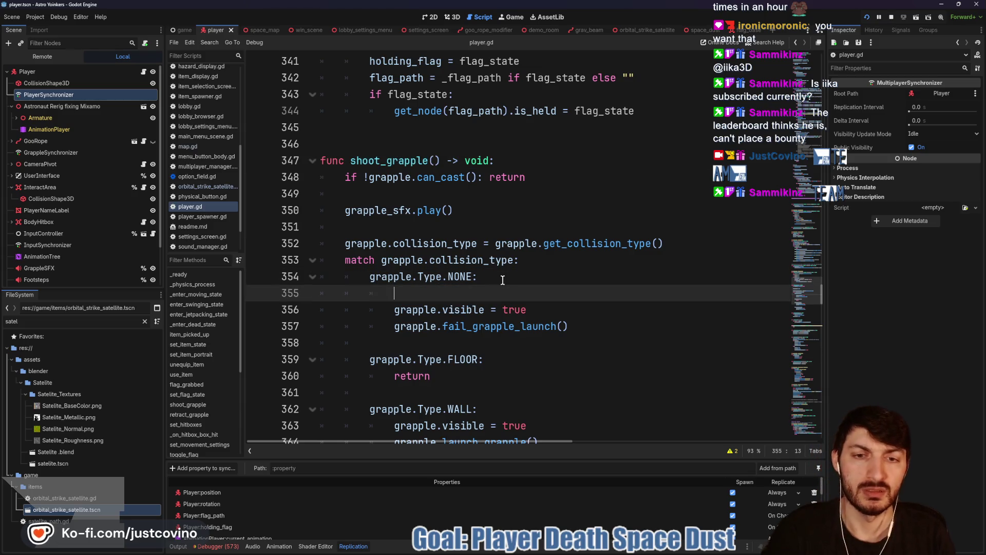
type("print(\"Failed")
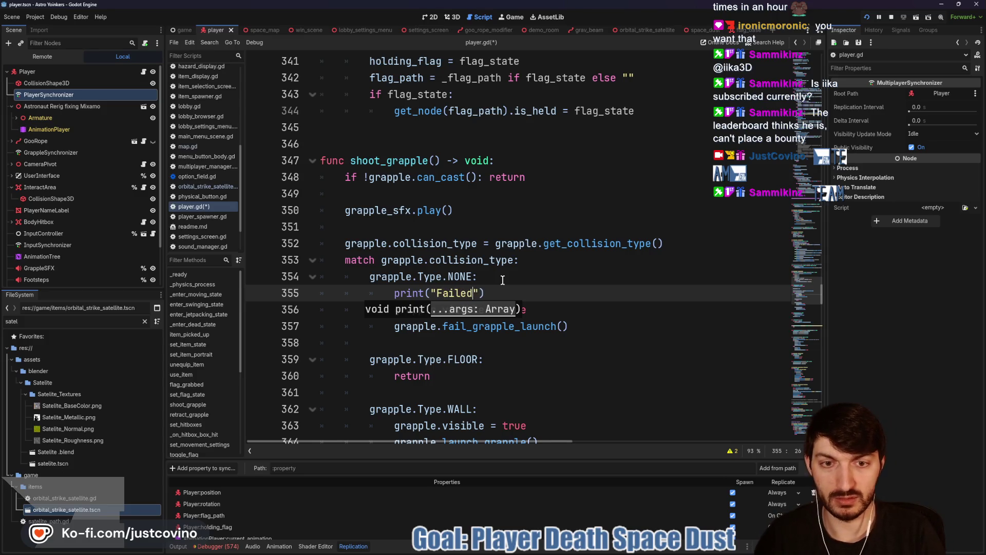
type(" Grapple Launch")
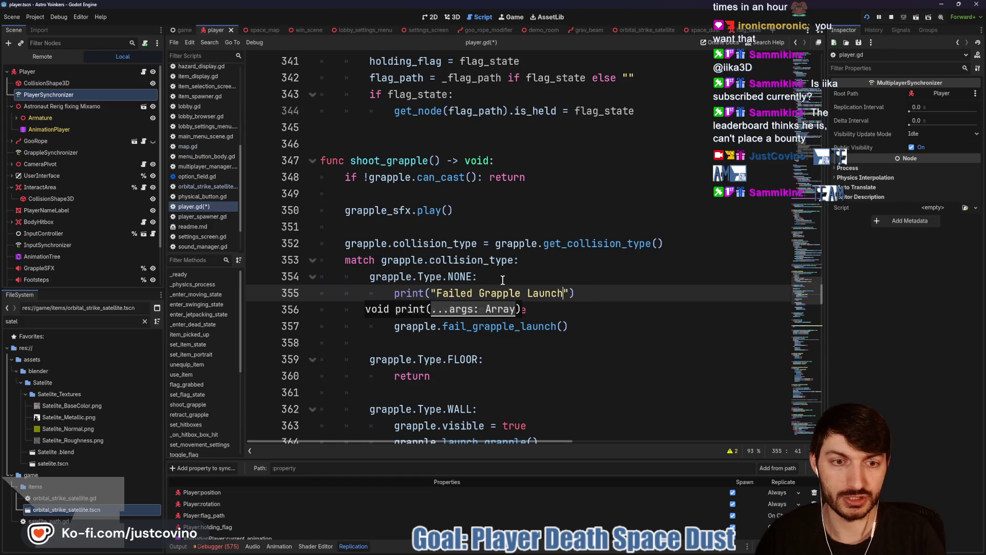
key("ctrl+s")
Step: Switch back to the goo_rope.gd script via the GooRope script icon
left_click(634, 291)
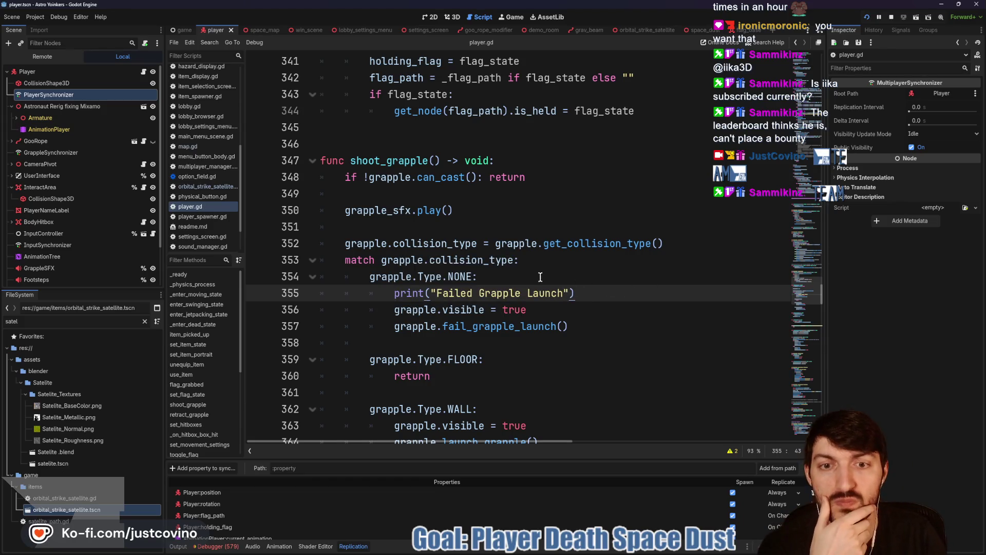
scroll(532, 277, "up", 3)
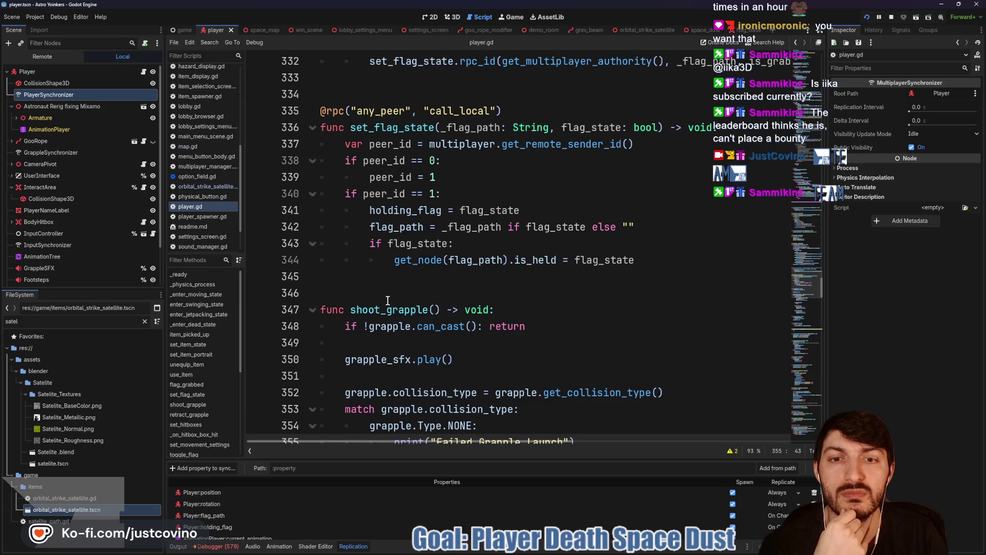
scroll(387, 300, "down", 3)
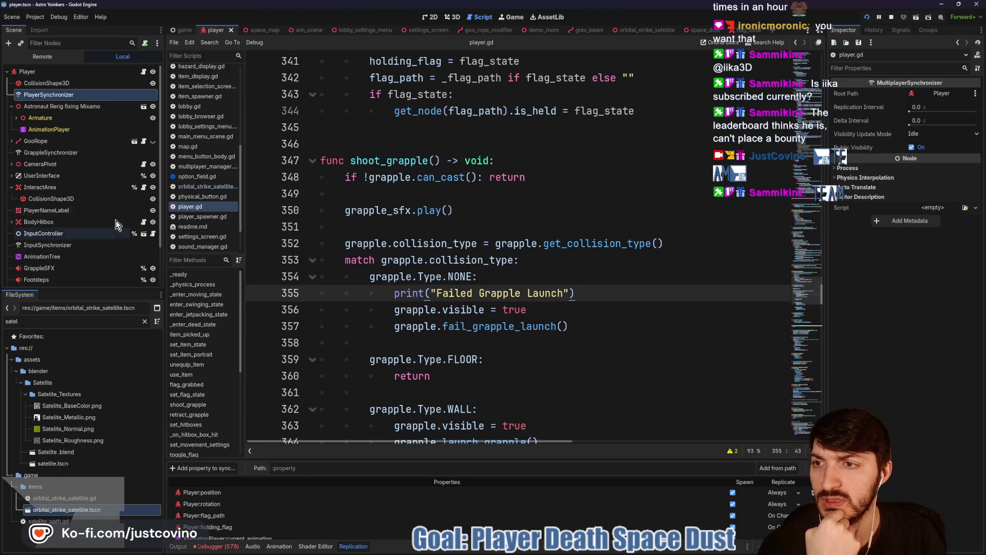
left_click(144, 141)
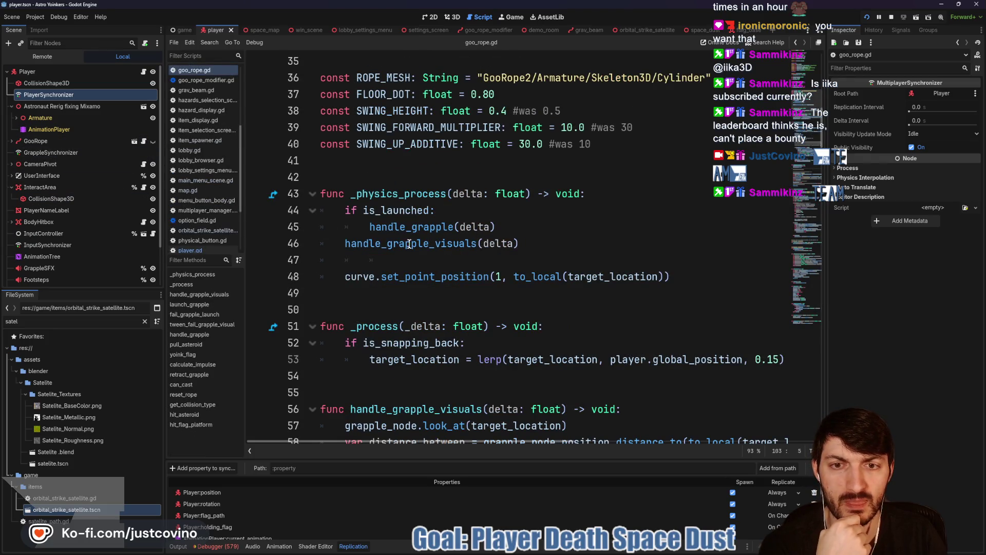
left_click(339, 243)
scroll(582, 255, "down", 7)
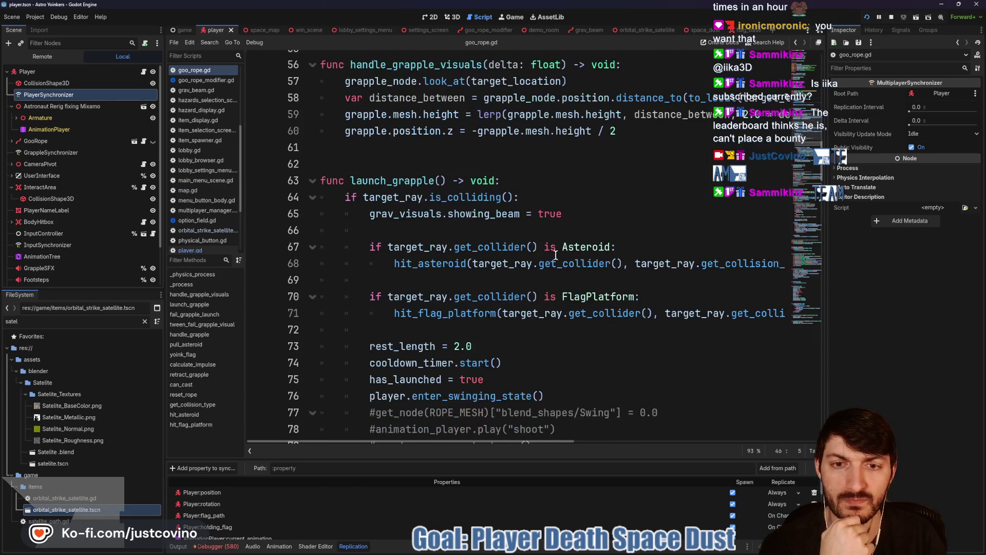
scroll(389, 212, "down", 11)
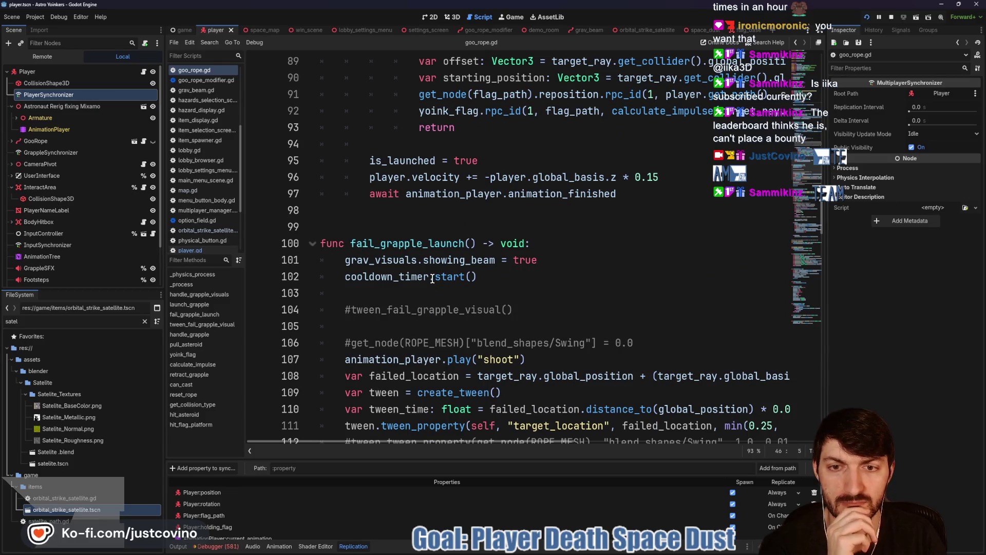
scroll(433, 279, "down", 1)
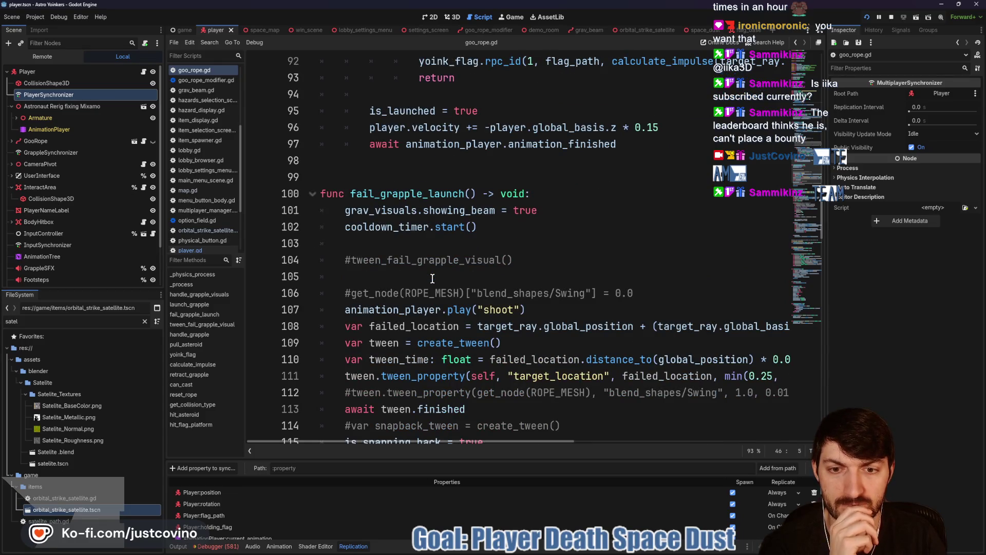
scroll(432, 279, "down", 3)
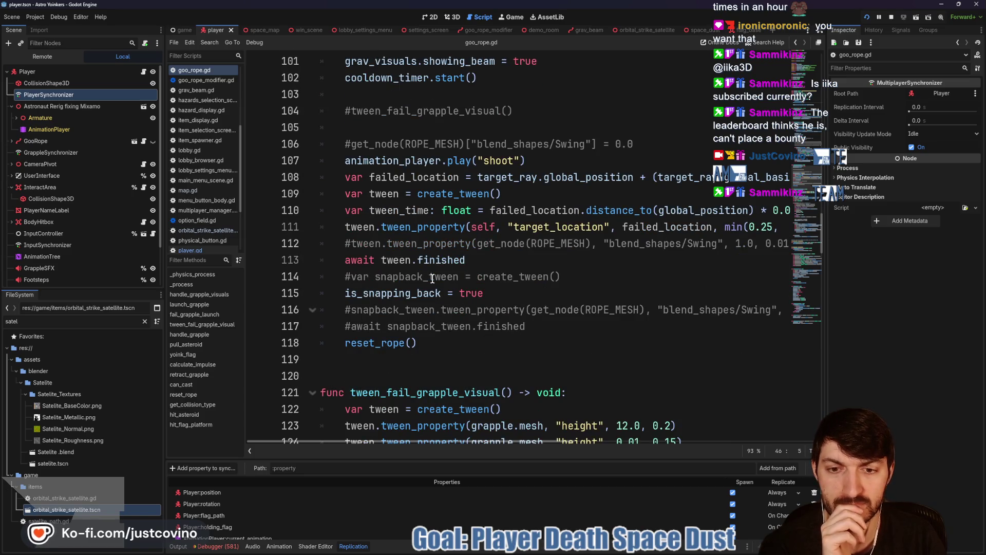
scroll(432, 278, "up", 5)
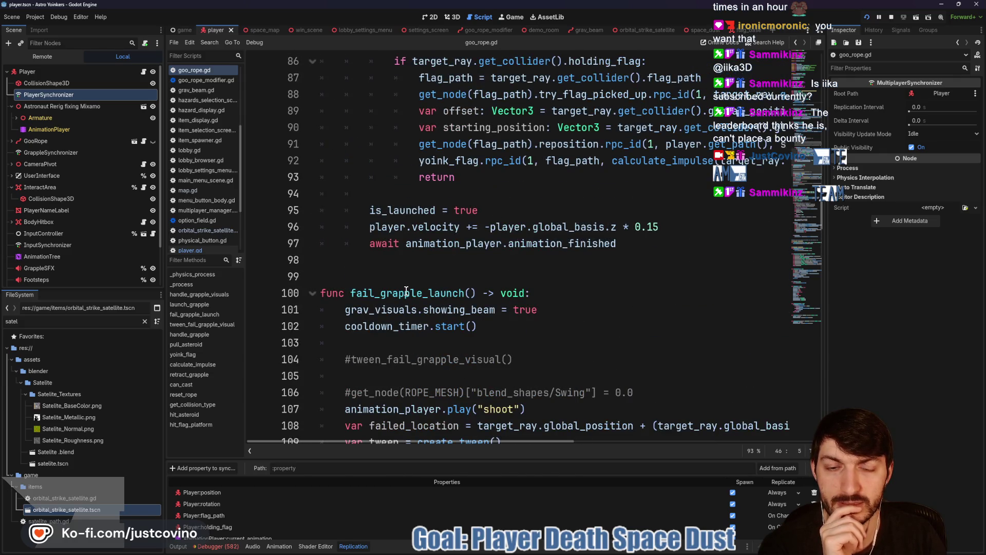
scroll(406, 291, "down", 2)
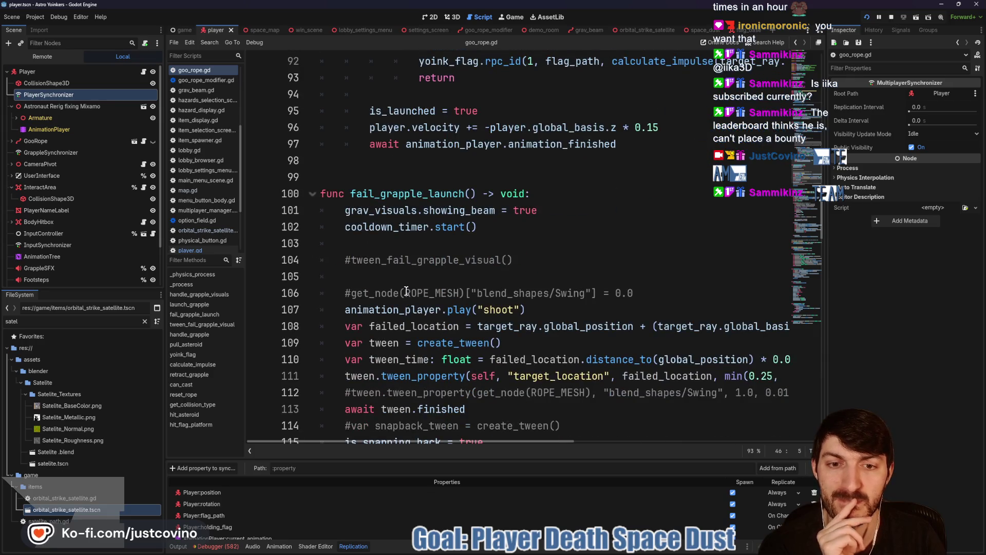
scroll(406, 291, "down", 1)
scroll(406, 292, "down", 1)
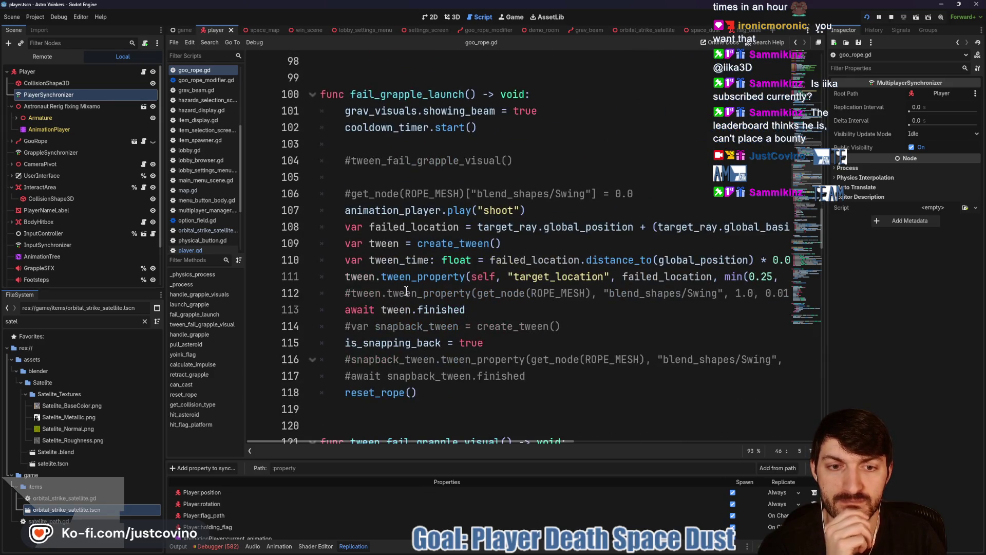
scroll(406, 291, "down", 2)
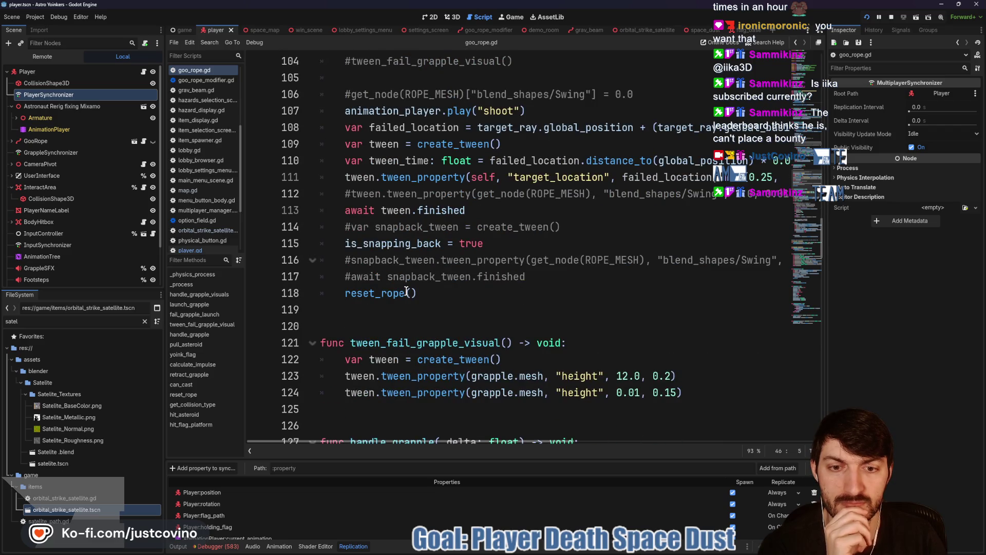
scroll(406, 291, "up", 1)
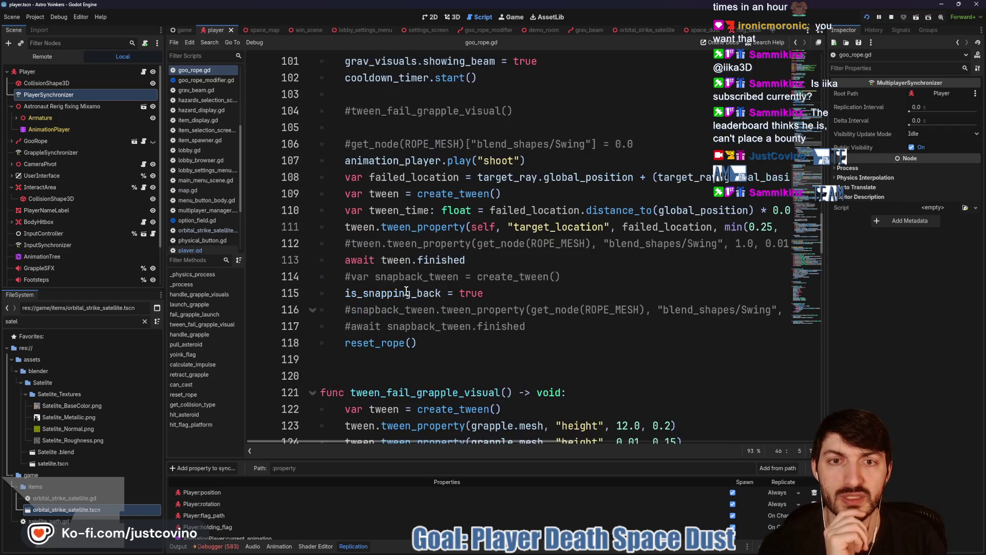
scroll(406, 291, "down", 2)
scroll(469, 291, "up", 2)
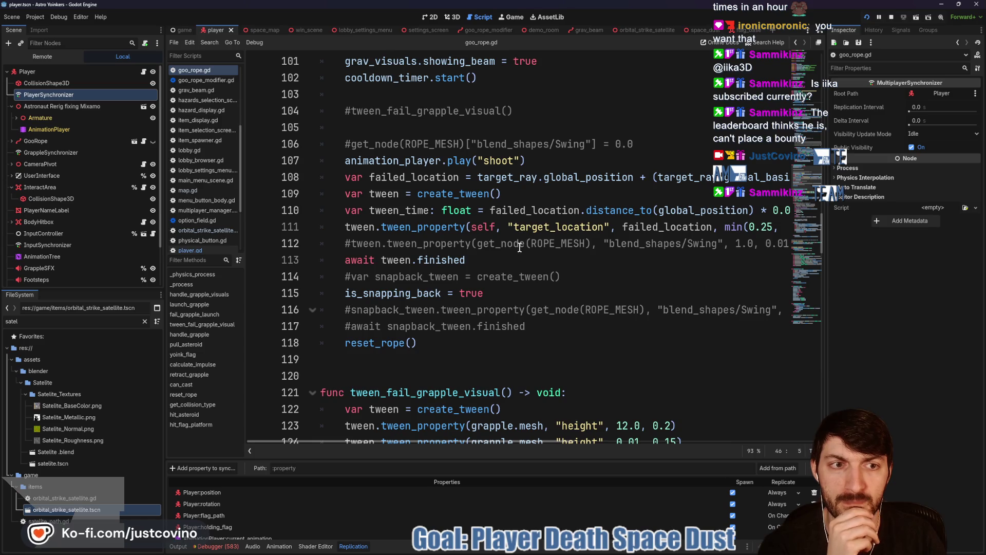
scroll(516, 250, "down", 2)
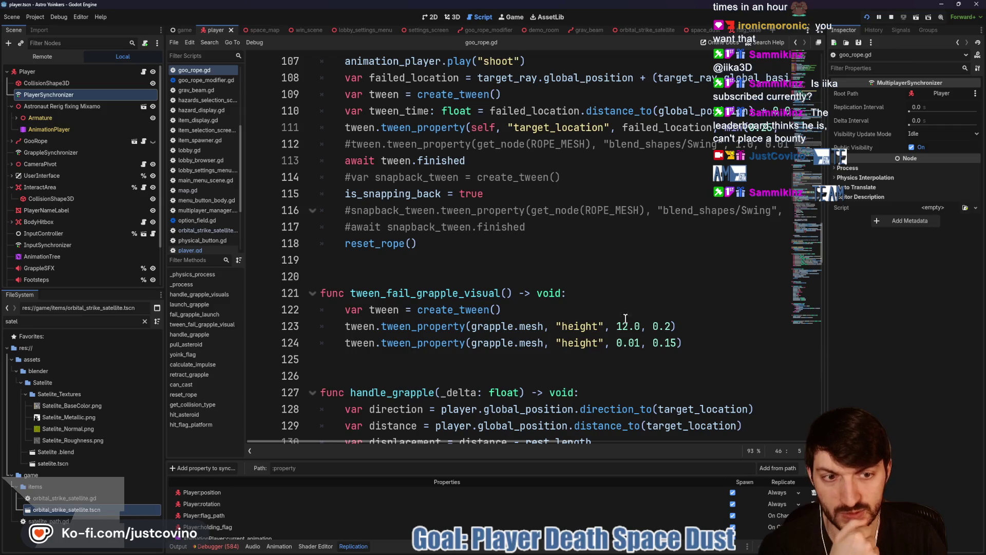
scroll(626, 318, "up", 2)
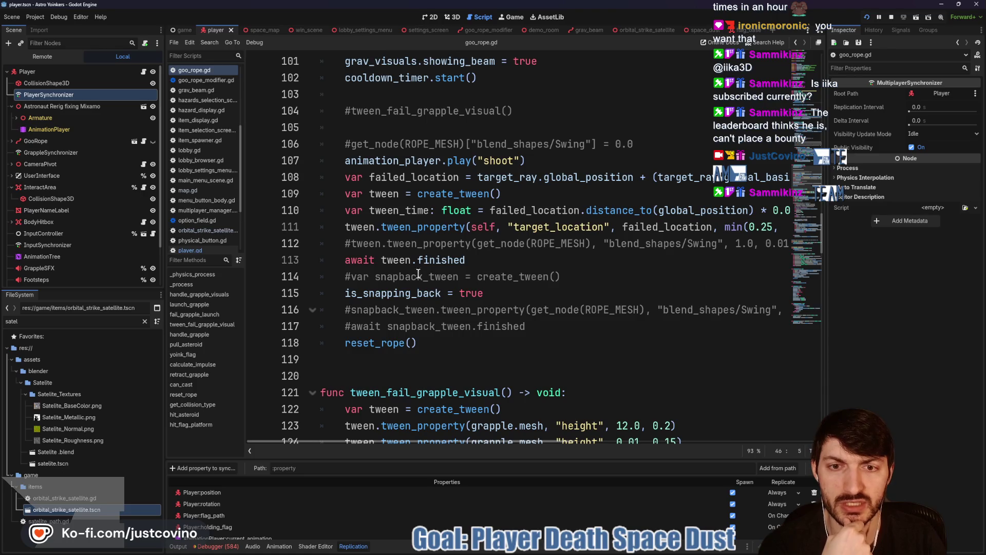
left_click(341, 256)
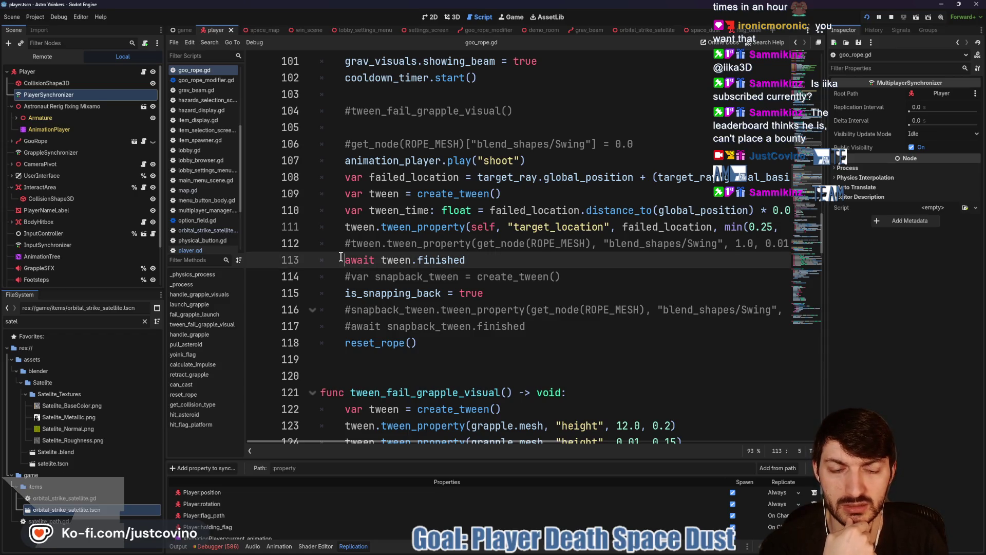
Step: Copy the mesh height tweens (12.0 over 0.2, 0.01 over 0.15) into fail_grapple_launch above await tween.finished
key("Return")
key("Return")
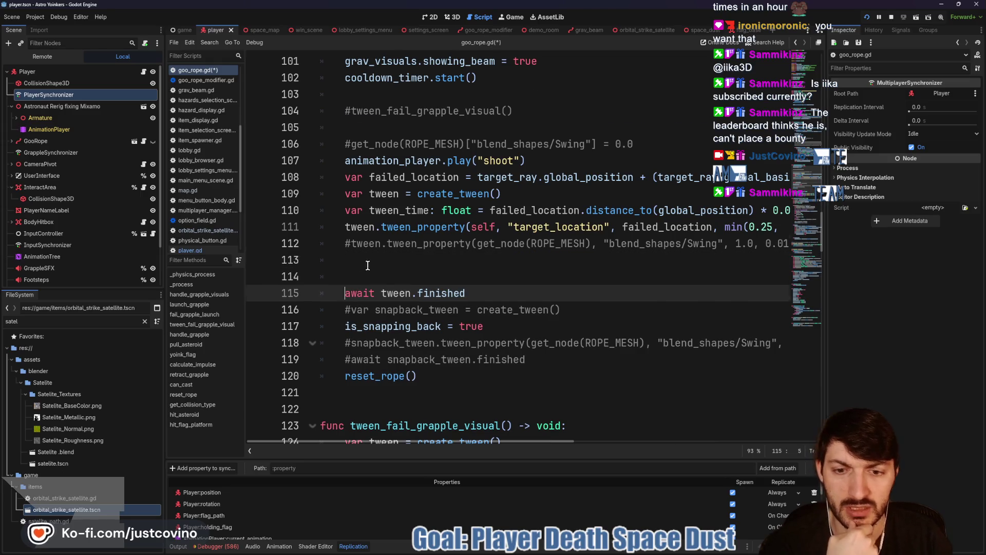
scroll(367, 265, "down", 1)
mouse_move(680, 429)
left_mouse_down()
mouse_move(445, 426)
mouse_move(304, 408)
left_mouse_up()
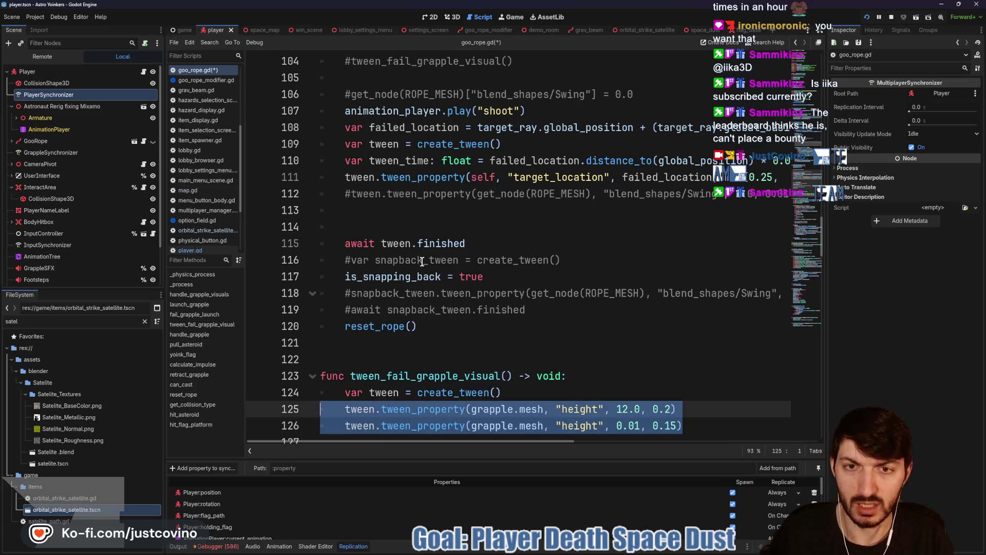
key("ctrl+c")
left_click(367, 211)
key("ctrl+v")
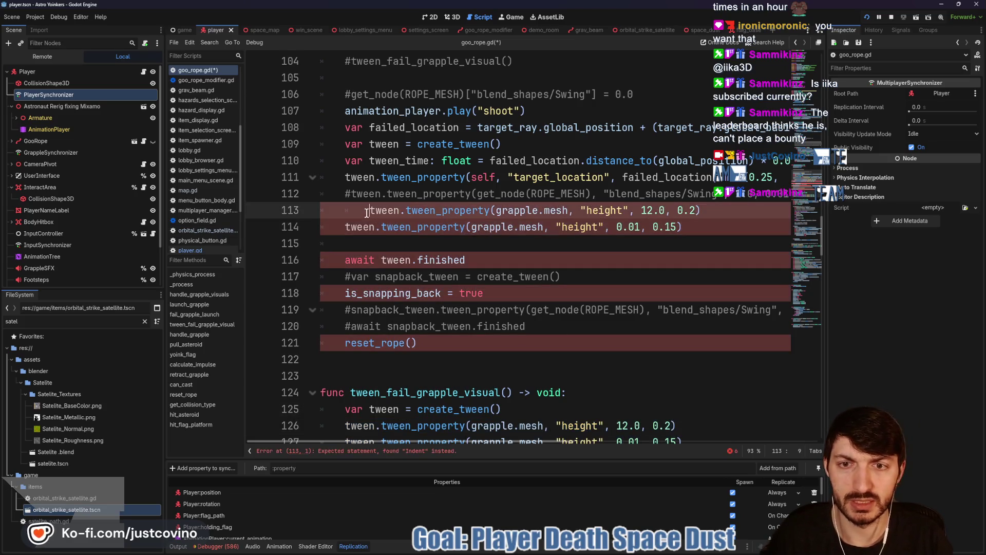
key("BackSpace")
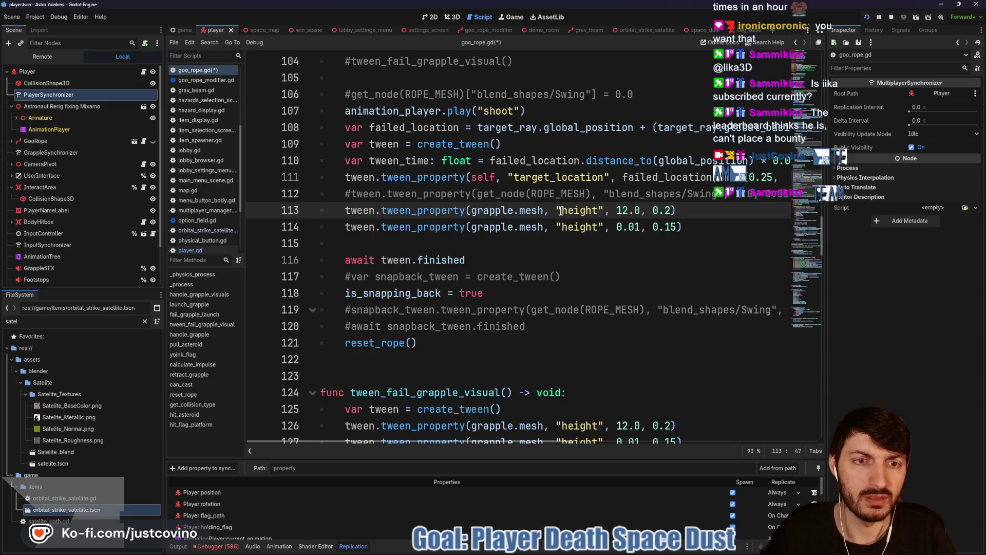
left_click_drag(617, 211, 640, 211)
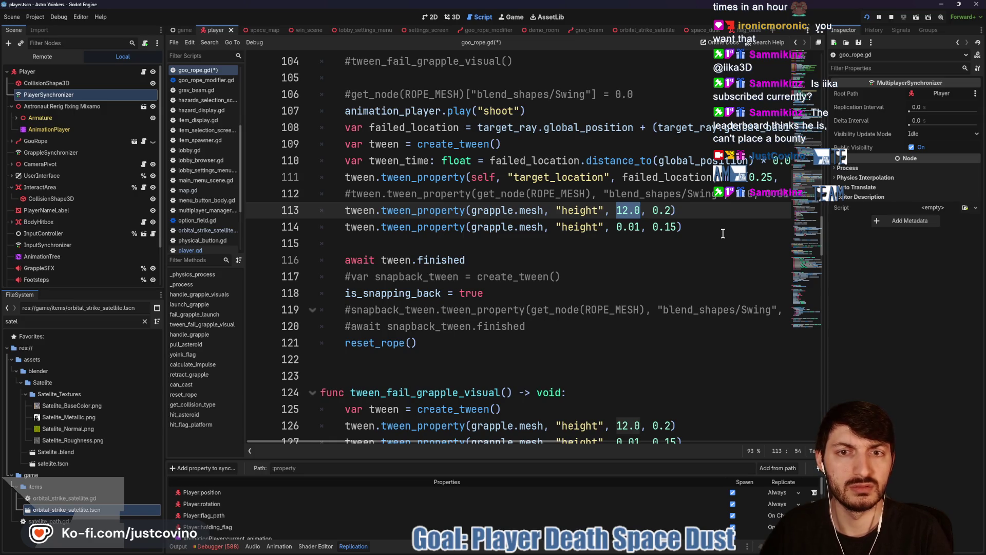
Step: Make line 113's height tween target failed_location with duration tween_time
type("failed")
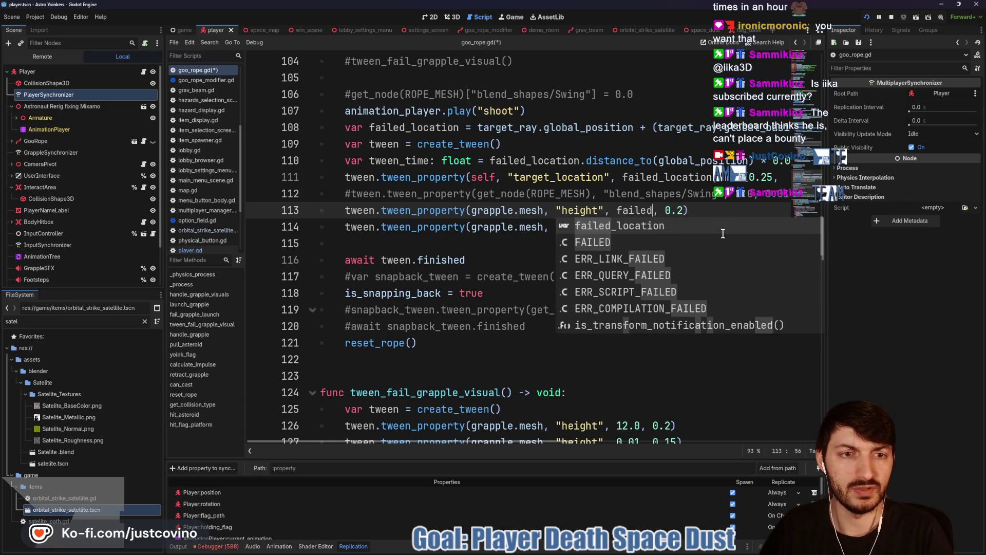
key("BackSpace")
key("BackSpace")
key("BackSpace")
type("targ")
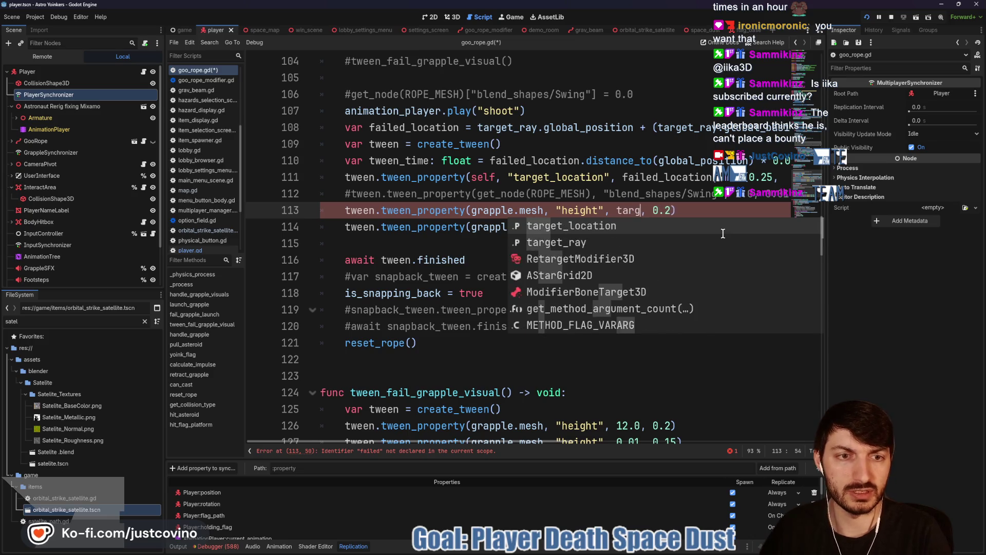
key("Return")
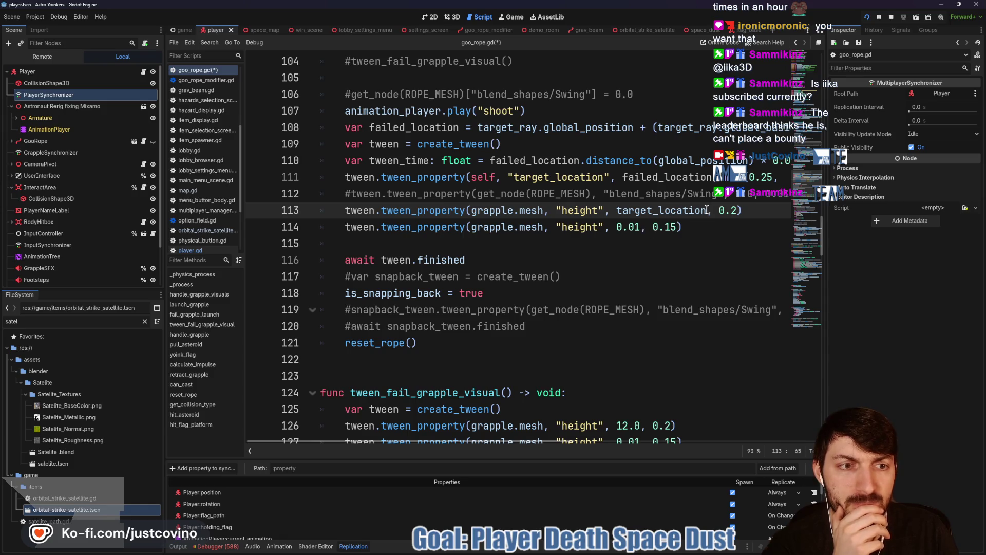
left_click_drag(706, 210, 618, 211)
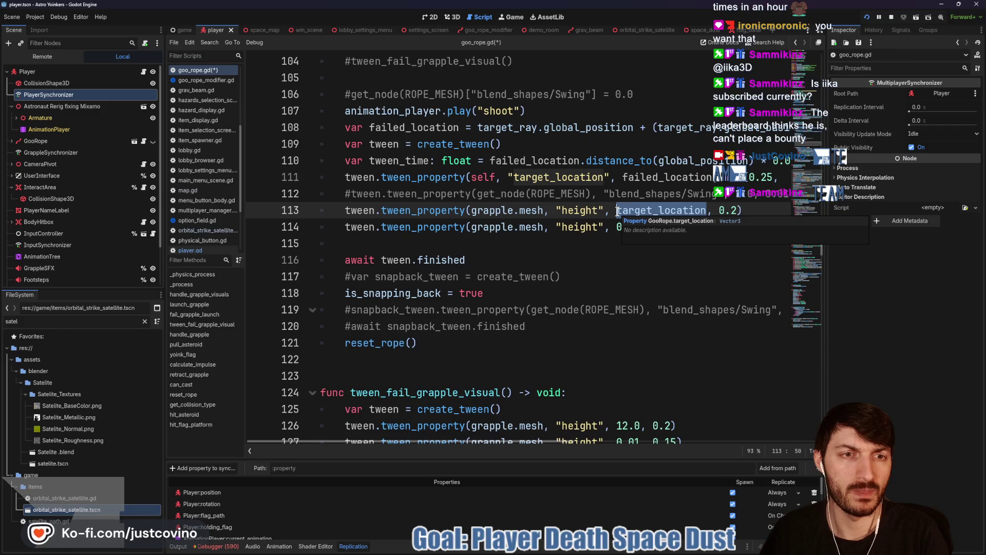
type("failed")
key("Return")
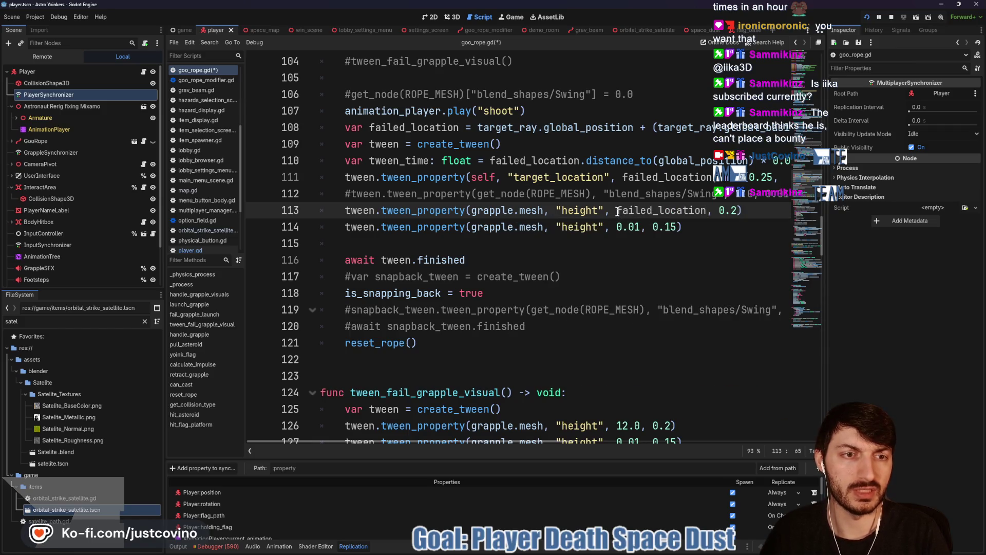
left_click_drag(719, 210, 736, 210)
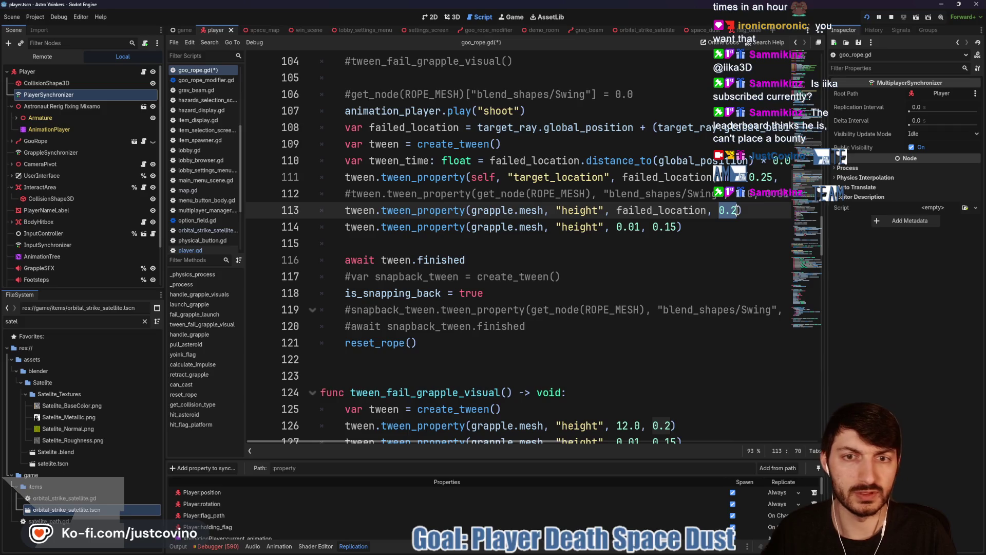
type("tween")
key("Down")
key("Return")
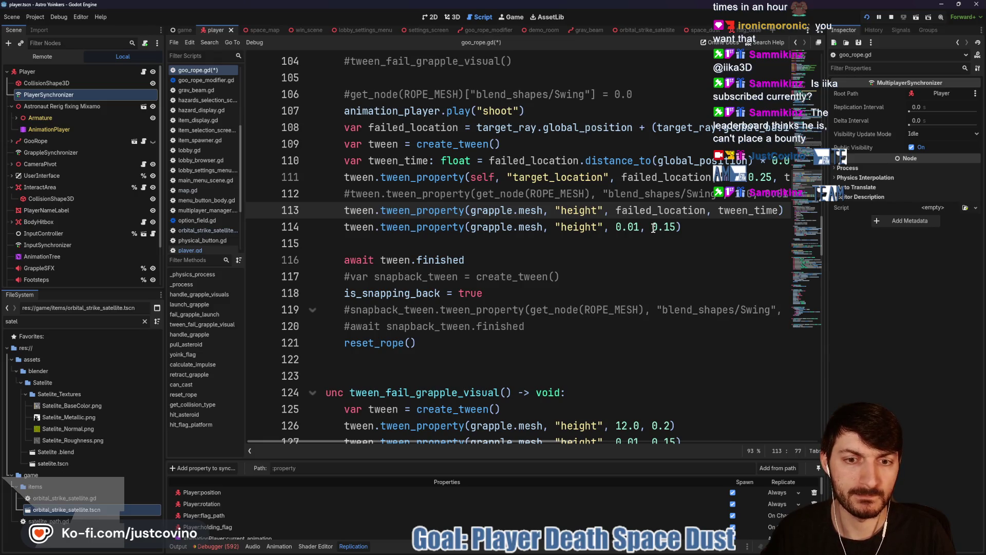
Step: Move the 0.01 shrink tween below is_snapping_back, set its duration to 0.125, and save
left_click_drag(691, 227, 334, 231)
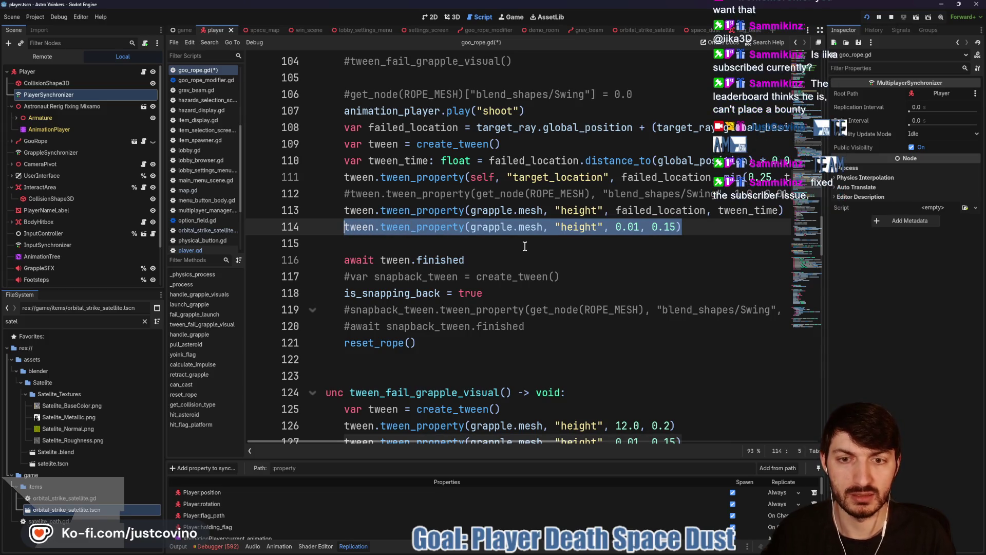
key("alt+Down")
key("alt+Down")
key("alt+Down")
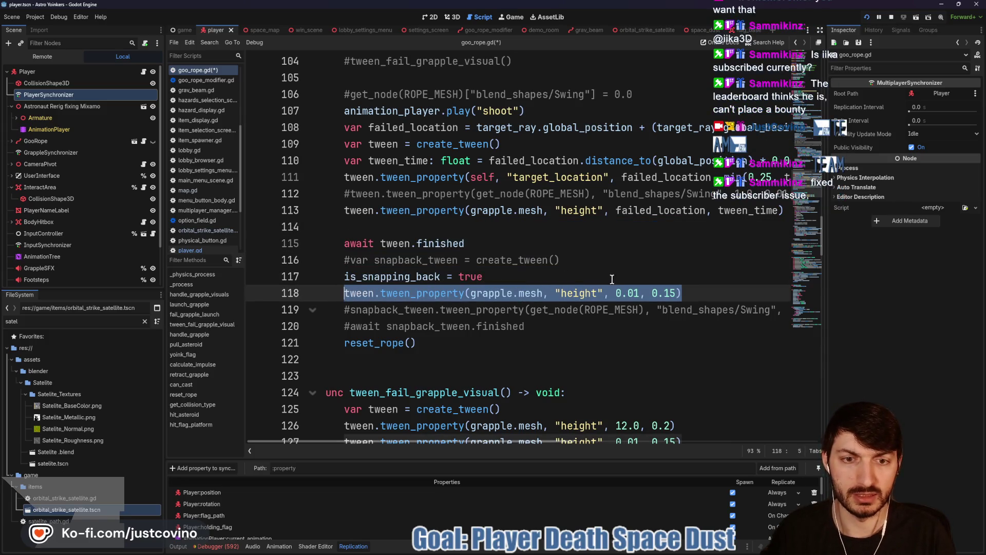
left_click(616, 293)
left_click_drag(652, 291, 674, 290)
type("twe")
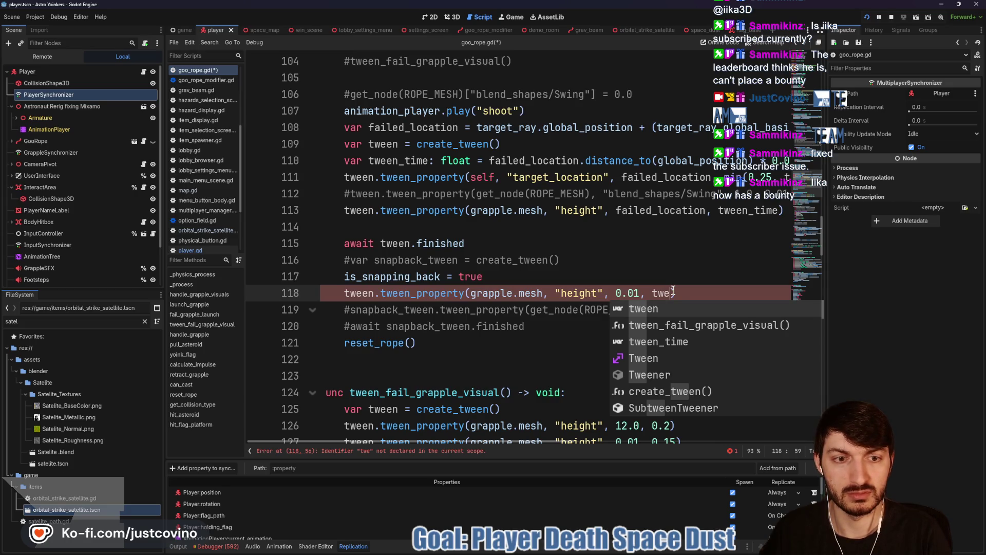
type("en_time")
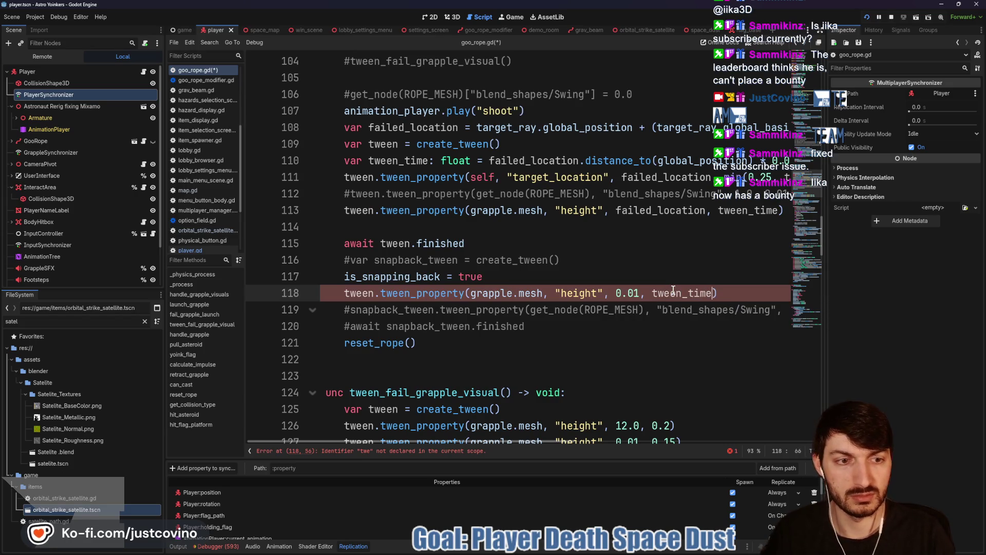
scroll(724, 292, "right", 3)
scroll(716, 290, "right", 5)
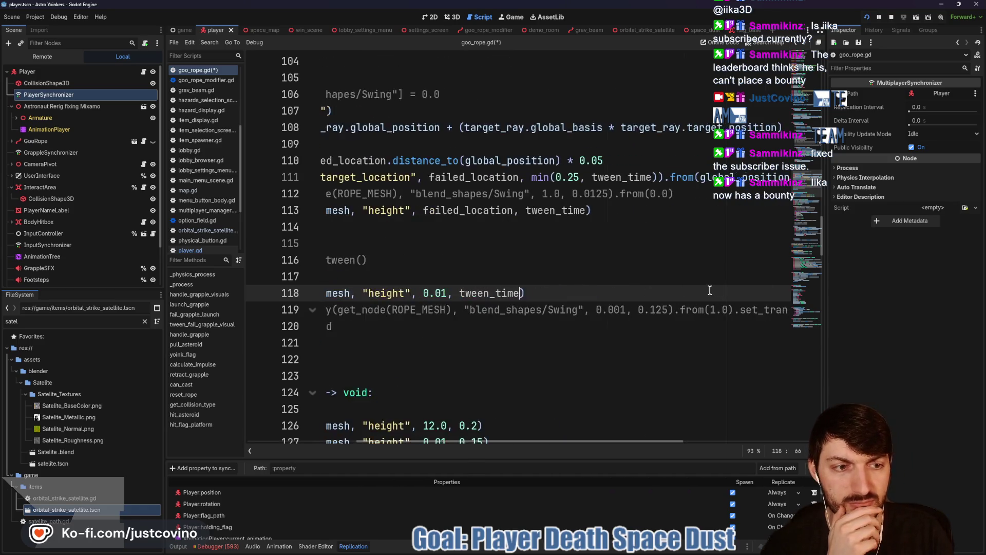
scroll(679, 291, "left", 5)
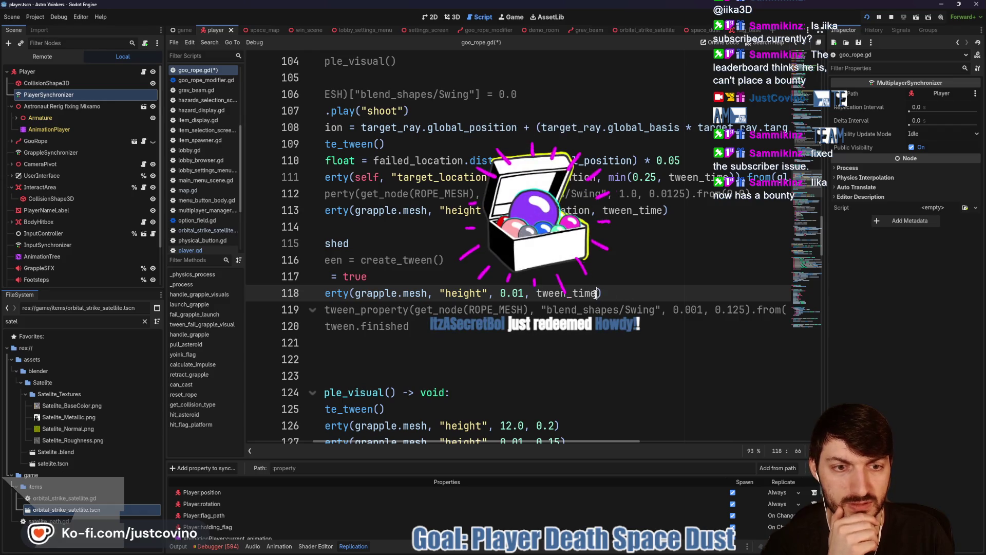
double_click(537, 294)
type("0.125")
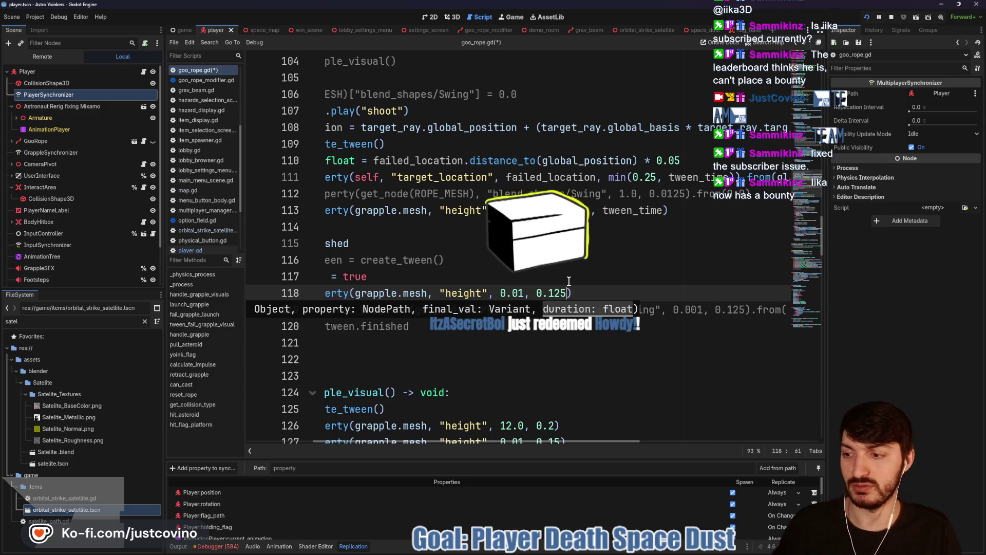
key("ctrl+s")
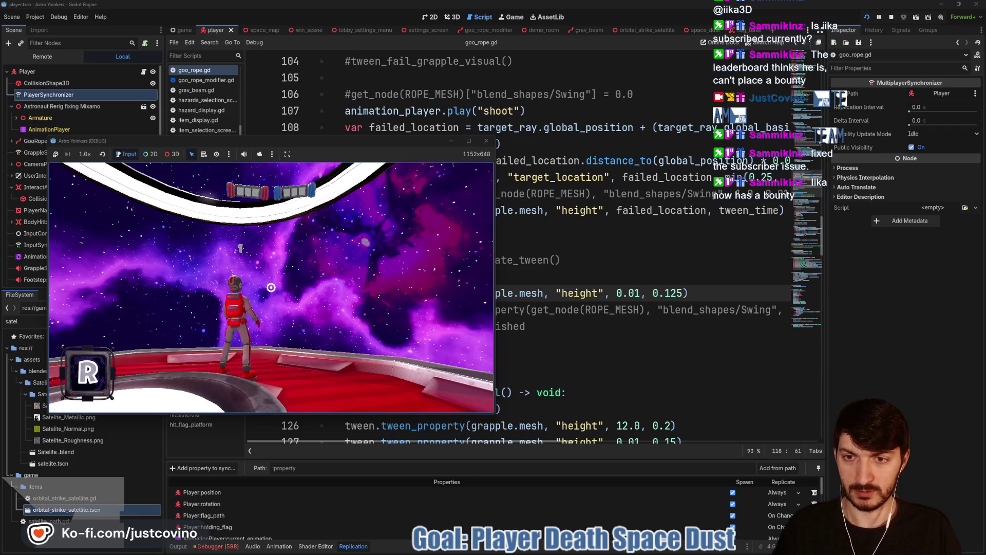
Step: After a test shot, stop the game, indent handle_grapple_visuals(delta) under if is_launched, and save
left_click(272, 287)
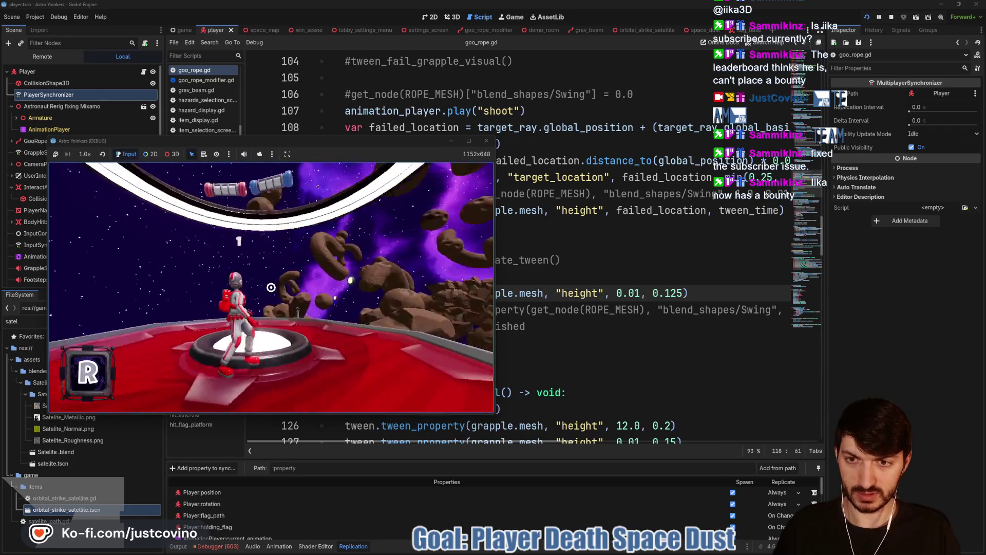
left_click(271, 287)
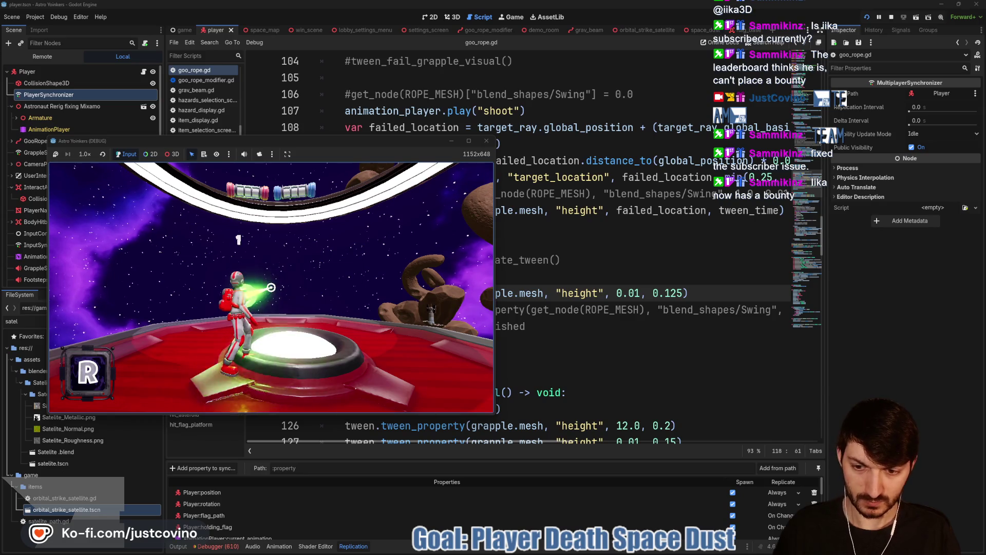
key("F8")
scroll(461, 315, "up", 9)
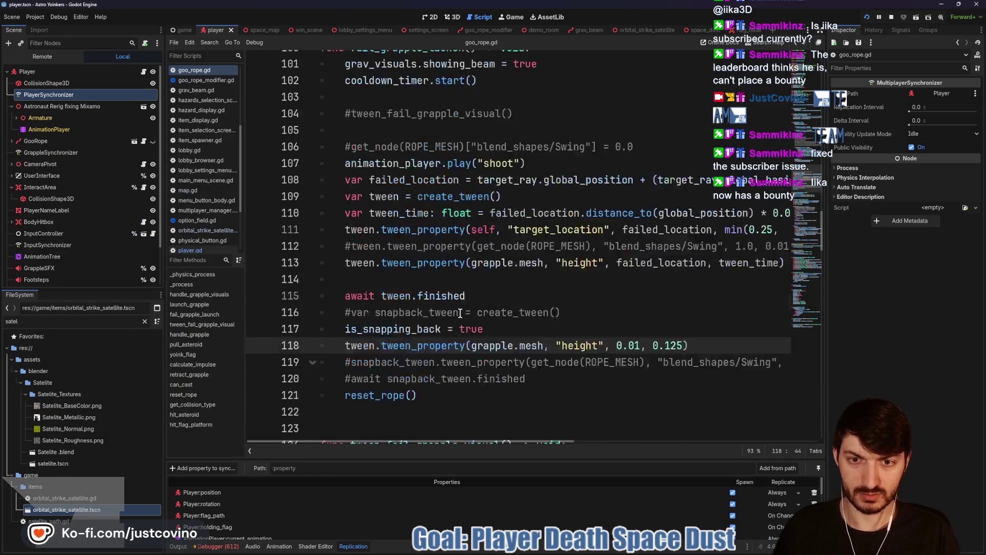
scroll(461, 315, "up", 18)
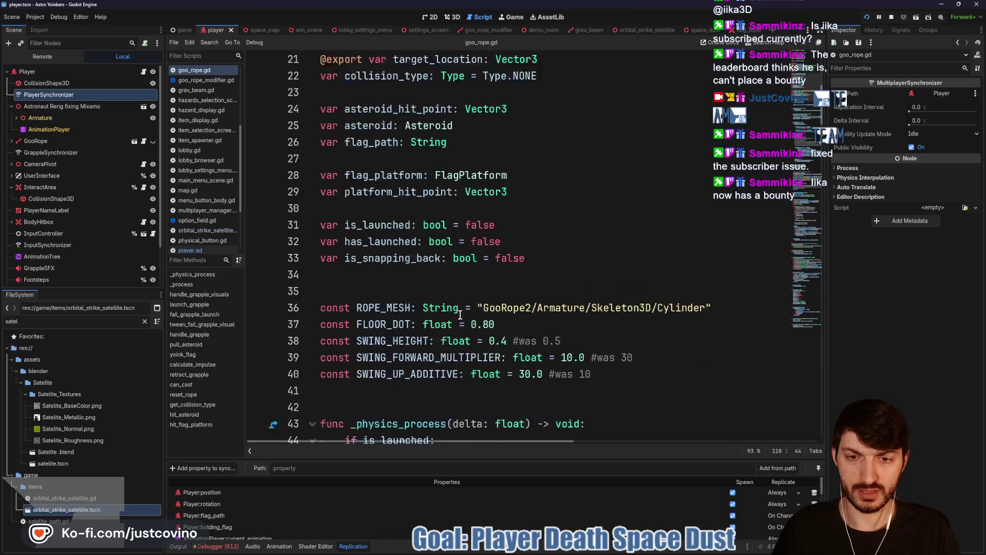
scroll(324, 297, "down", 3)
left_click(337, 293)
key("Tab")
left_click(431, 312)
key("ctrl+s")
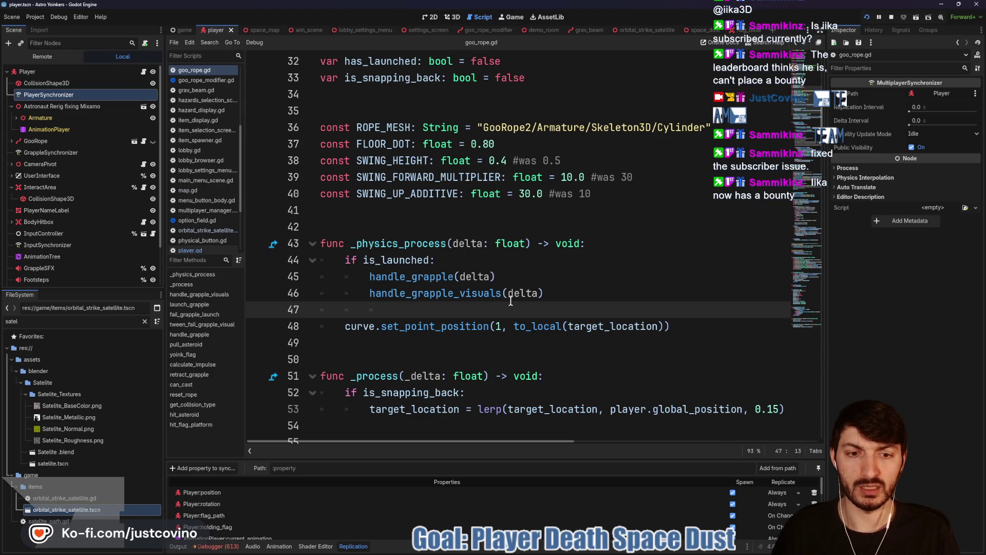
Step: Retest the grapple beam several times in the running game, then return to the script
scroll(511, 300, "down", 15)
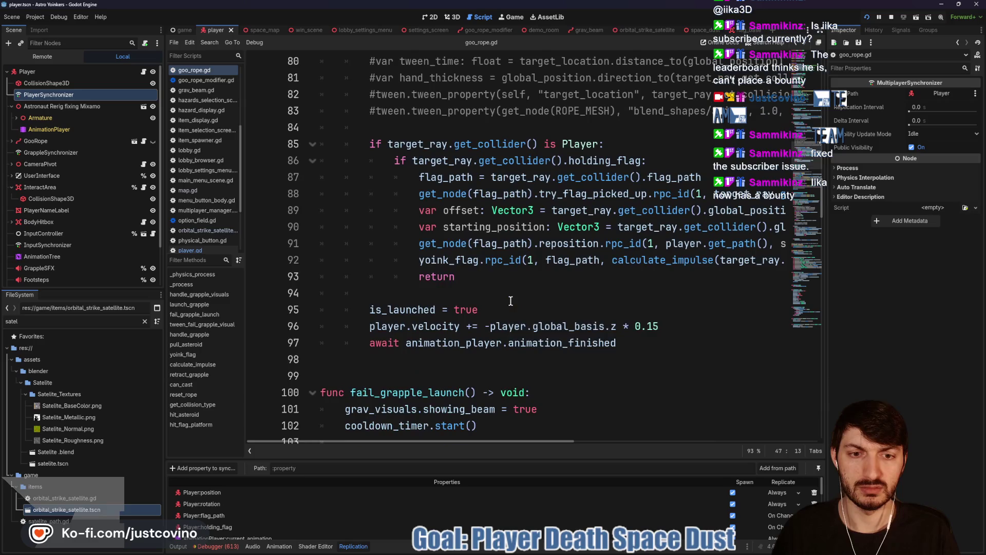
left_click(457, 243)
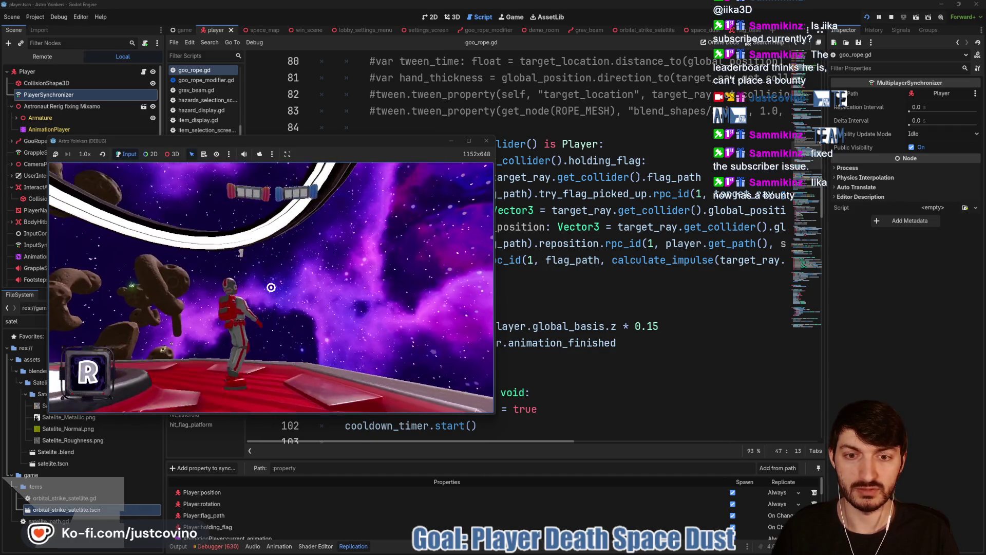
left_click(271, 288)
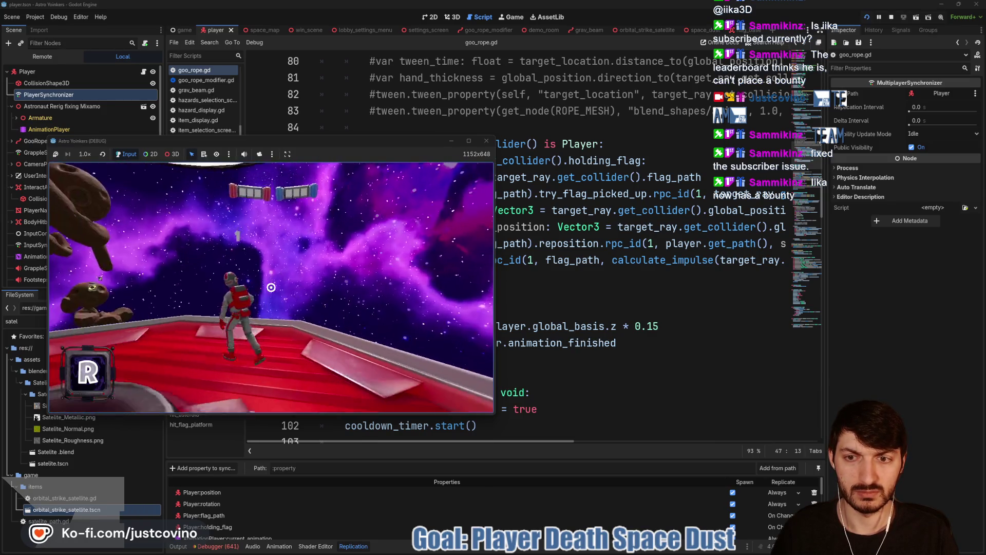
left_click(271, 287)
left_click(271, 288)
left_click(272, 287)
left_click(558, 334)
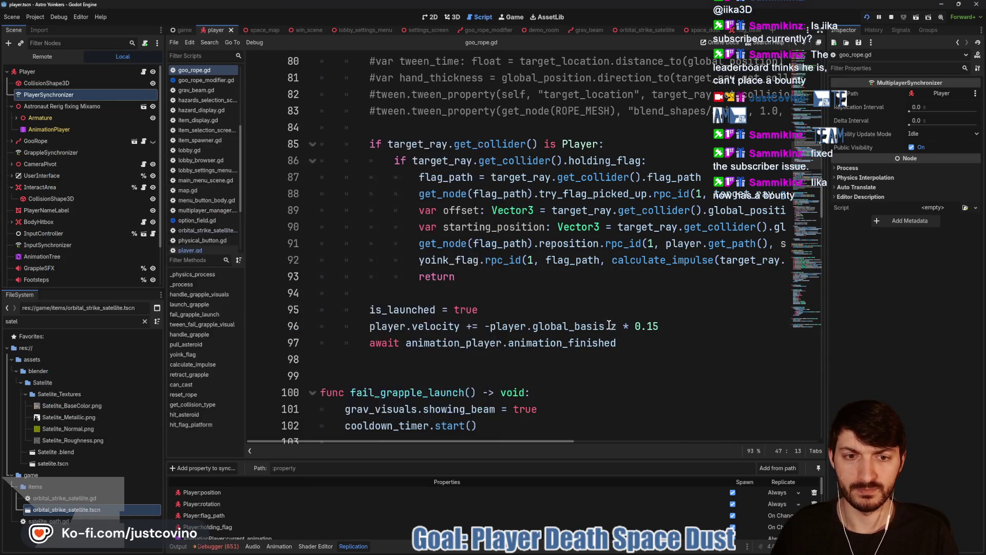
scroll(558, 364, "down", 1)
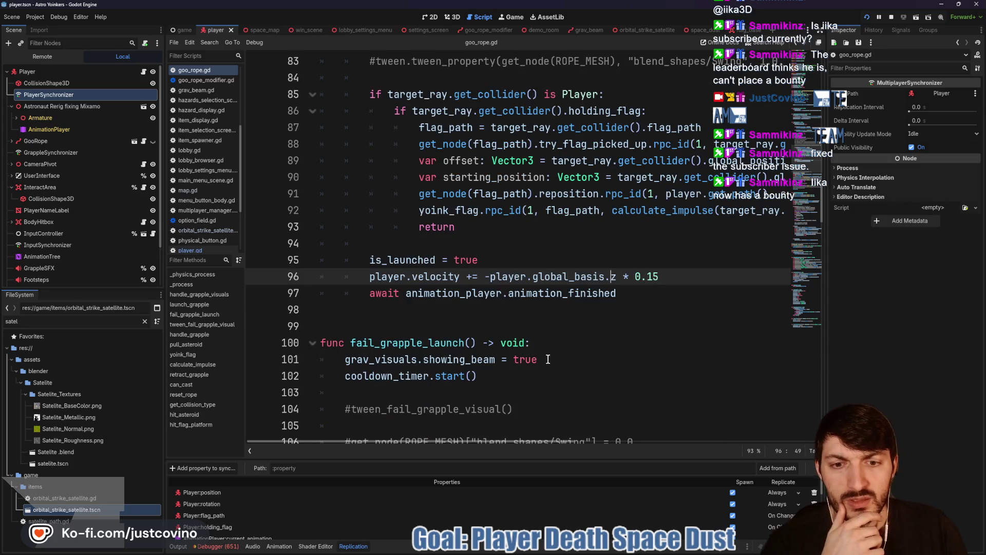
scroll(530, 359, "down", 1)
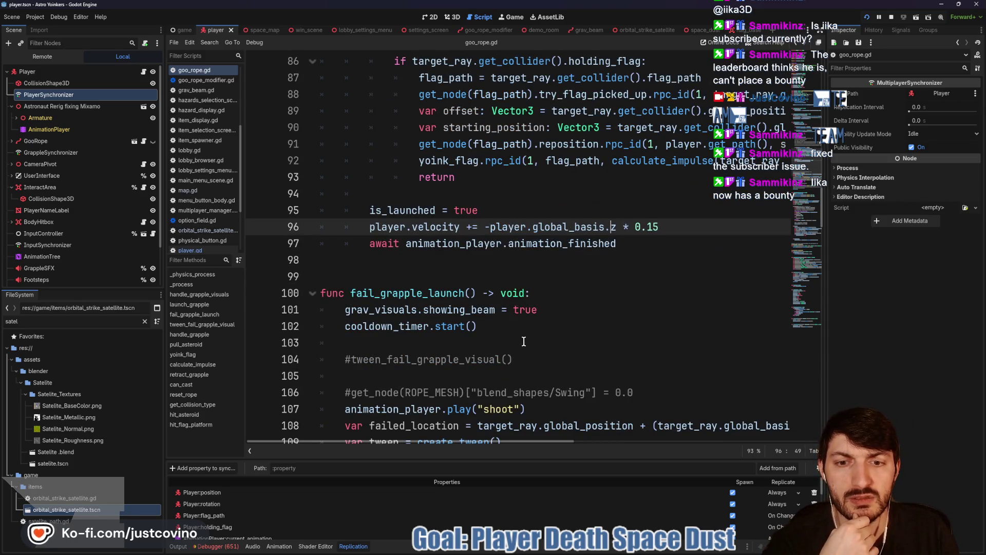
scroll(505, 343, "down", 2)
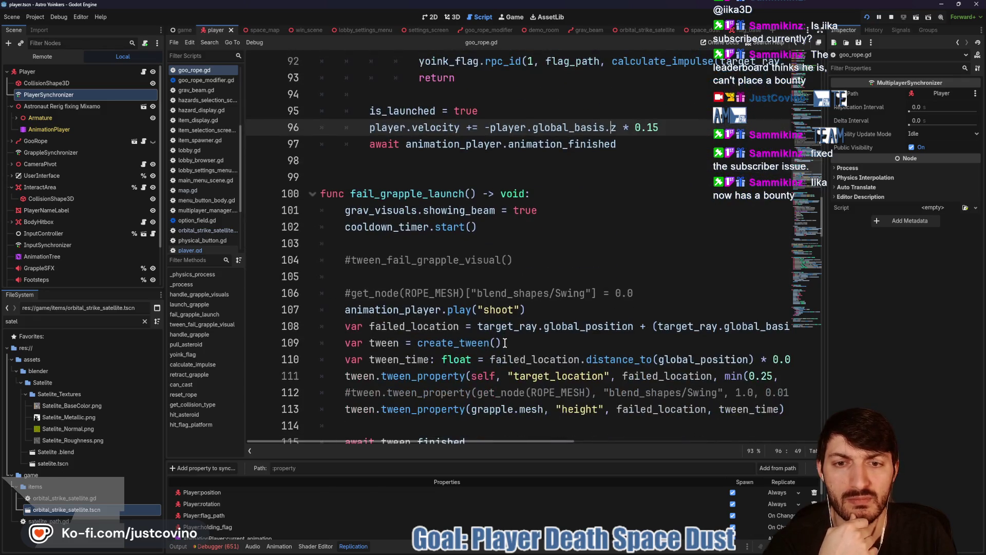
scroll(530, 257, "down", 1)
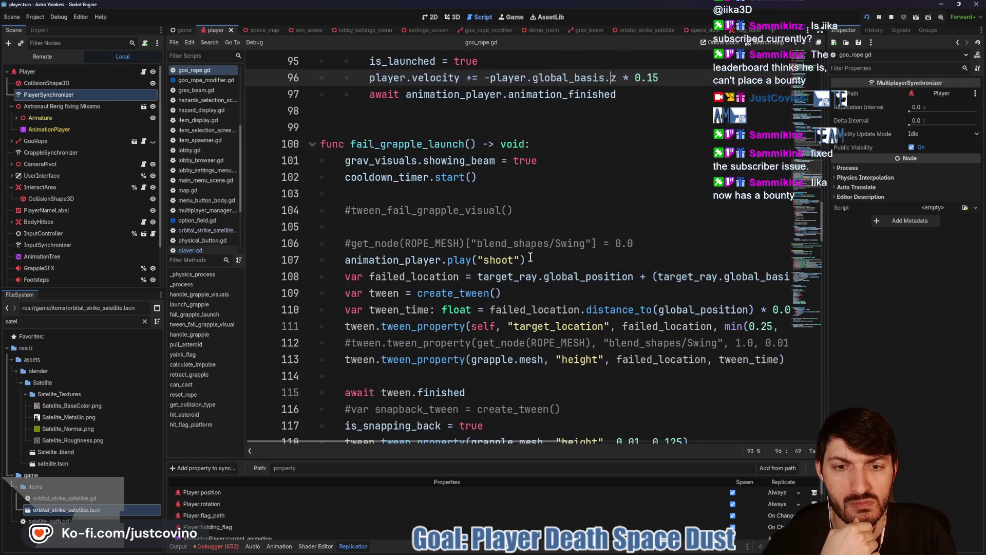
scroll(529, 257, "down", 1)
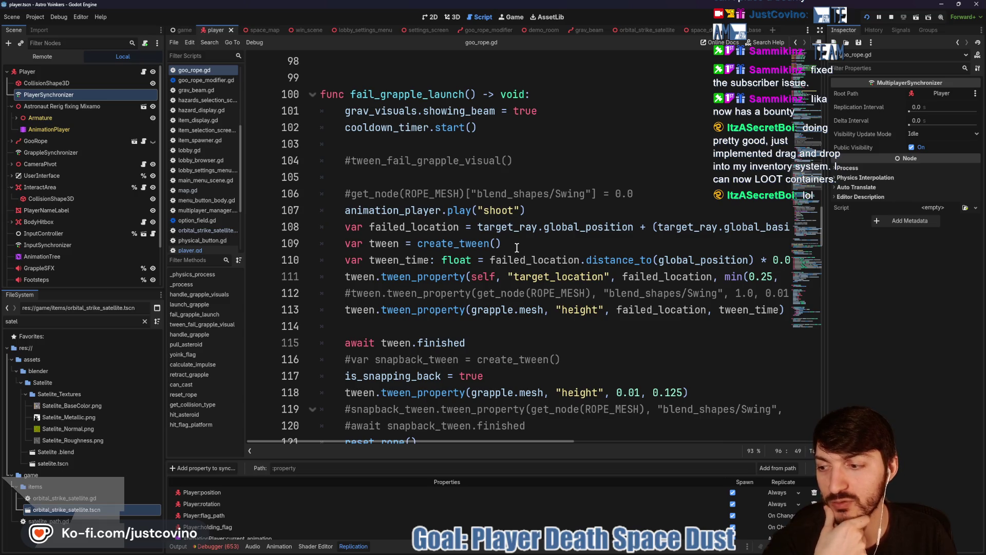
scroll(516, 248, "down", 1)
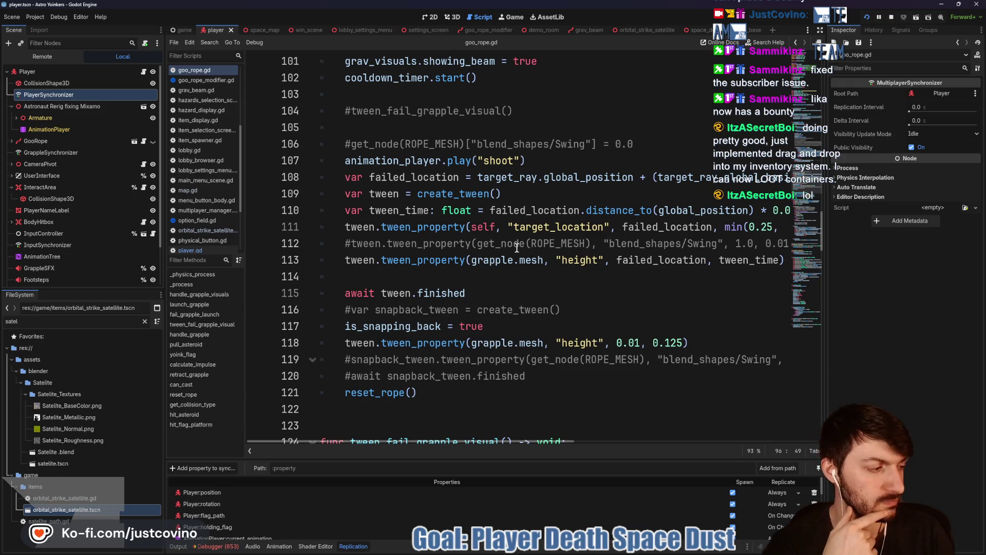
scroll(517, 248, "down", 1)
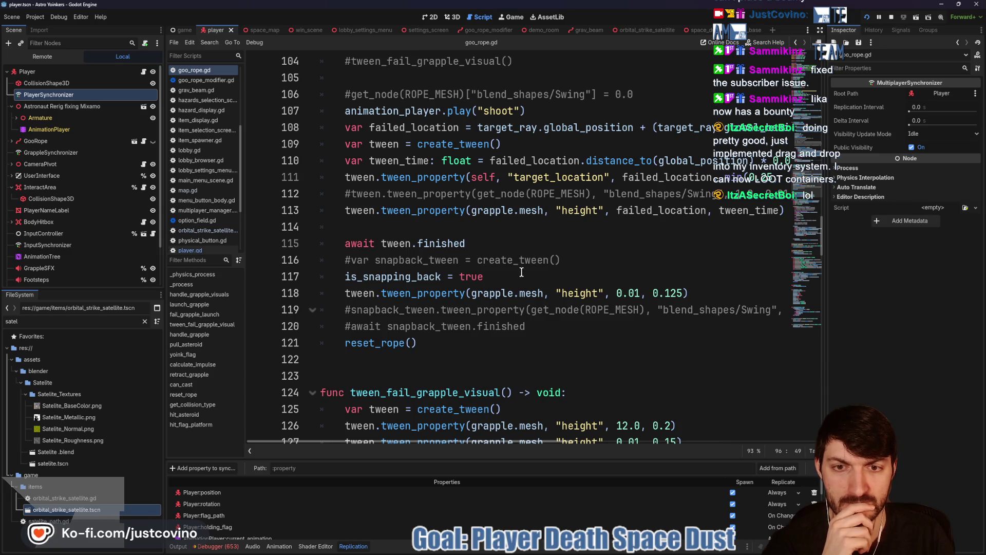
double_click(388, 277)
scroll(504, 292, "up", 16)
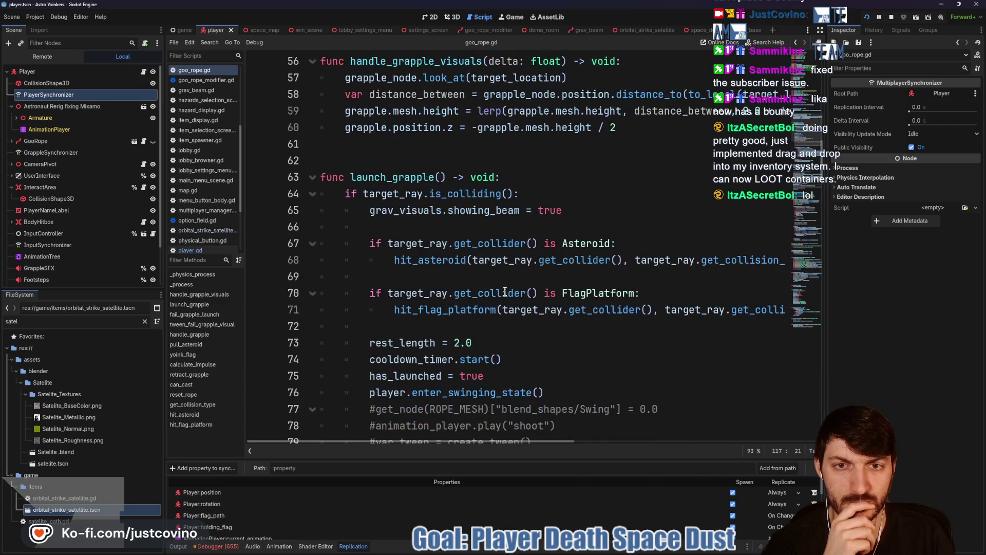
scroll(505, 292, "up", 5)
scroll(479, 278, "right", 5)
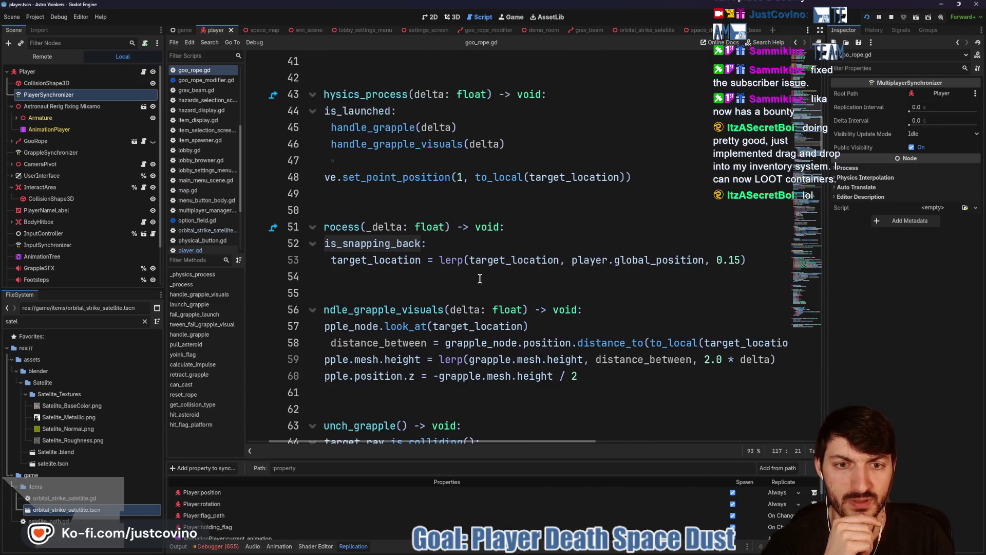
scroll(482, 279, "left", 4)
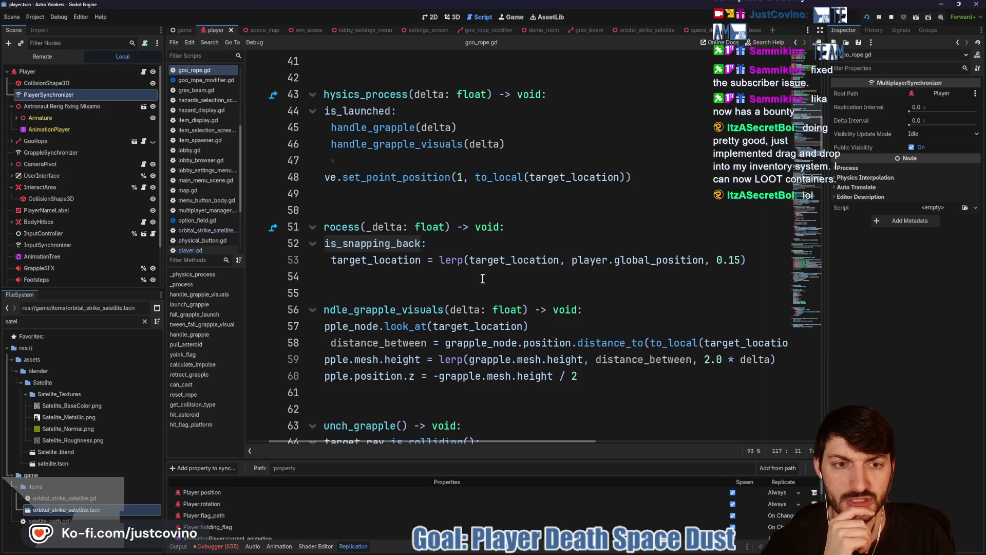
scroll(483, 279, "left", 2)
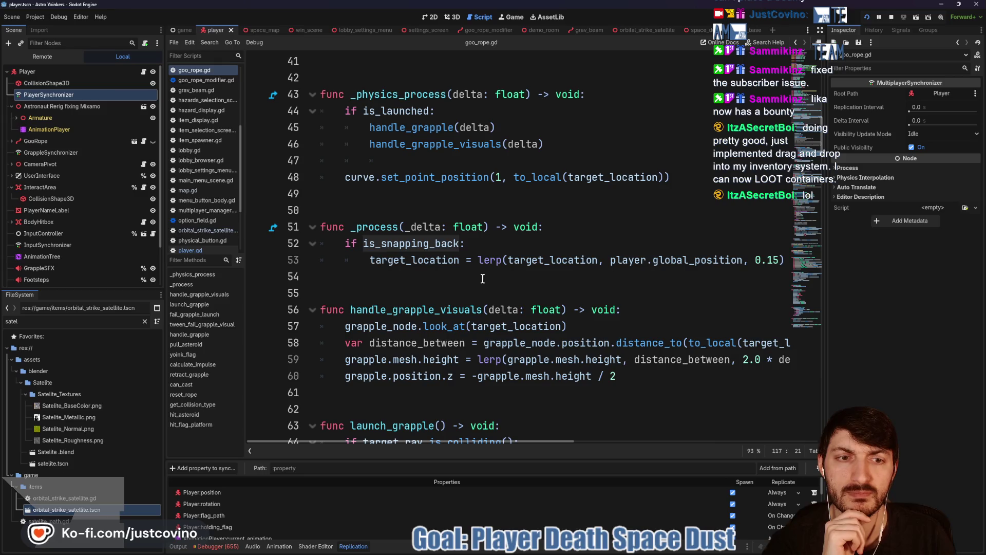
scroll(482, 279, "down", 14)
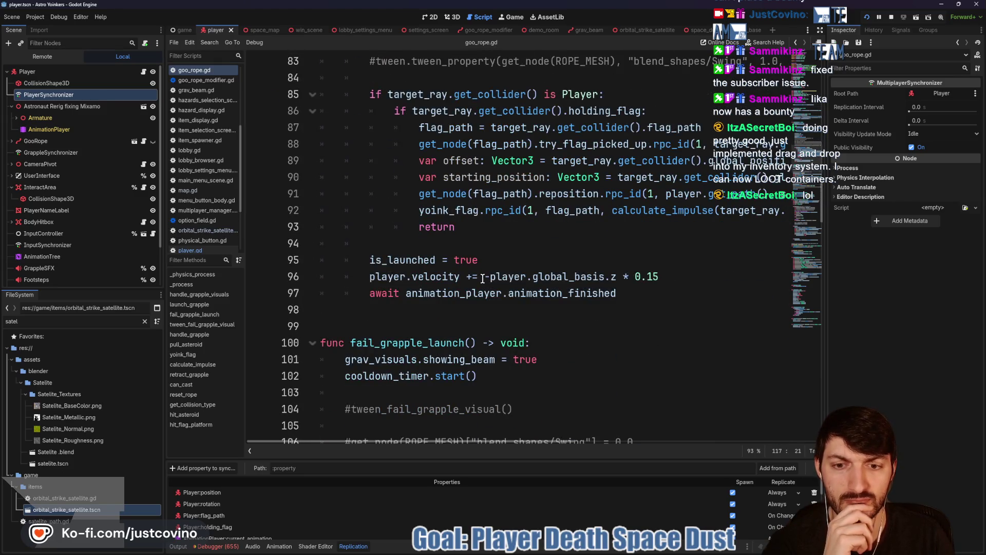
scroll(482, 279, "down", 4)
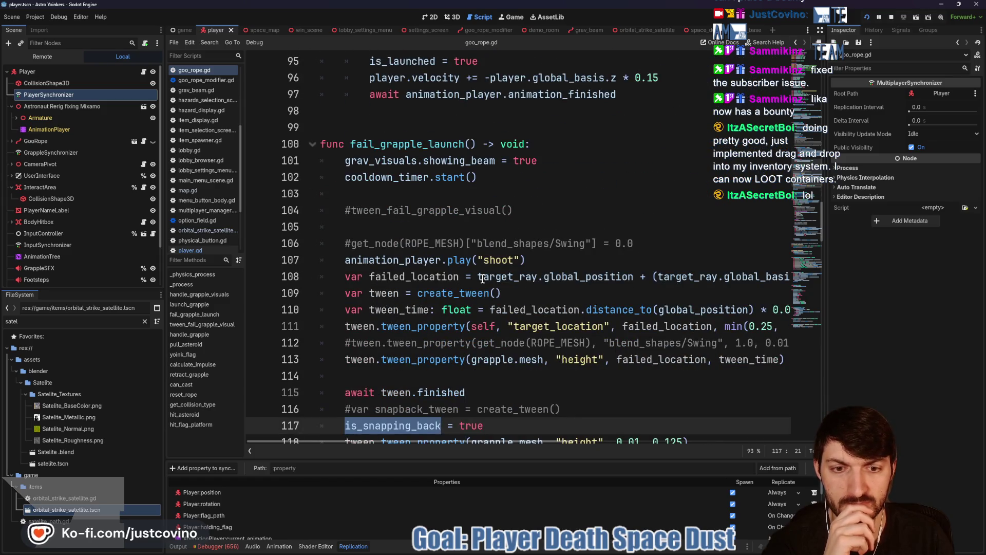
scroll(482, 278, "up", 11)
scroll(483, 279, "up", 7)
left_click(467, 273)
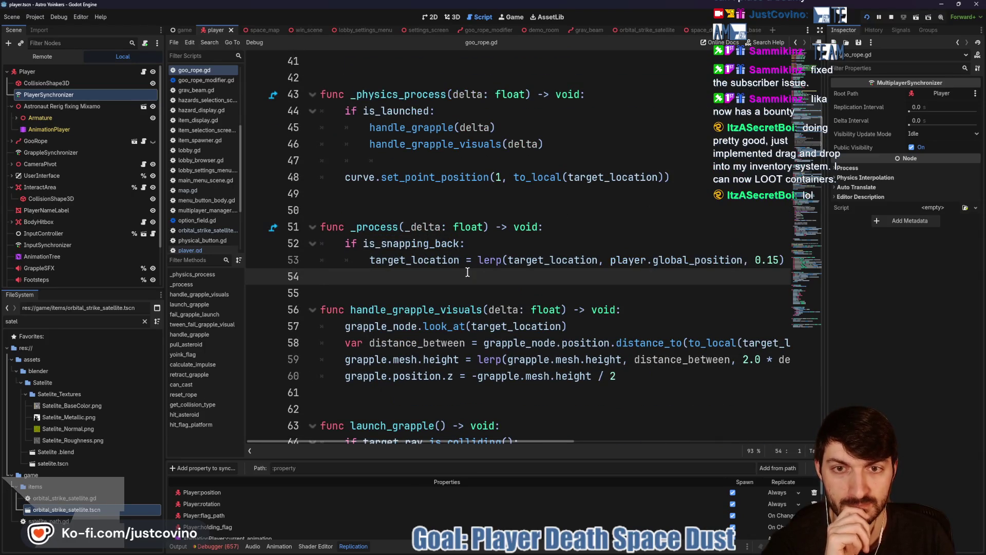
scroll(468, 273, "down", 11)
scroll(469, 273, "down", 5)
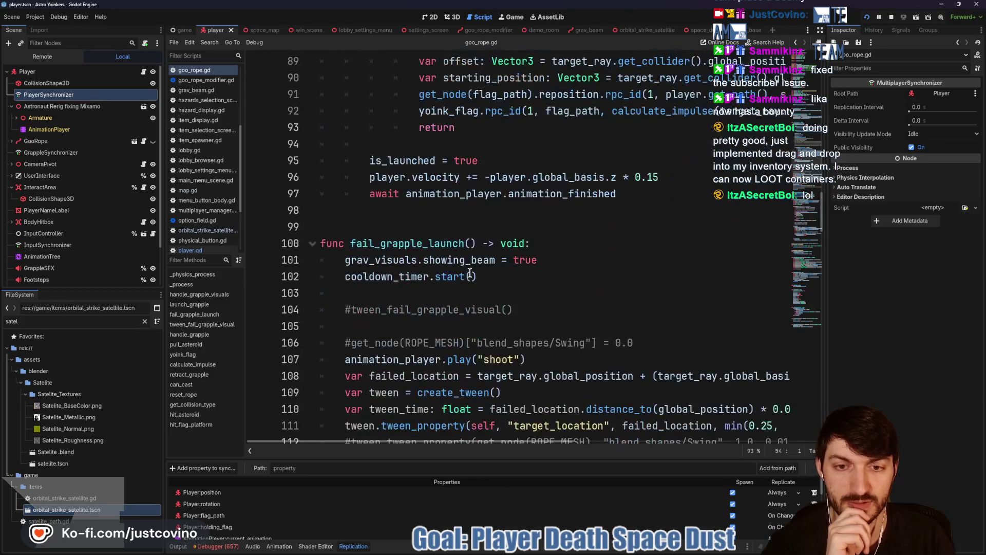
scroll(469, 273, "up", 2)
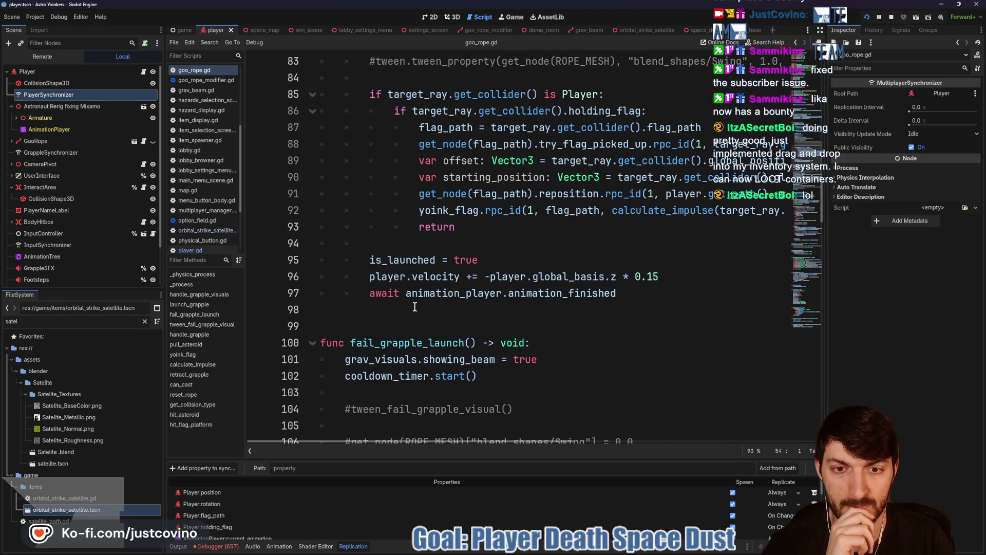
scroll(415, 307, "up", 1)
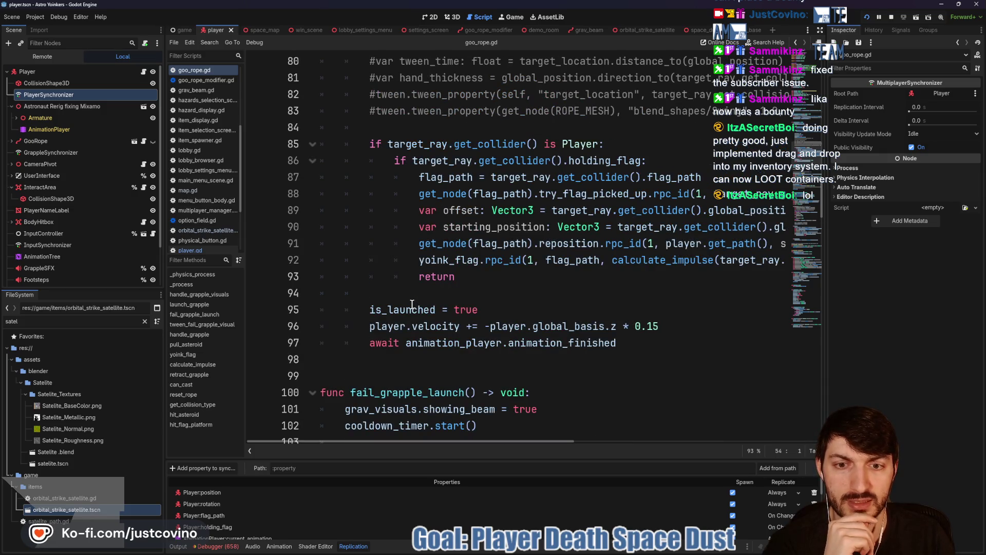
scroll(412, 305, "down", 7)
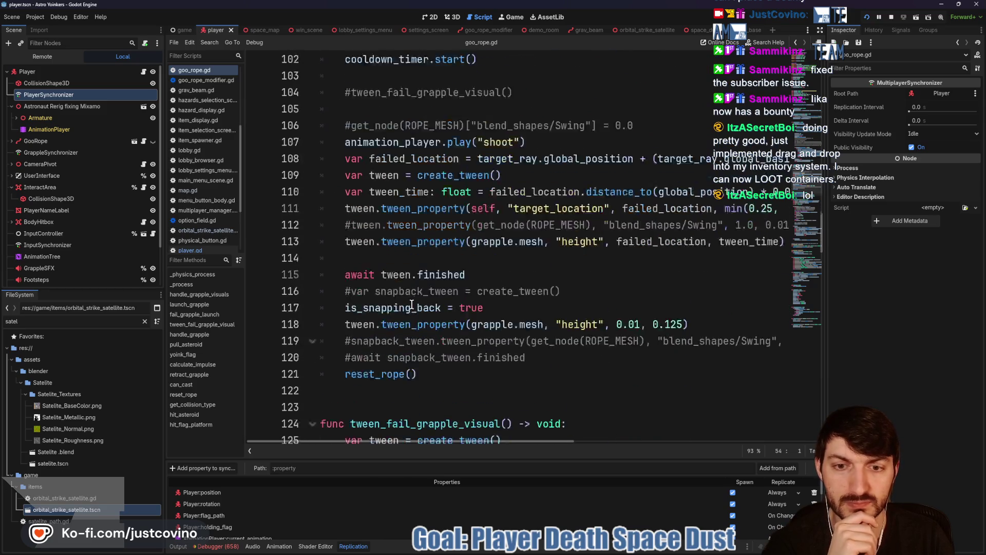
scroll(412, 304, "down", 2)
left_click(346, 244)
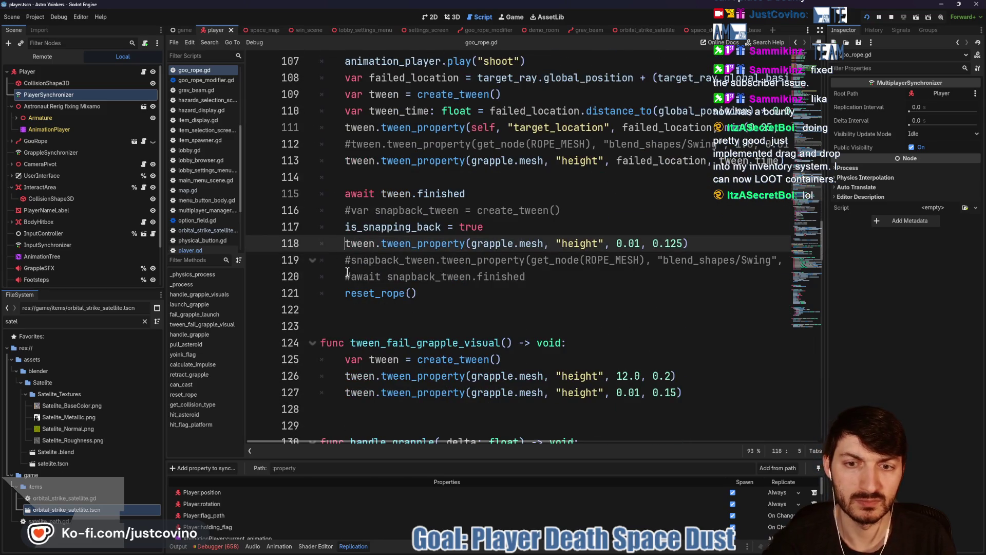
Step: Delete the grapple mesh height tween statement on line 118
left_click_drag(689, 243, 314, 249)
key("BackSpace")
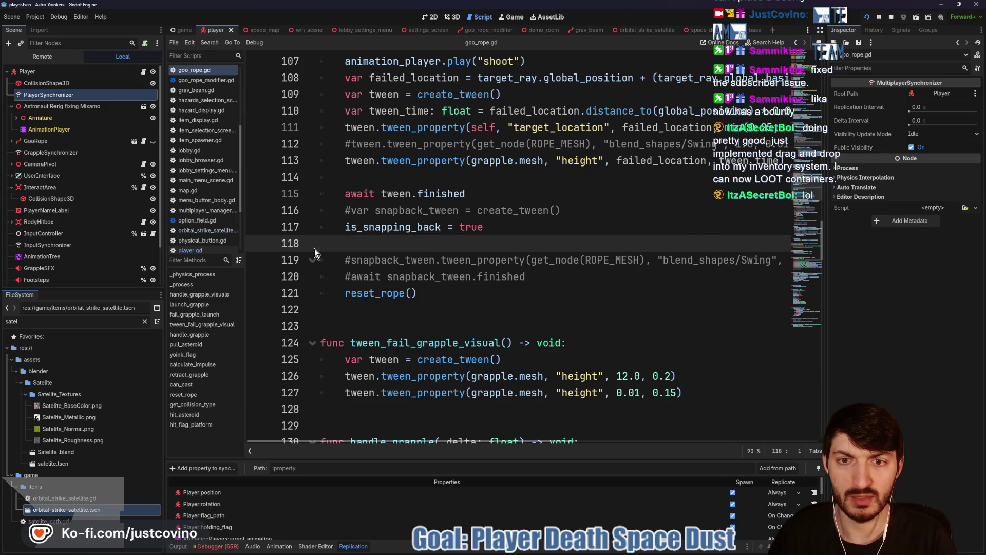
key("BackSpace")
Step: Start a grapple.mesh.height = lerp(grapple.mesh.height, line in _process's snapping-back branch
scroll(495, 291, "up", 10)
scroll(494, 290, "up", 11)
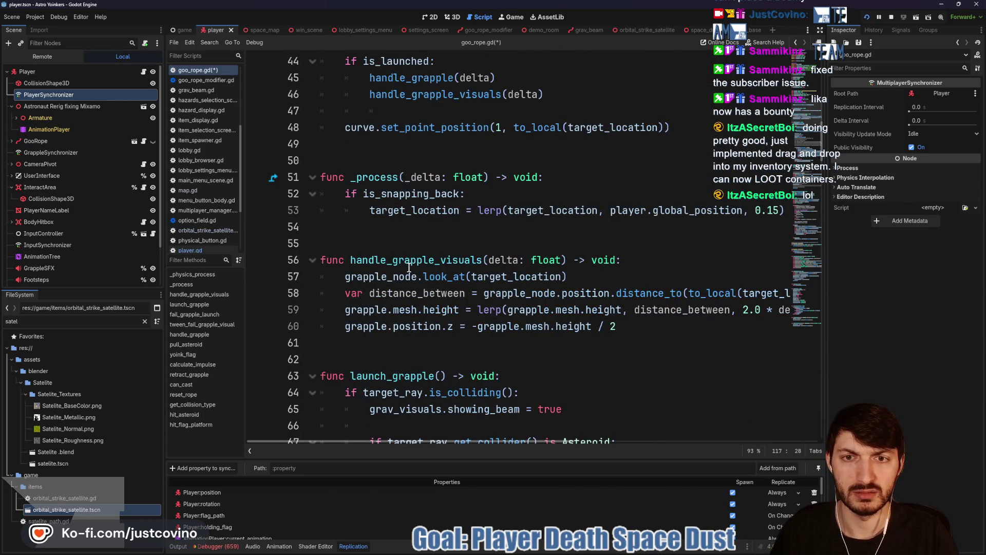
scroll(409, 267, "up", 2)
left_click(404, 324)
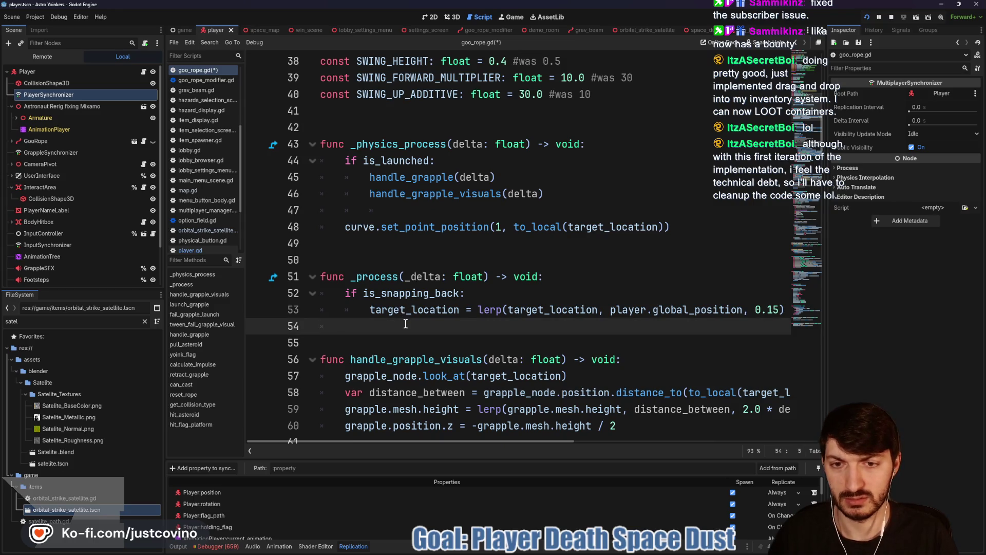
key("Tab")
type("grapp")
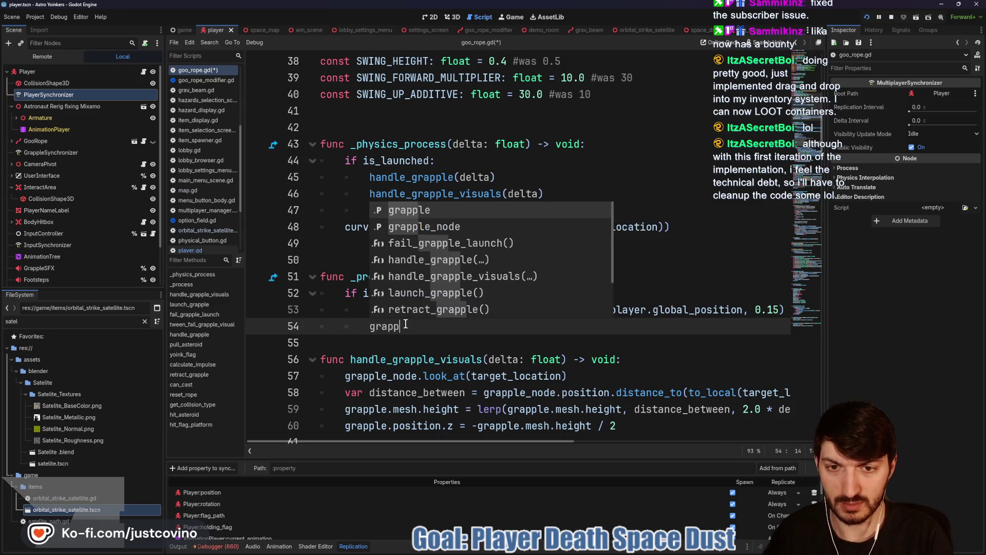
type("le.mesh.height")
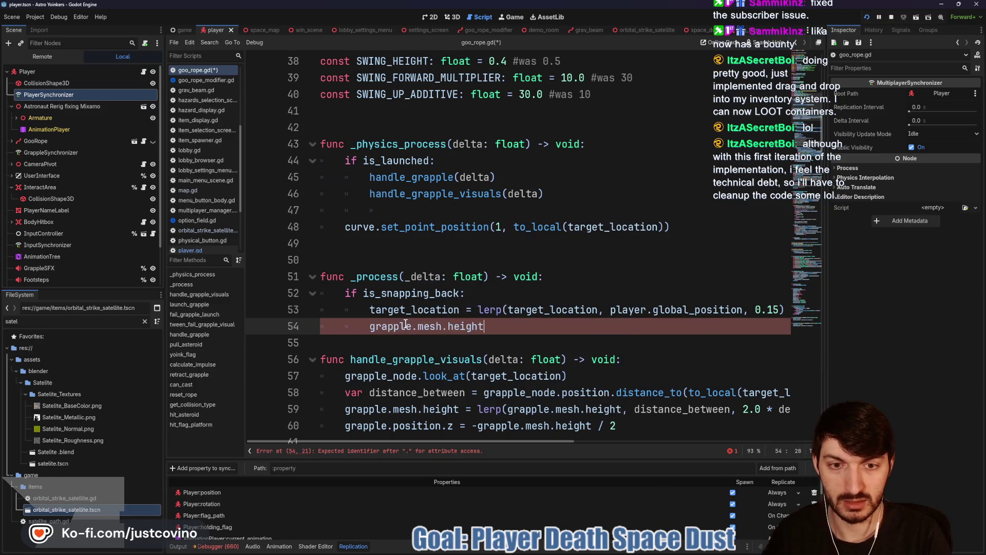
type(" = lerp(")
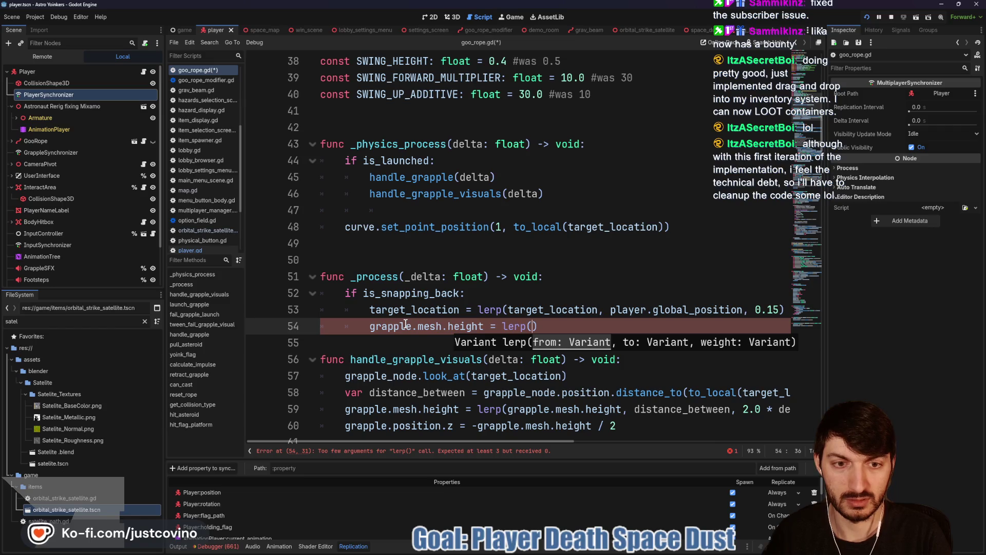
type("grapple")
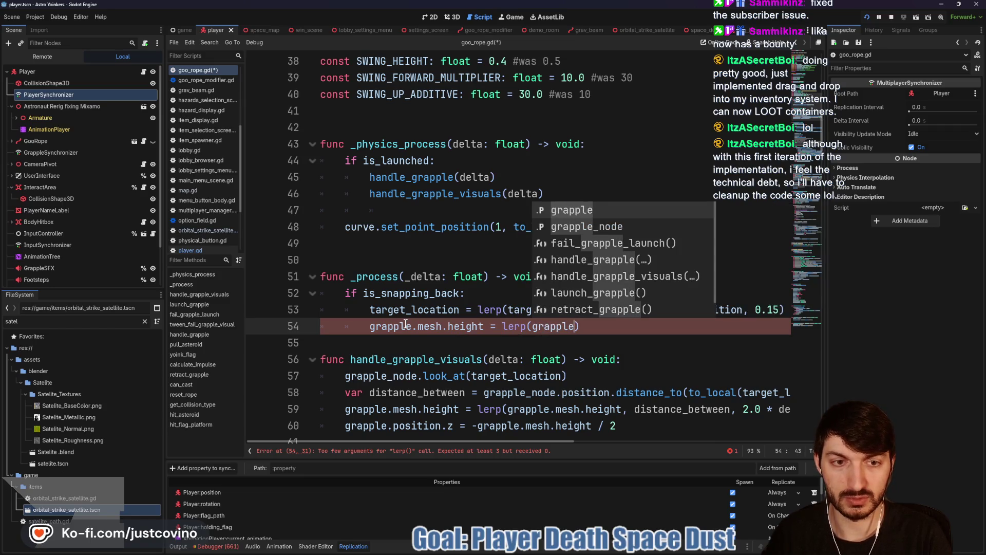
type(".mesh.height")
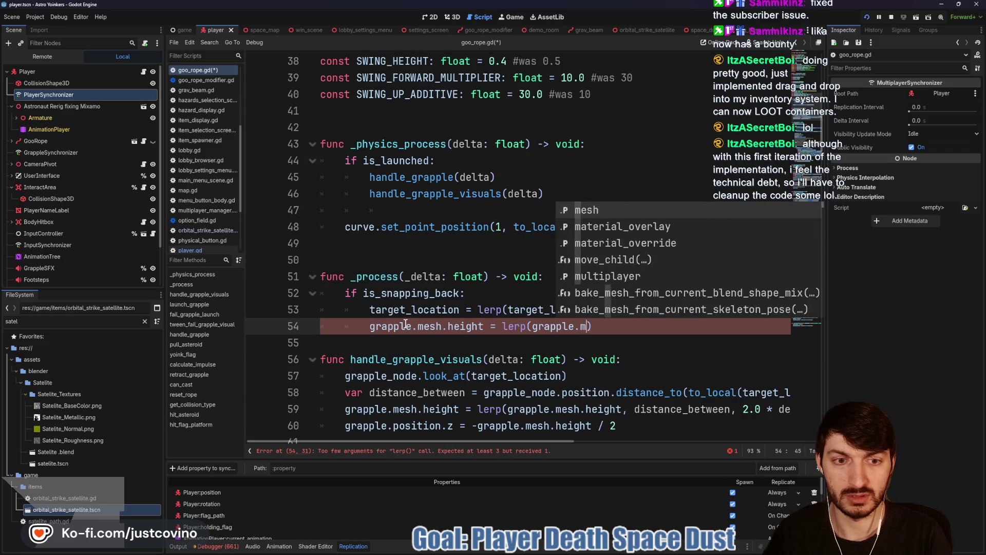
type(",")
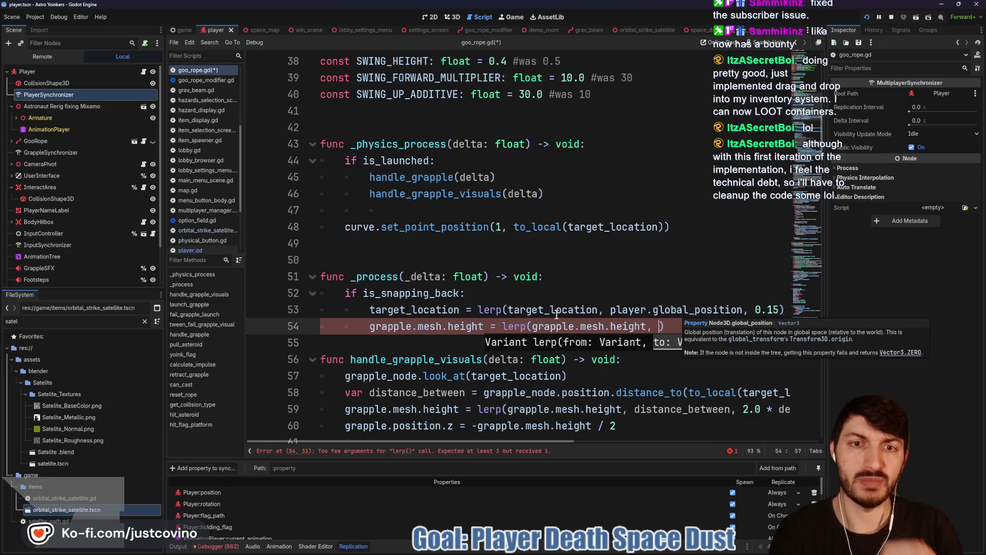
Step: Paste the distance_between line from handle_grapple_visuals below the target_location lerp
scroll(679, 314, "down", 1)
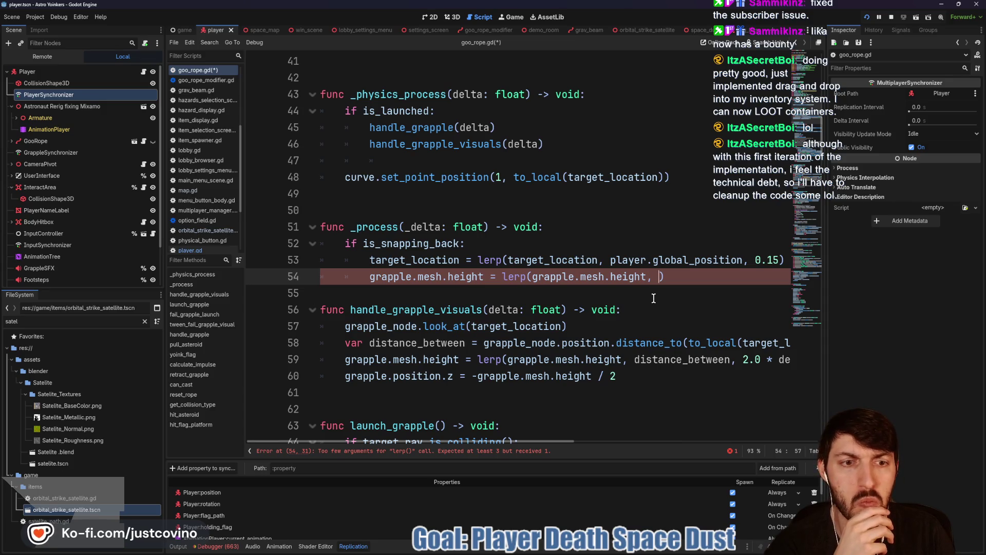
scroll(653, 298, "down", 1)
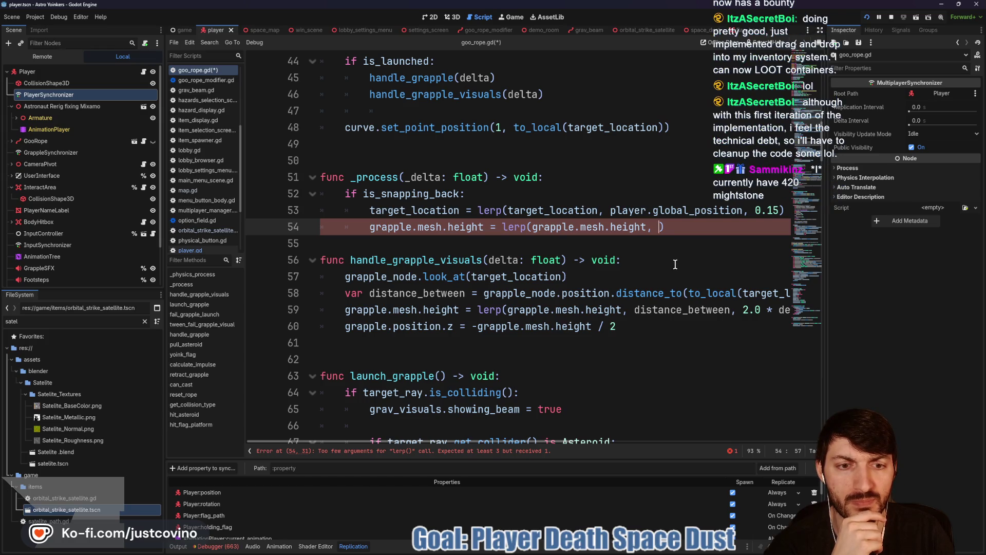
scroll(673, 263, "right", 3)
scroll(672, 263, "left", 2)
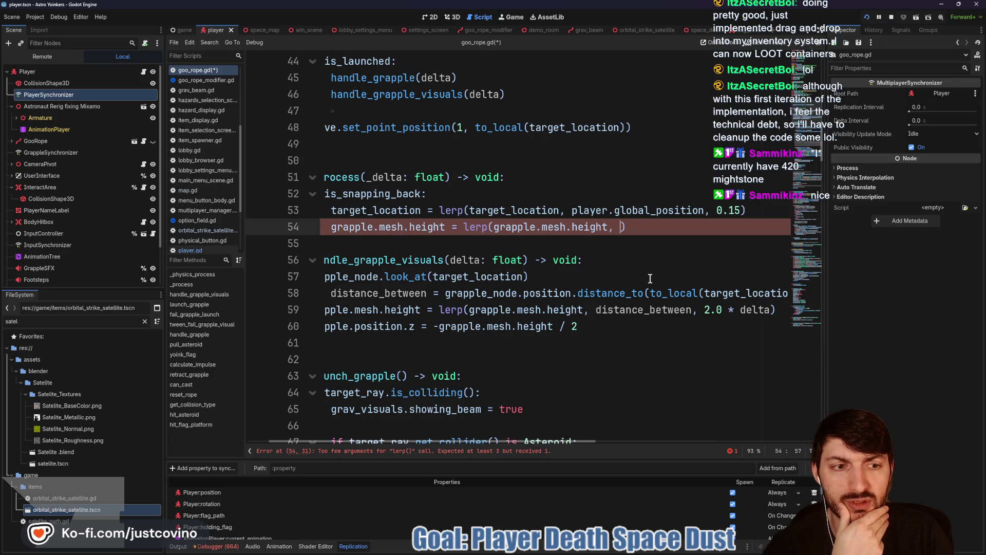
scroll(649, 277, "right", 2)
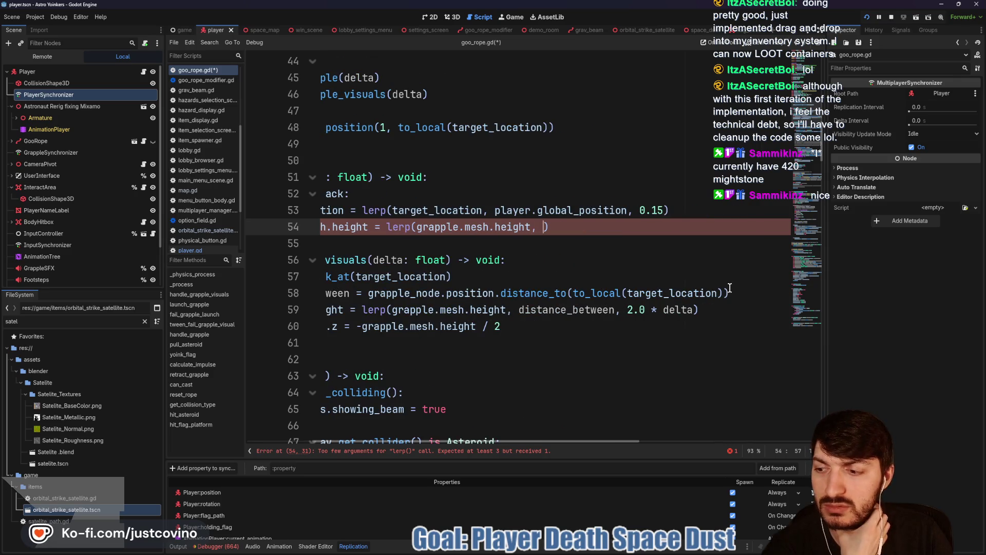
left_click_drag(732, 291, 296, 292)
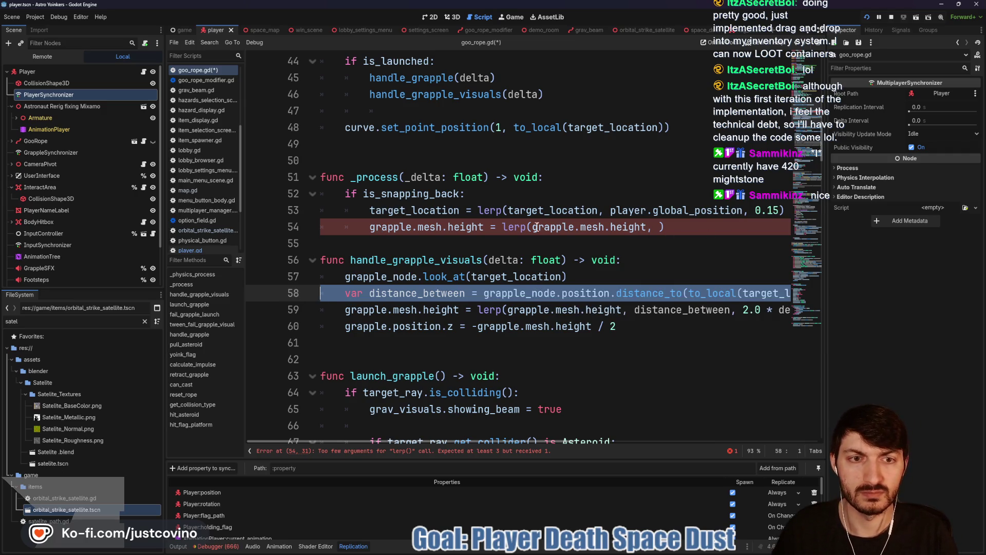
left_click(786, 210)
key("Return")
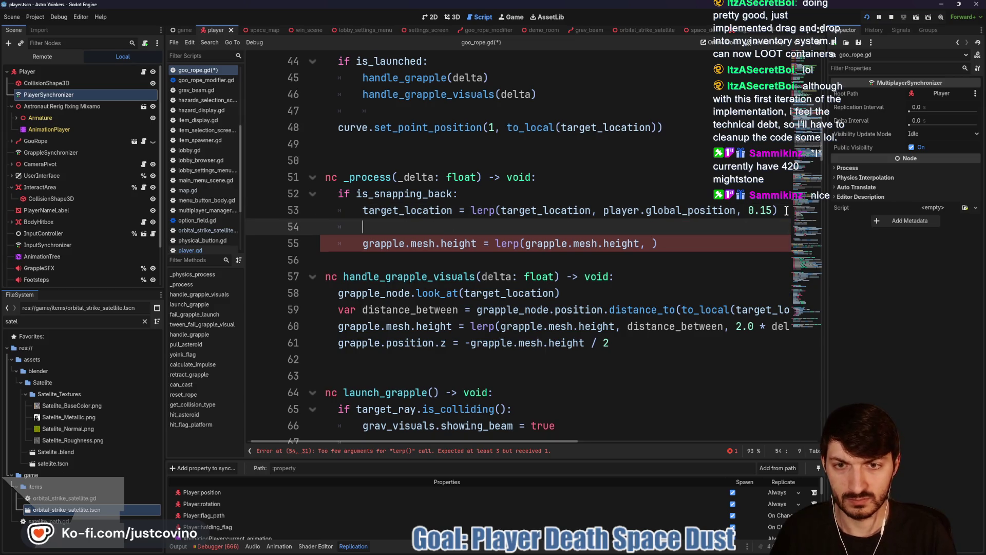
type("var distance_between = grapple_node.position.distance_to(to_local(target_location))")
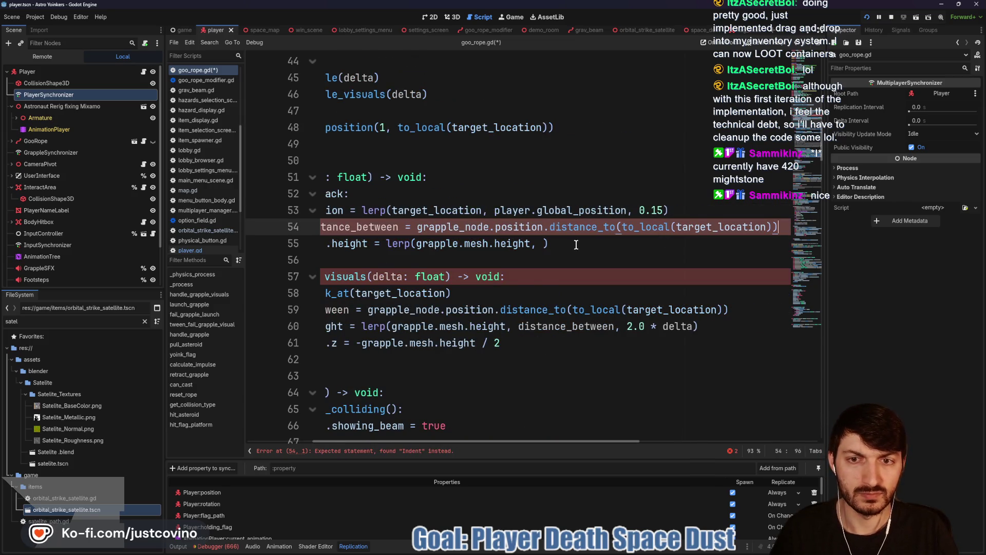
scroll(577, 244, "left", 3)
key("BackSpace")
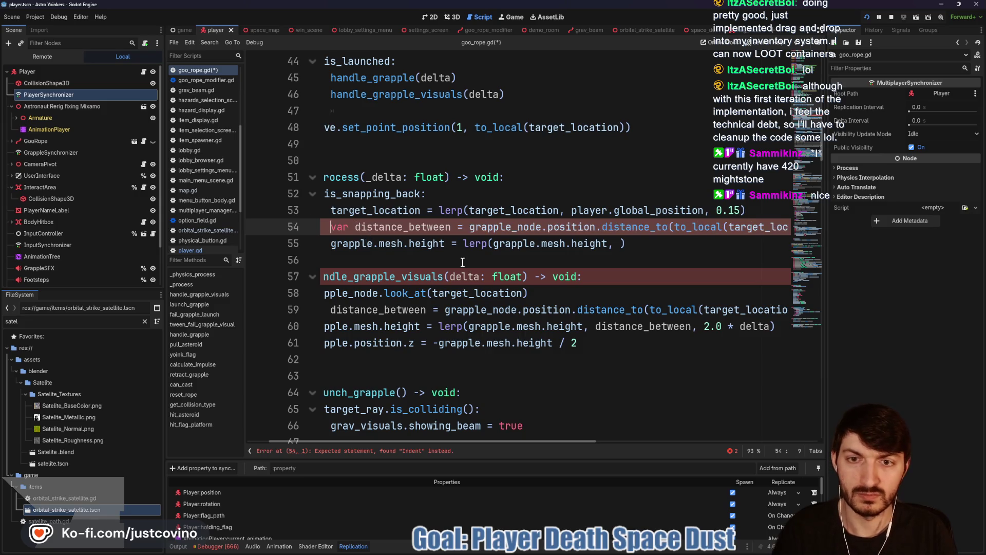
Step: Finish the lerp as lerp(grapple.mesh.height, distance_between, 2.0 * delta)
left_click(621, 244)
type("dista")
key("Return")
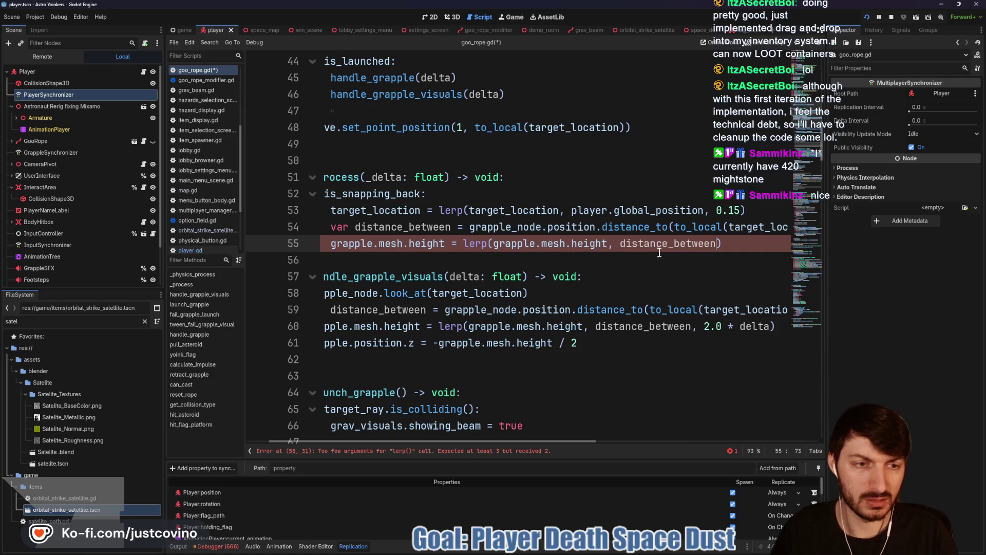
type(", 2.0 * delta")
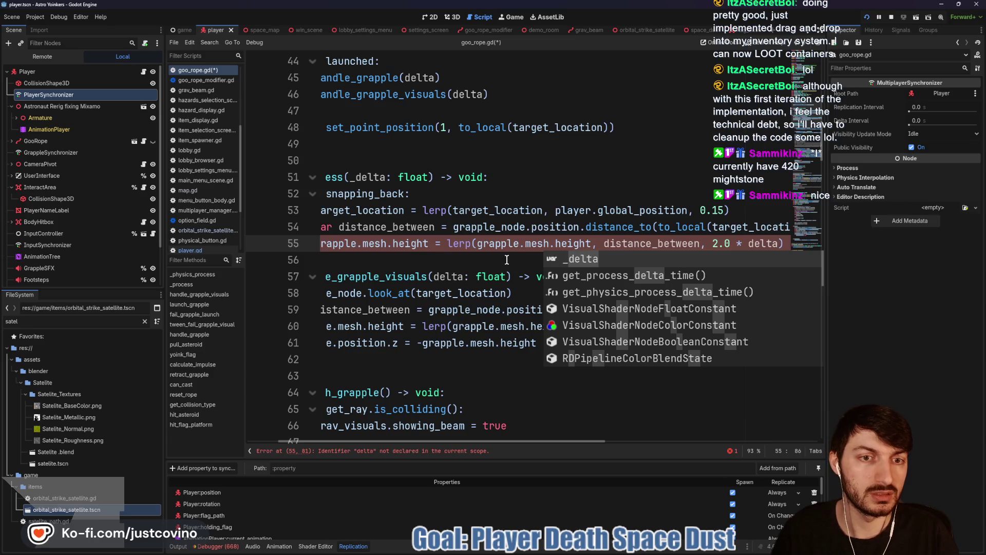
left_click(507, 260)
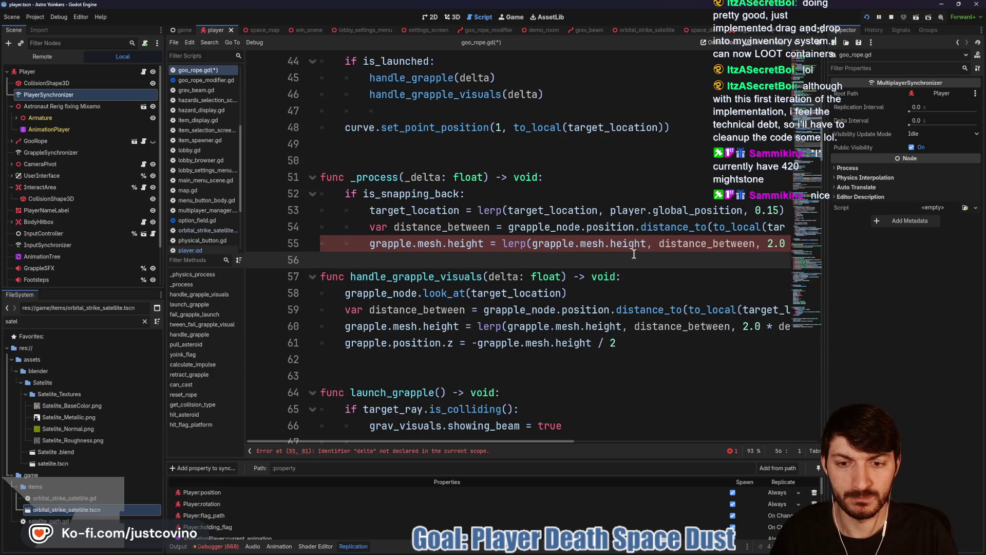
Step: Rename the _delta parameter to delta, save goo_rope.gd, and run the game with F5
left_click(404, 175)
key("Delete")
key("ctrl+s")
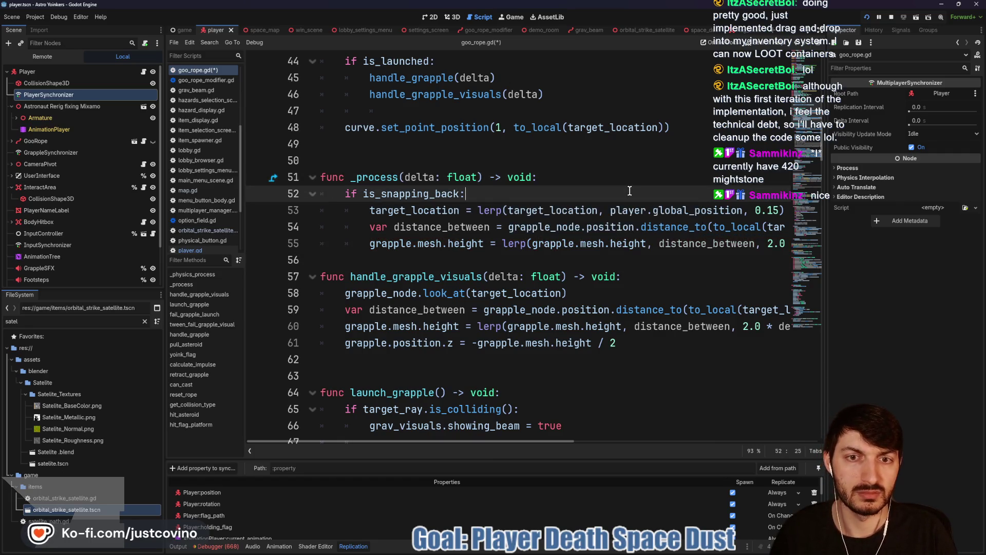
left_click(343, 262)
key("Return")
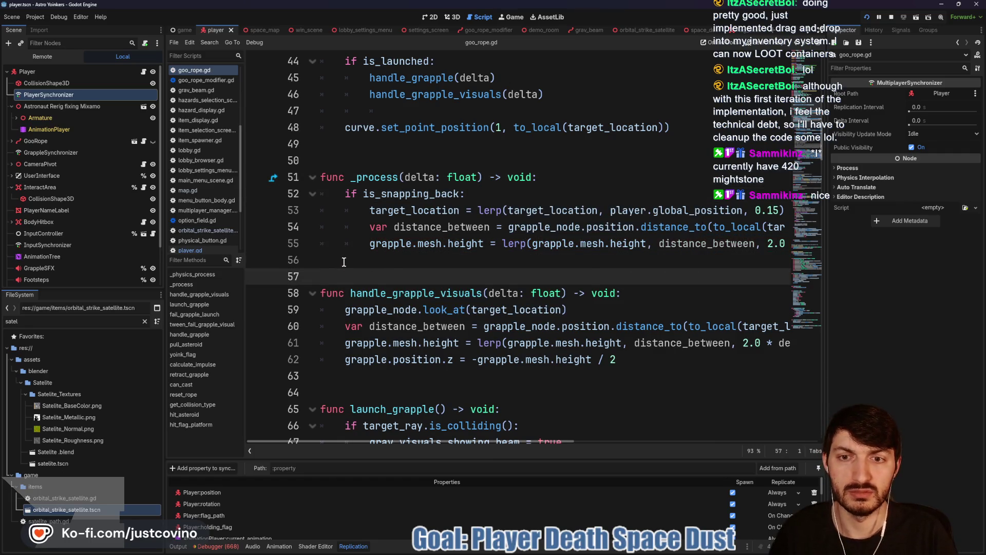
key("F5")
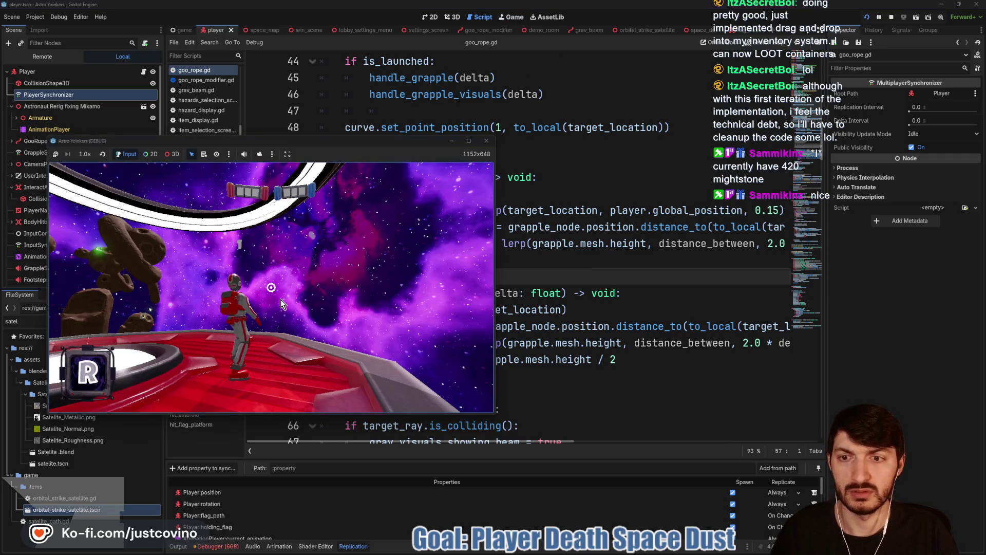
Step: Fire the grapple beam twice in the running game, then bring goo_rope.gd back to the front
left_click(271, 287)
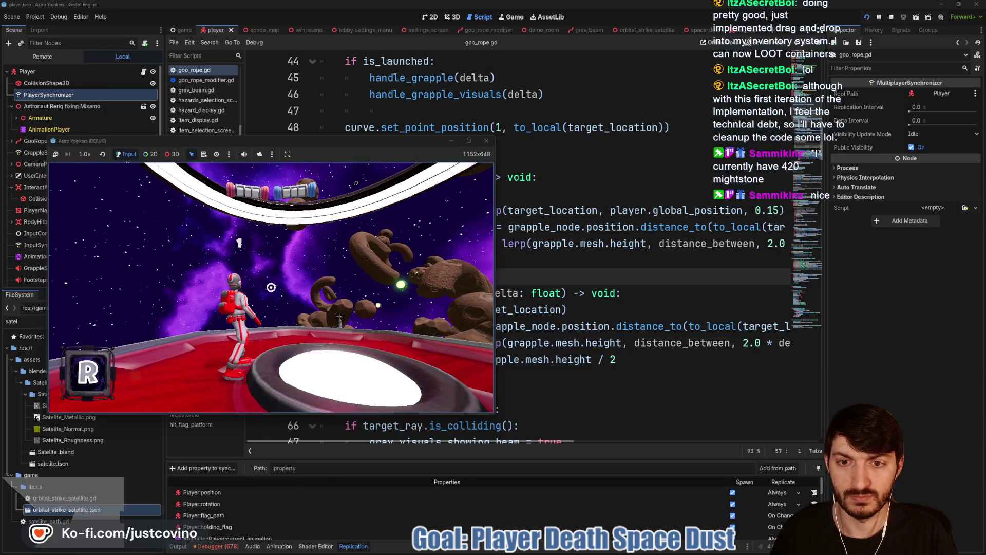
left_click(271, 287)
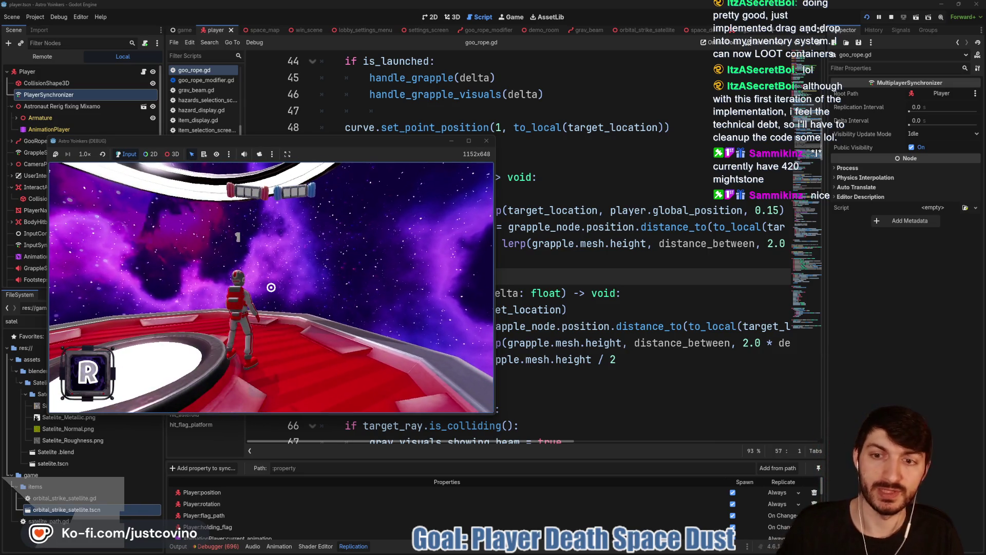
left_click(631, 255)
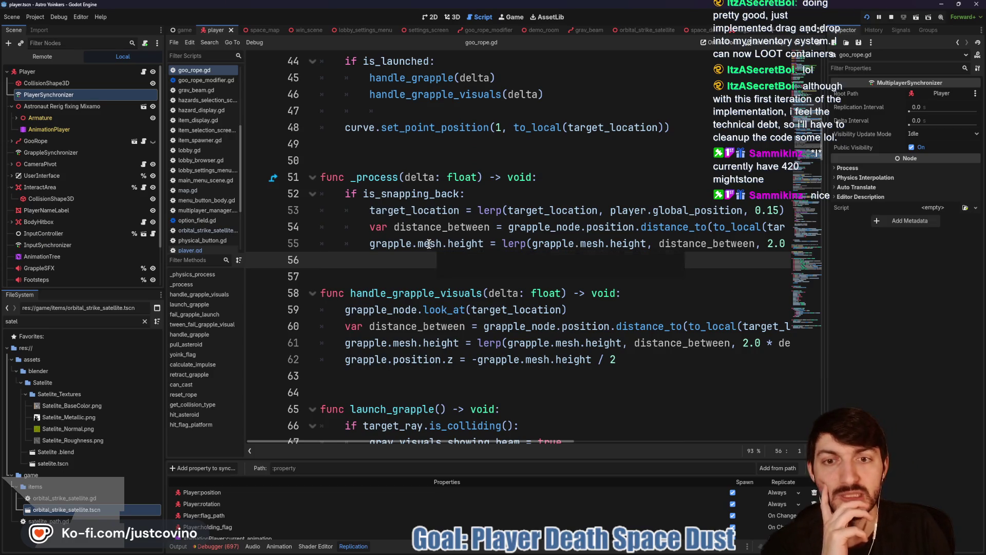
Step: Delete lines 54–55 (distance_between and mesh height lerp) under is_snapping_back
left_click_drag(400, 256, 320, 227)
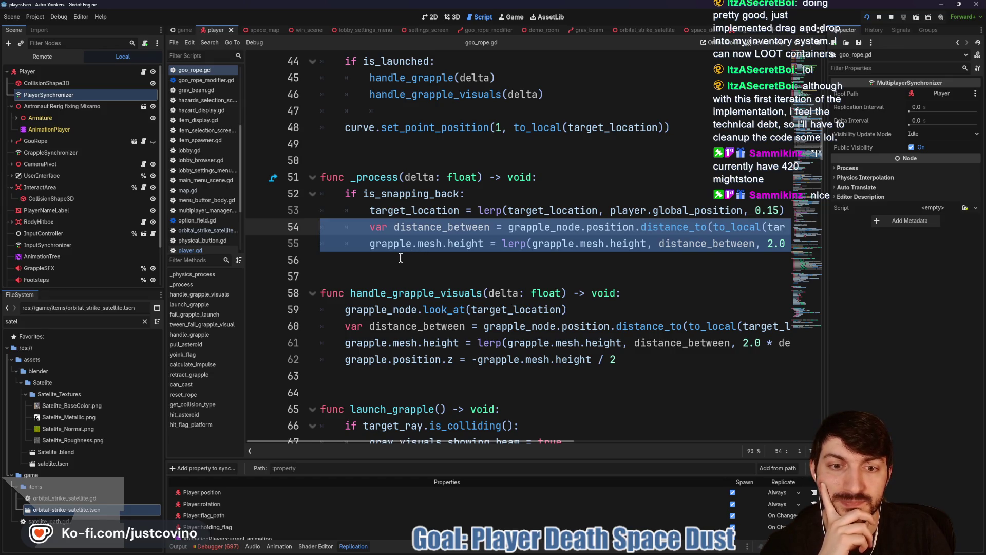
scroll(401, 258, "down", 3)
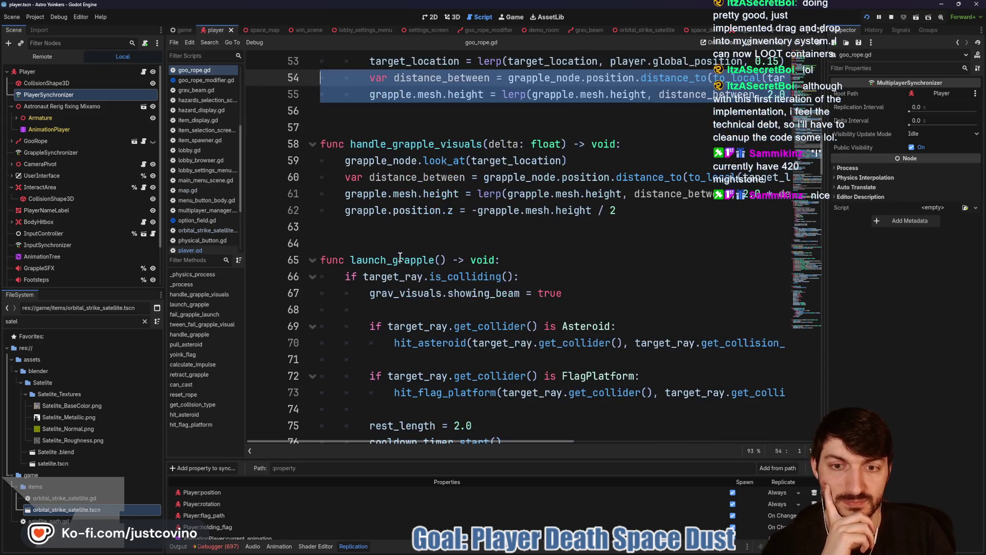
scroll(392, 231, "down", 1)
scroll(376, 230, "up", 5)
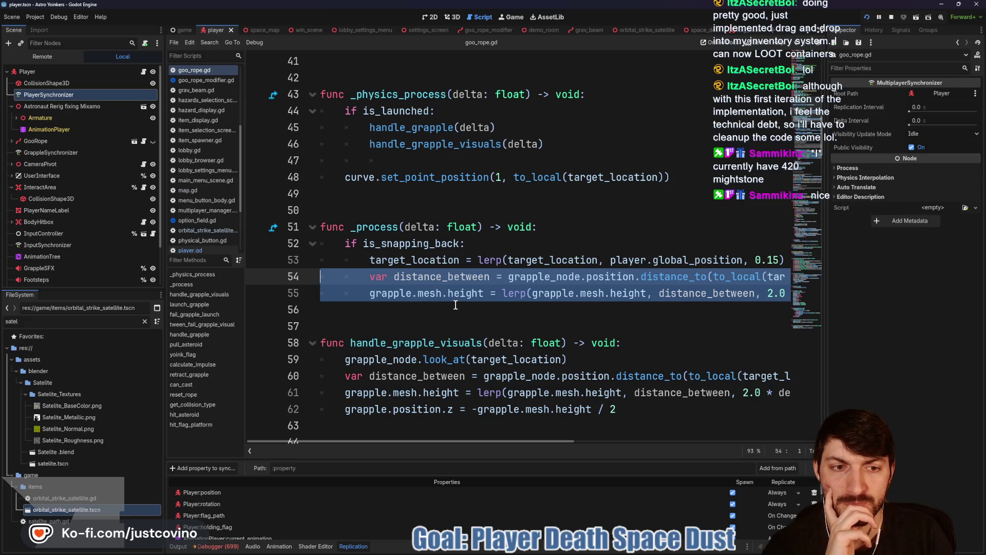
key("BackSpace")
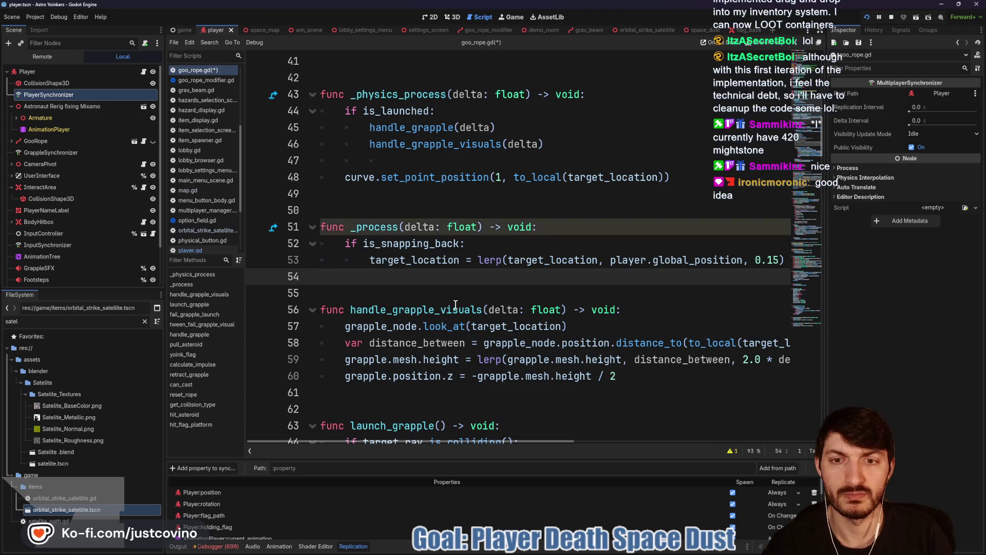
scroll(476, 305, "down", 2)
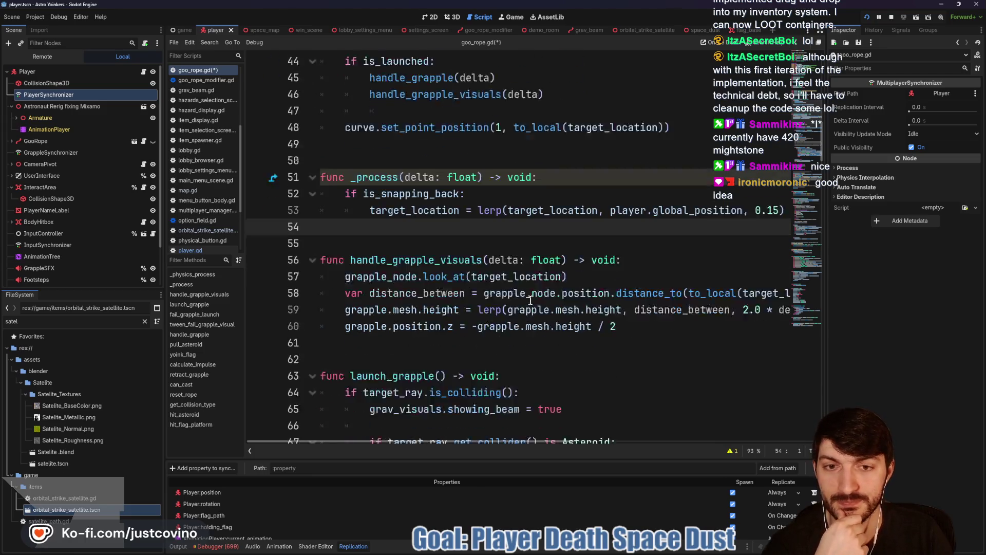
left_click(455, 300)
scroll(455, 299, "down", 2)
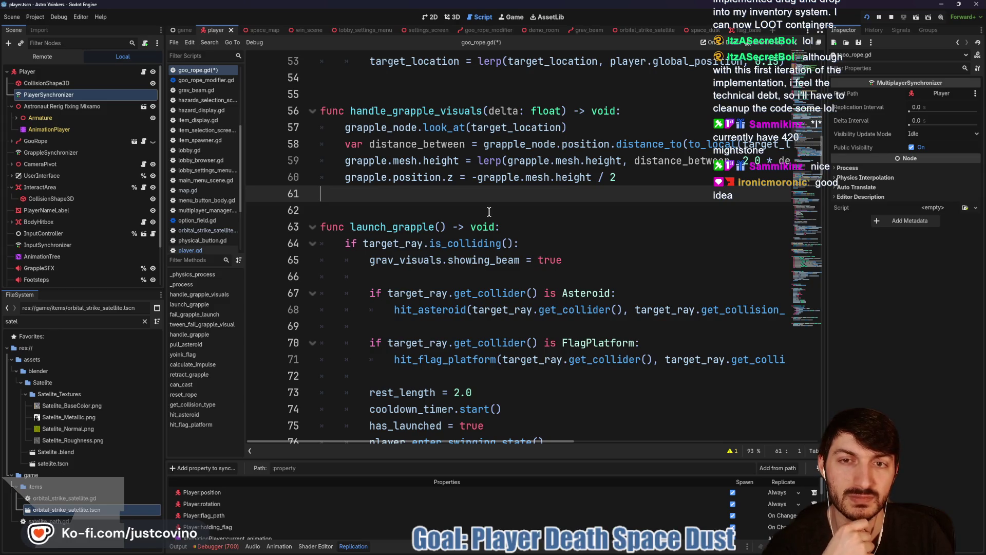
scroll(493, 231, "up", 5)
scroll(501, 271, "down", 10)
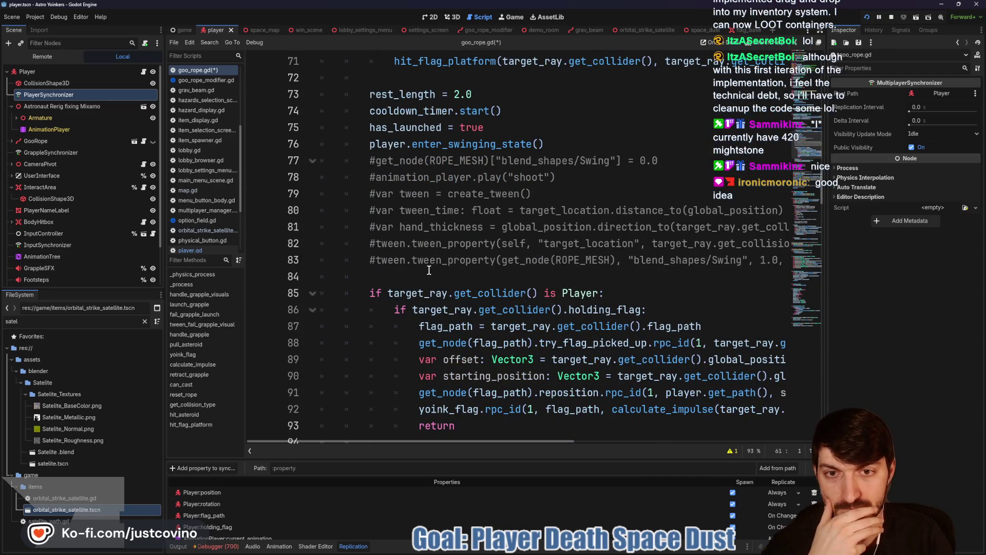
scroll(423, 267, "down", 2)
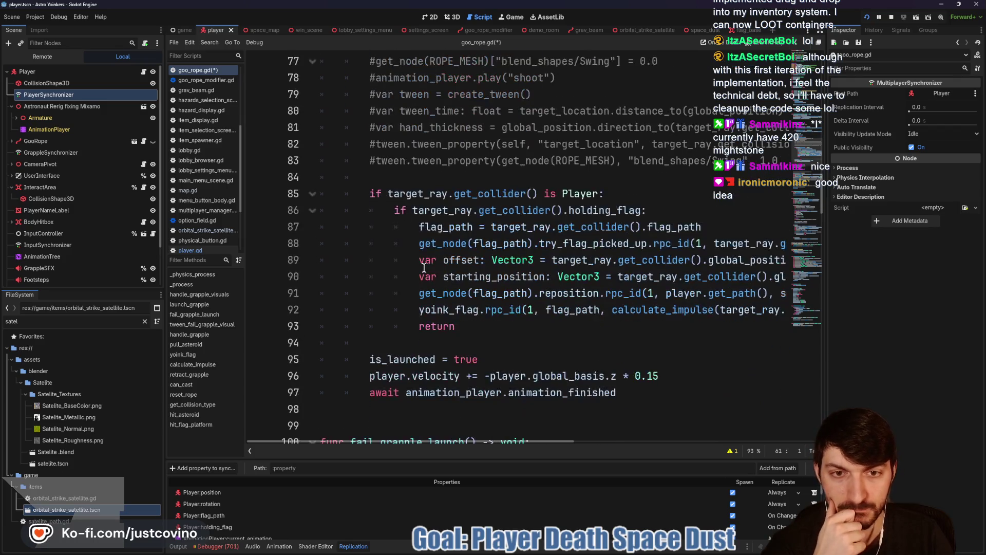
scroll(424, 268, "down", 5)
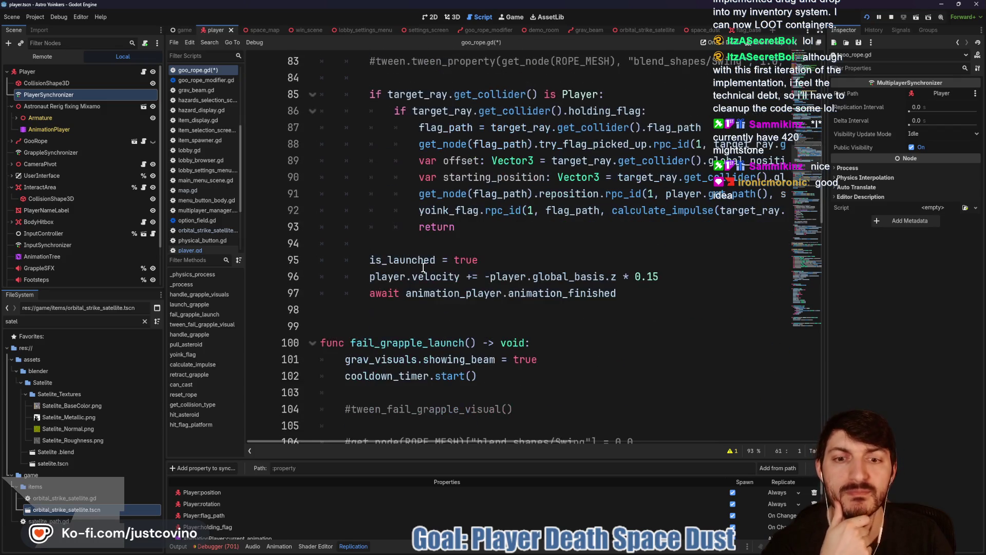
scroll(424, 268, "down", 5)
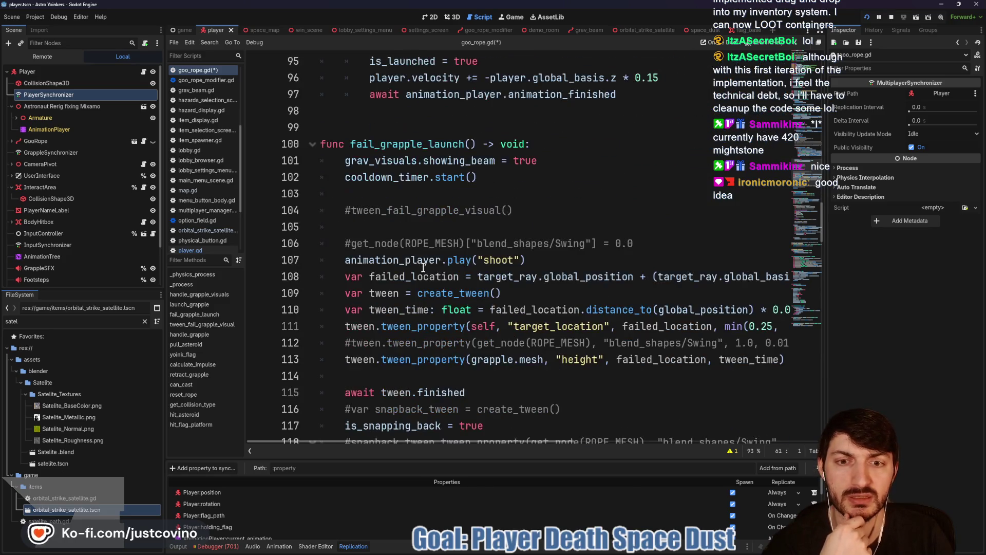
scroll(422, 265, "down", 2)
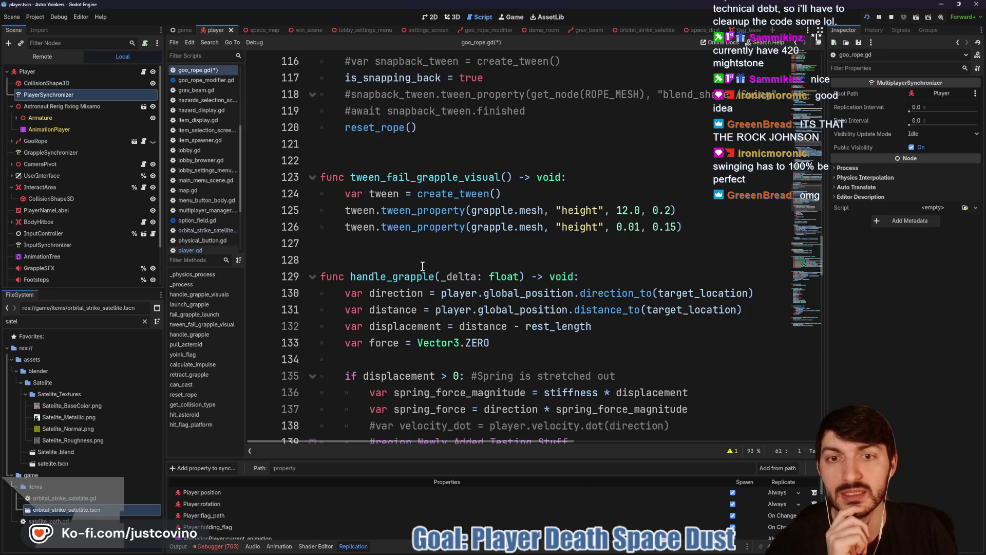
scroll(423, 266, "down", 1)
scroll(422, 252, "down", 1)
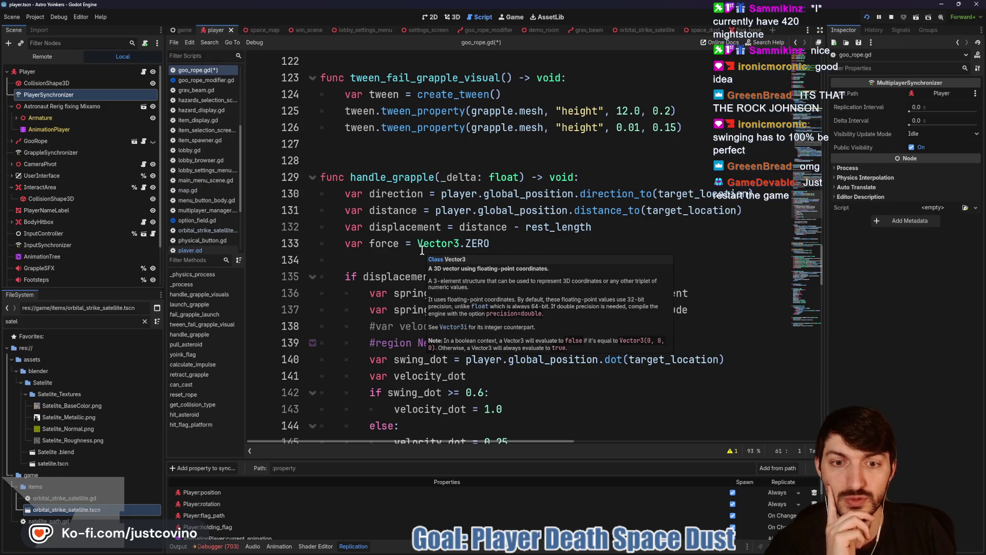
scroll(414, 250, "down", 1)
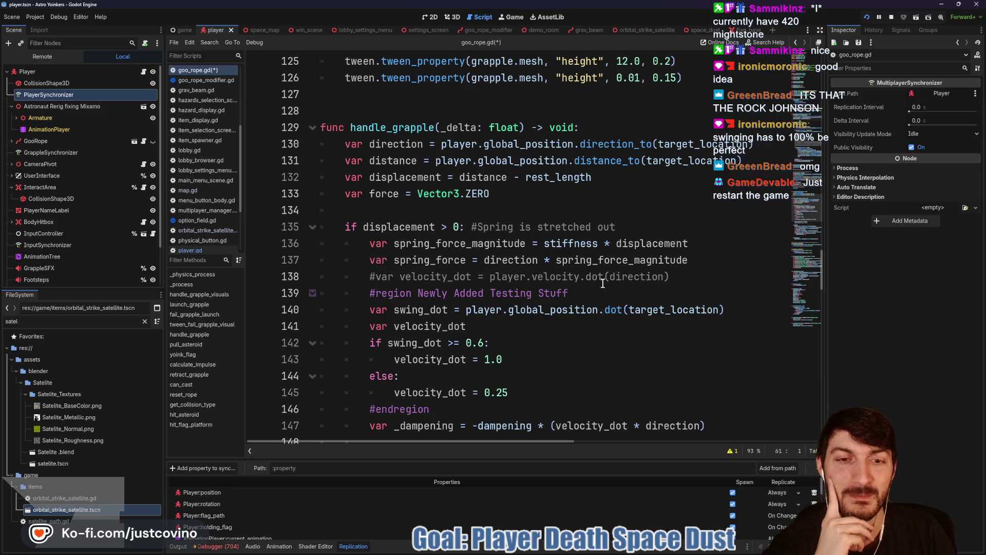
scroll(629, 268, "up", 4)
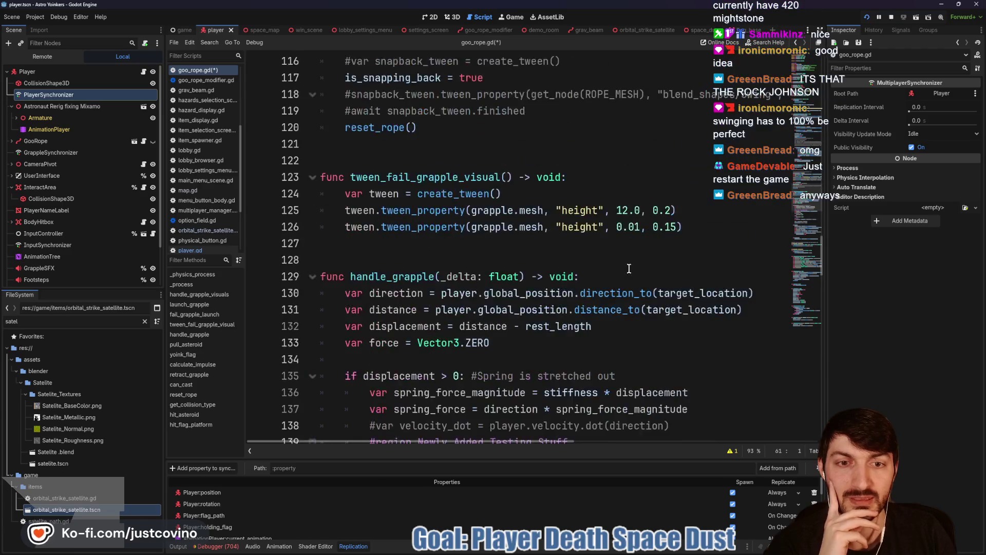
scroll(629, 268, "up", 1)
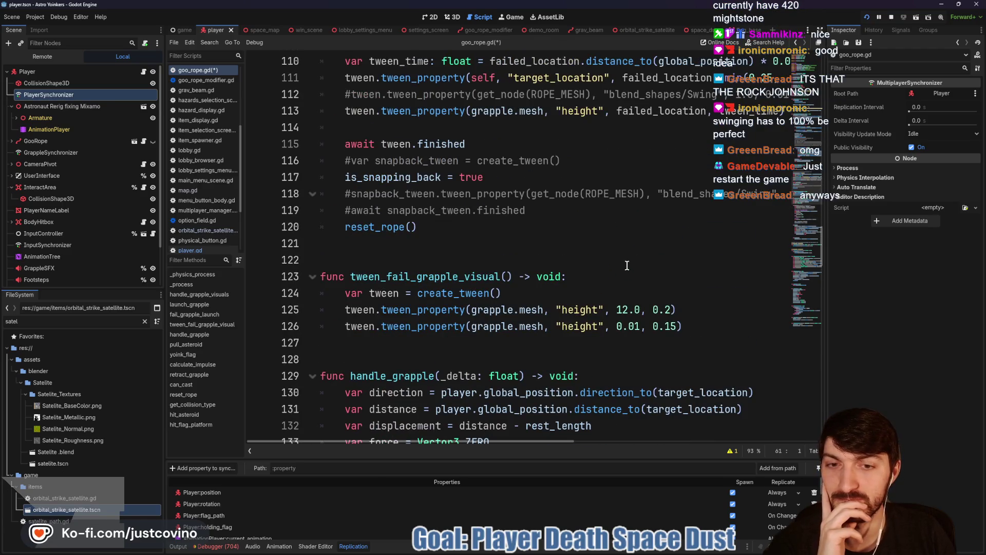
scroll(627, 265, "up", 1)
scroll(626, 264, "up", 2)
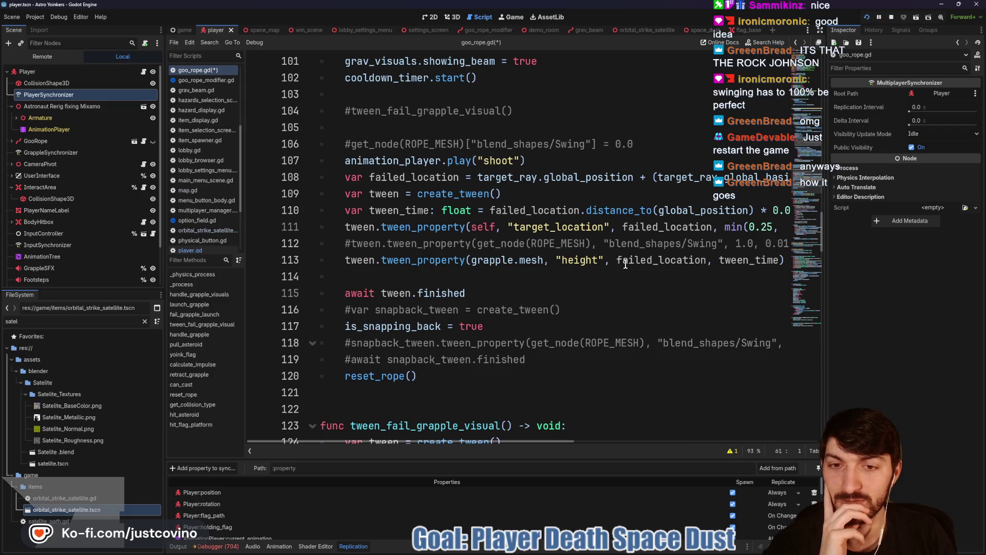
mouse_move(619, 263)
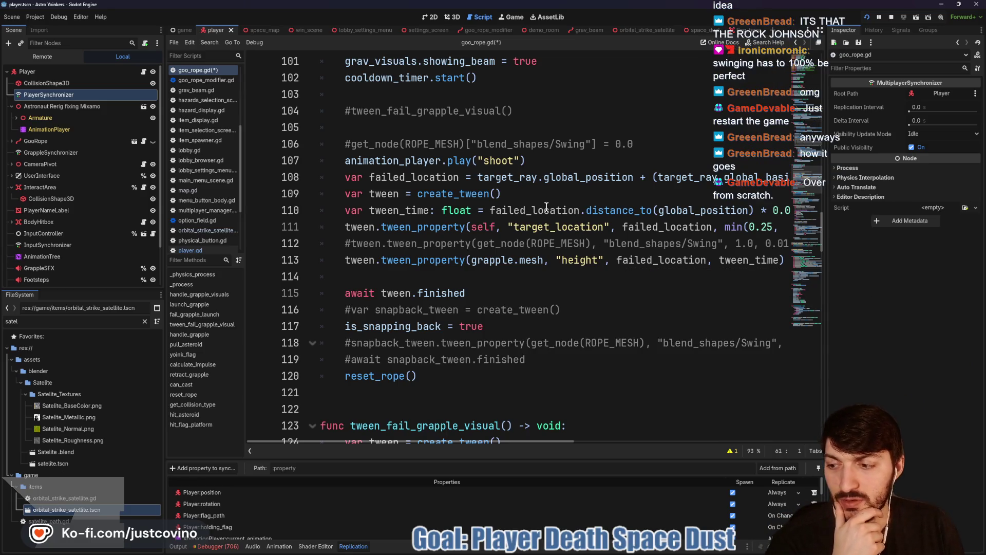
left_click(561, 199)
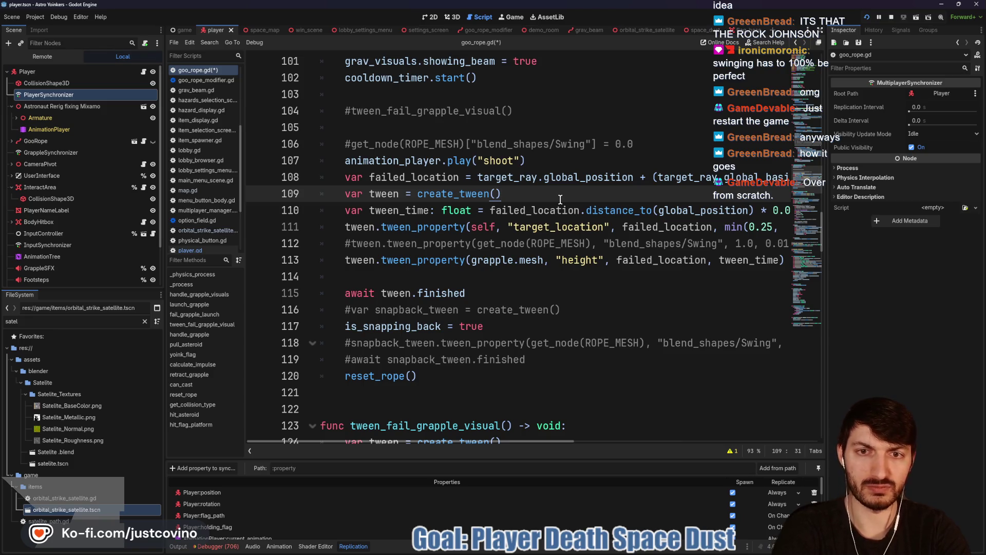
scroll(561, 200, "up", 9)
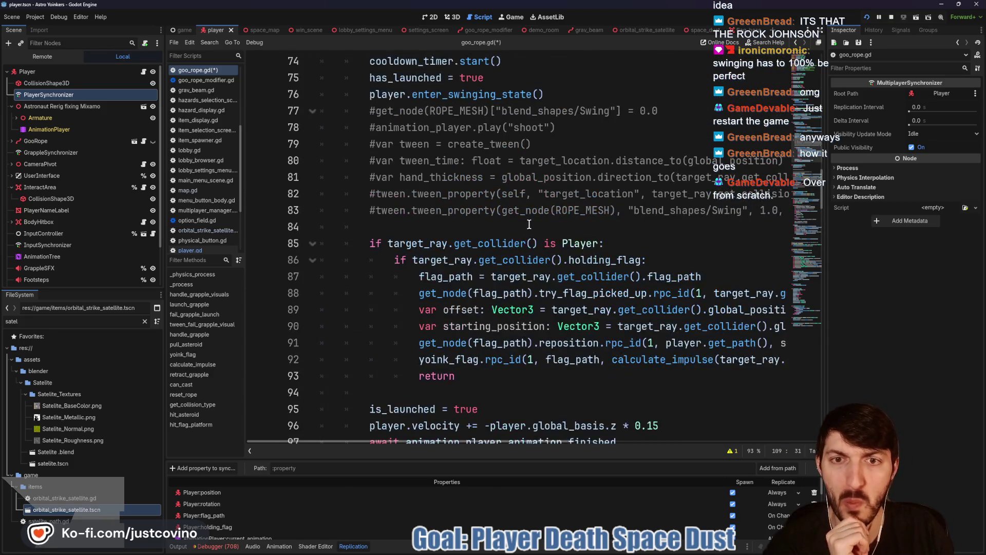
scroll(529, 225, "up", 2)
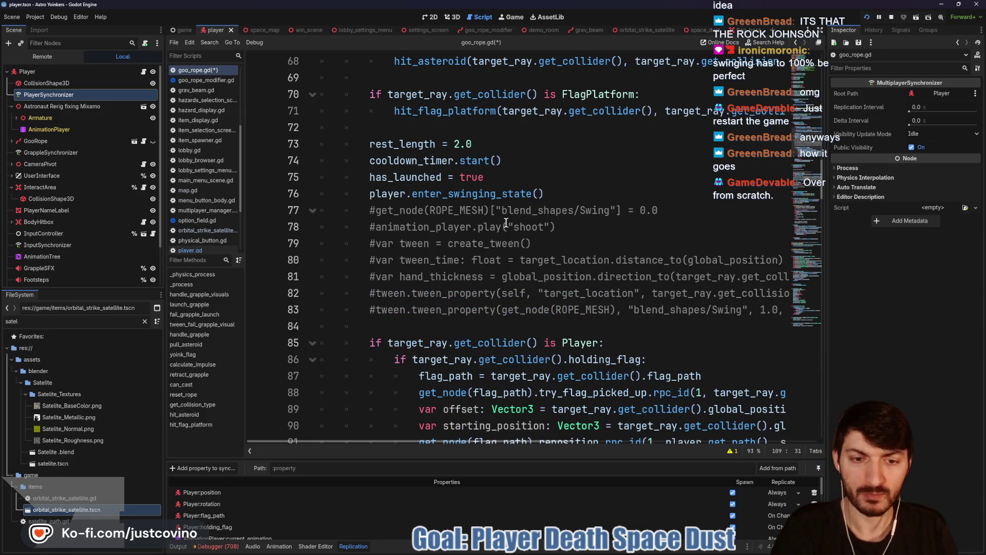
scroll(504, 224, "up", 1)
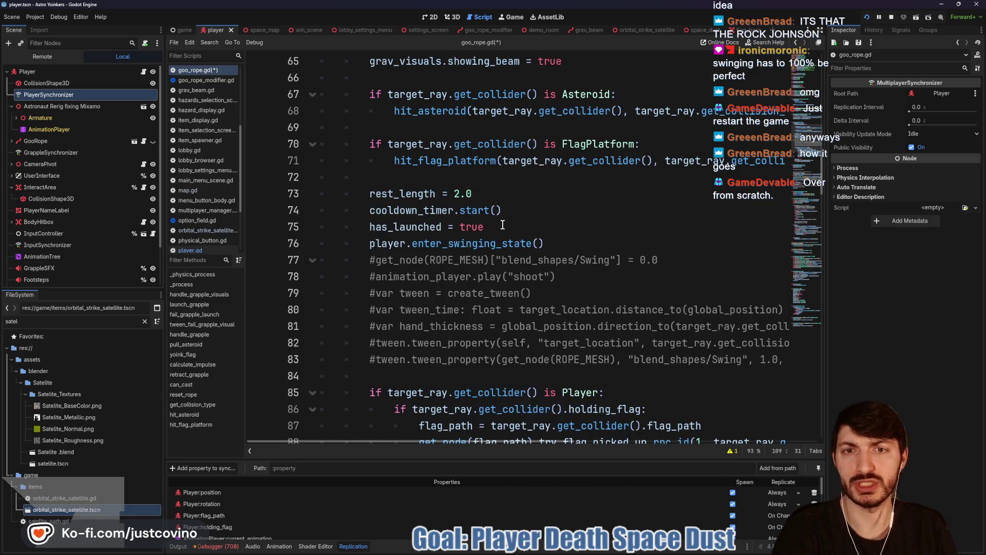
scroll(503, 224, "up", 1)
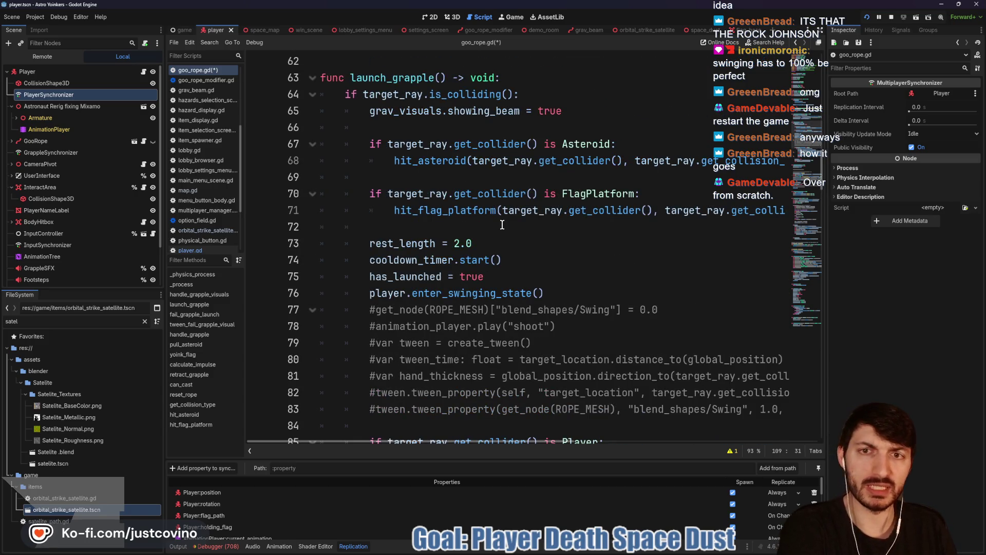
scroll(503, 224, "up", 6)
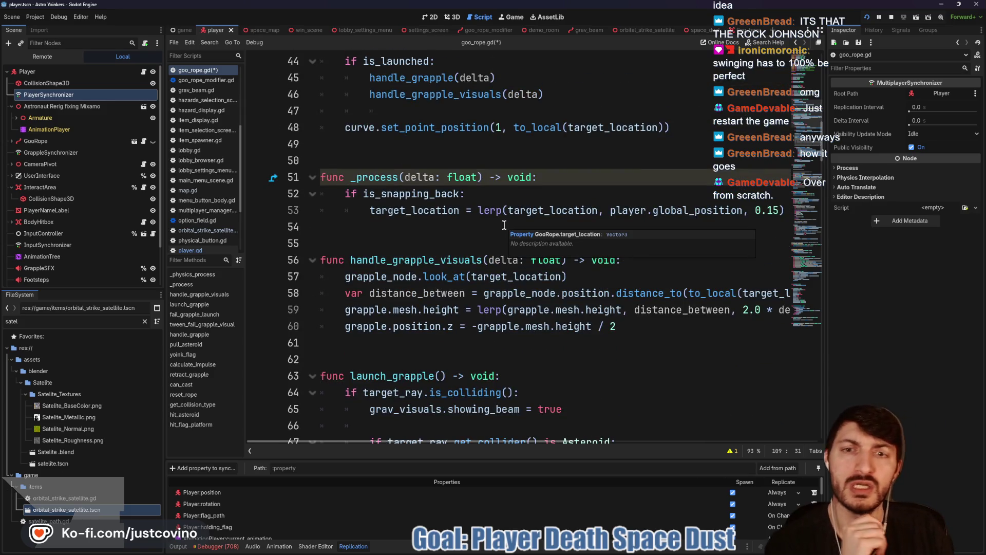
scroll(503, 224, "up", 3)
double_click(359, 277)
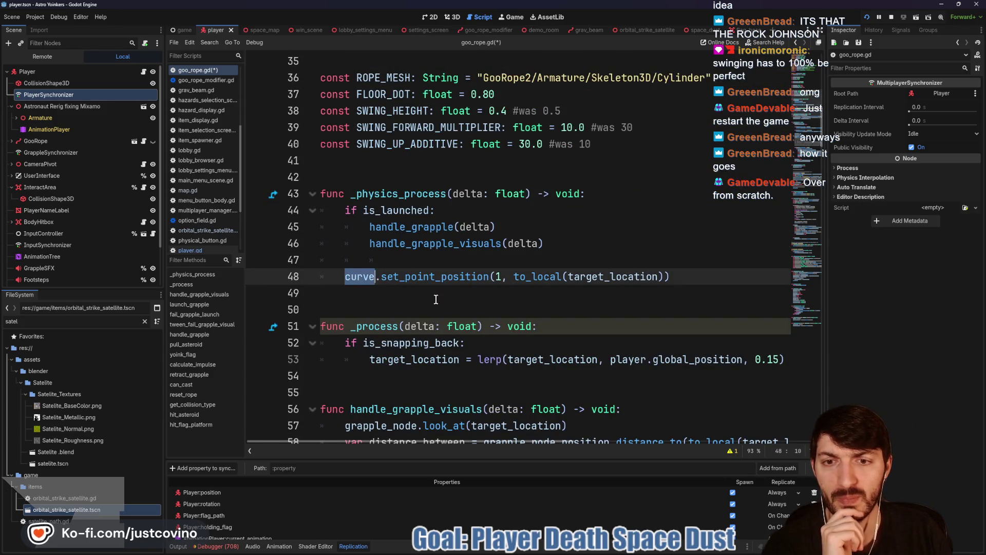
left_click(697, 276)
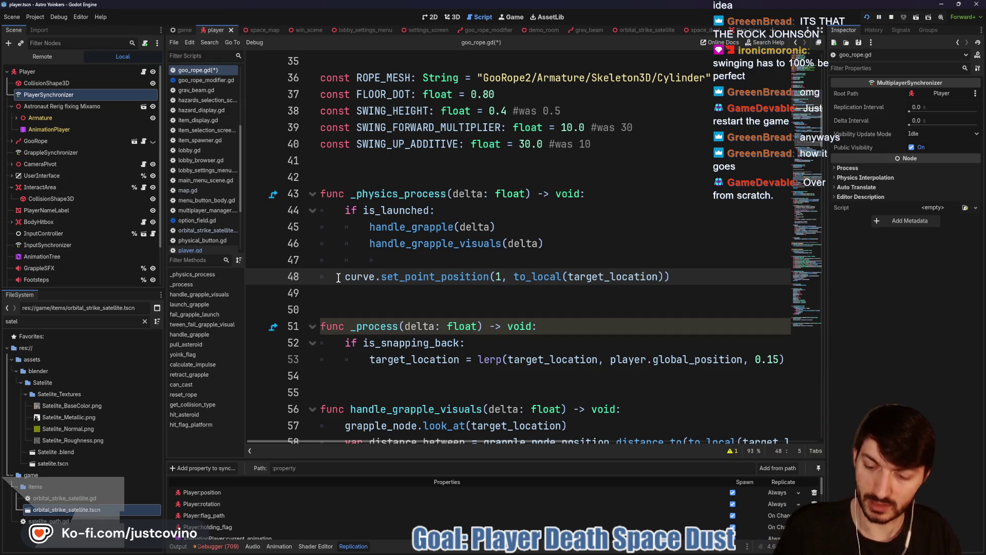
type("#")
left_click(370, 227)
double_click(403, 227)
scroll(411, 275, "down", 10)
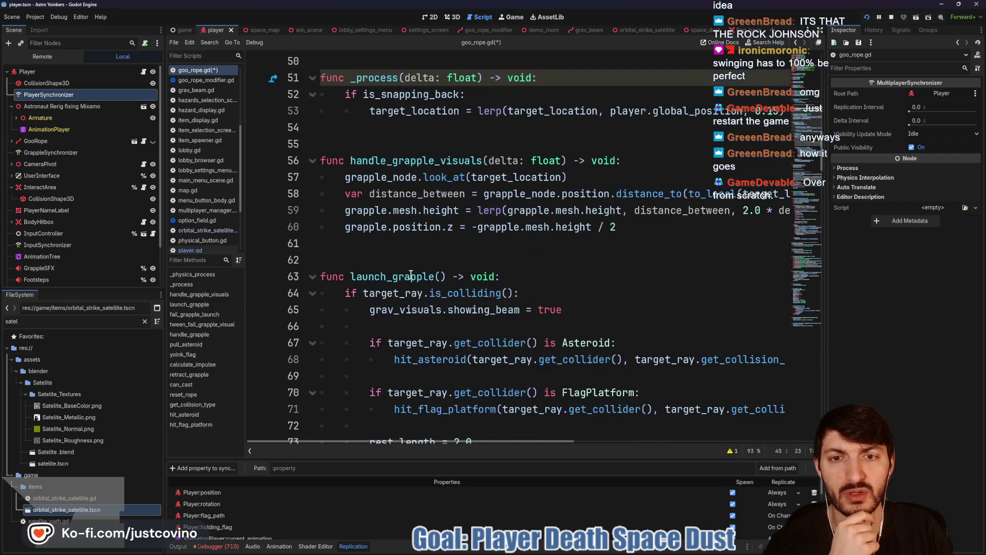
scroll(410, 275, "down", 20)
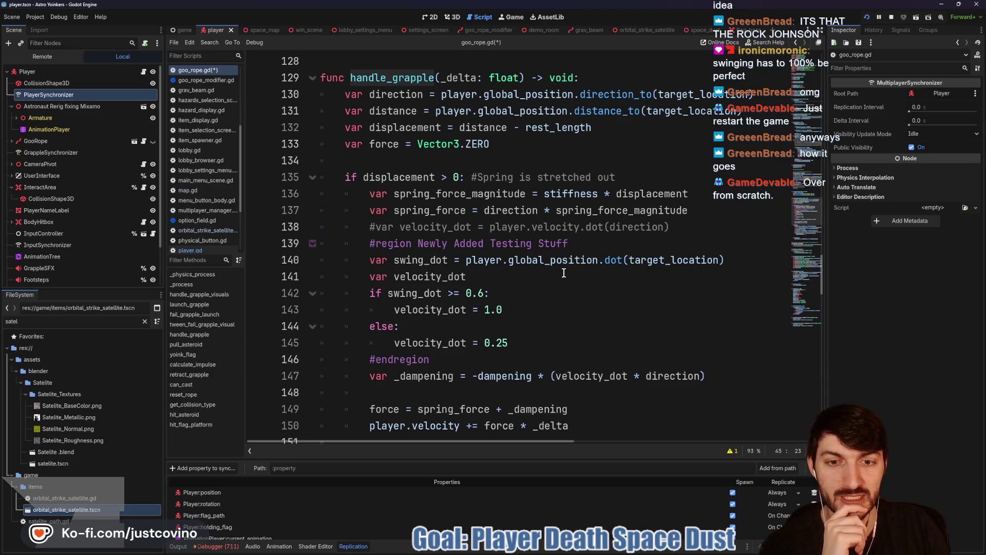
scroll(564, 272, "down", 2)
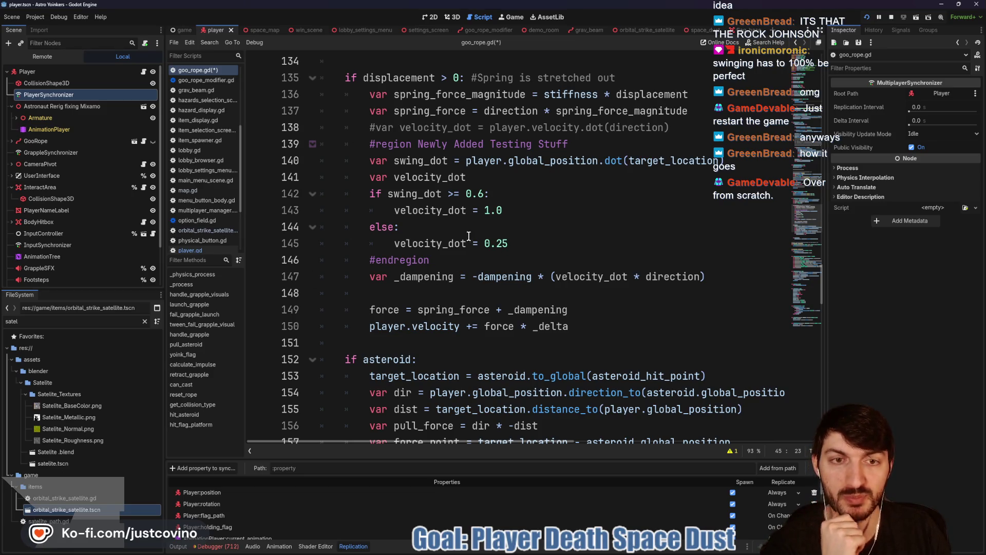
scroll(514, 227, "down", 5)
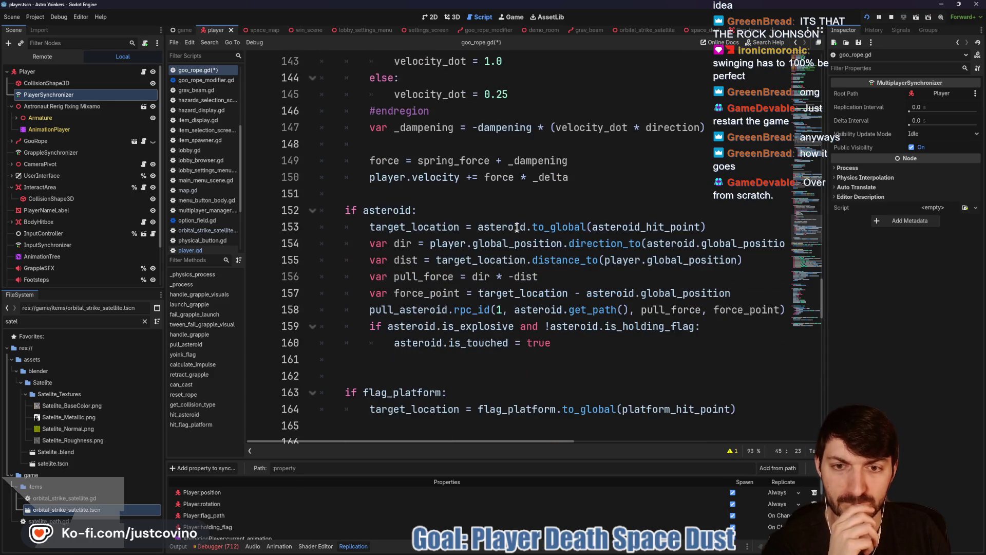
scroll(512, 228, "down", 1)
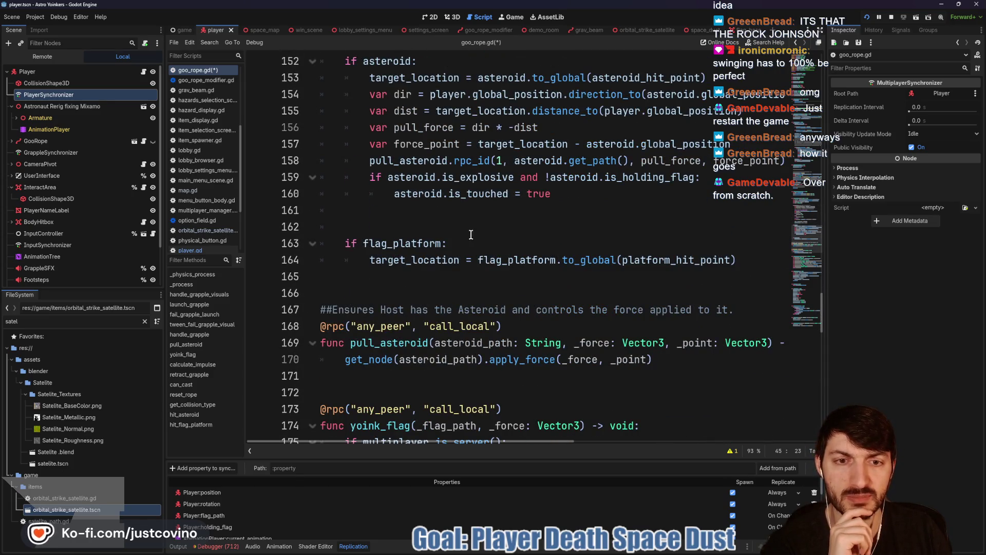
scroll(473, 234, "up", 4)
scroll(482, 245, "up", 6)
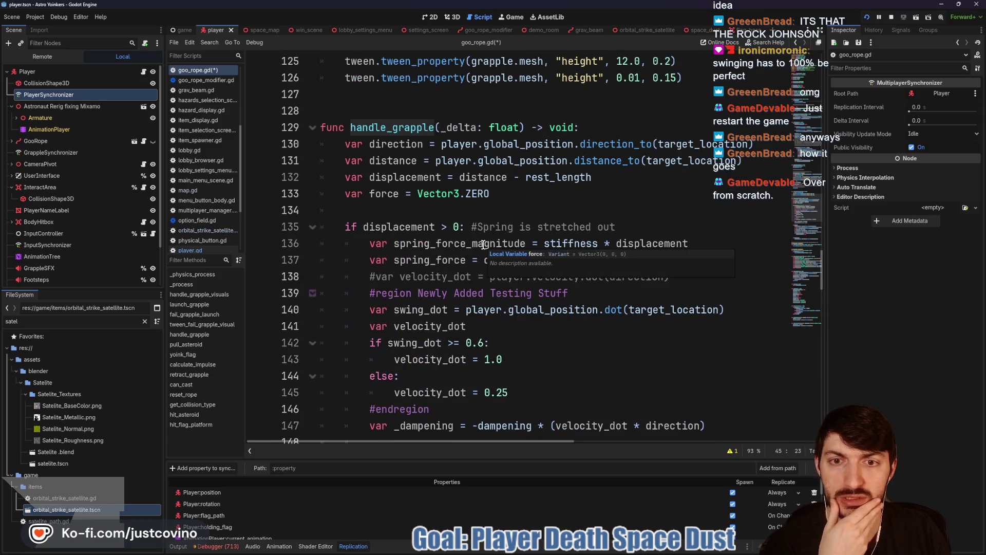
scroll(462, 250, "up", 4)
scroll(451, 278, "up", 20)
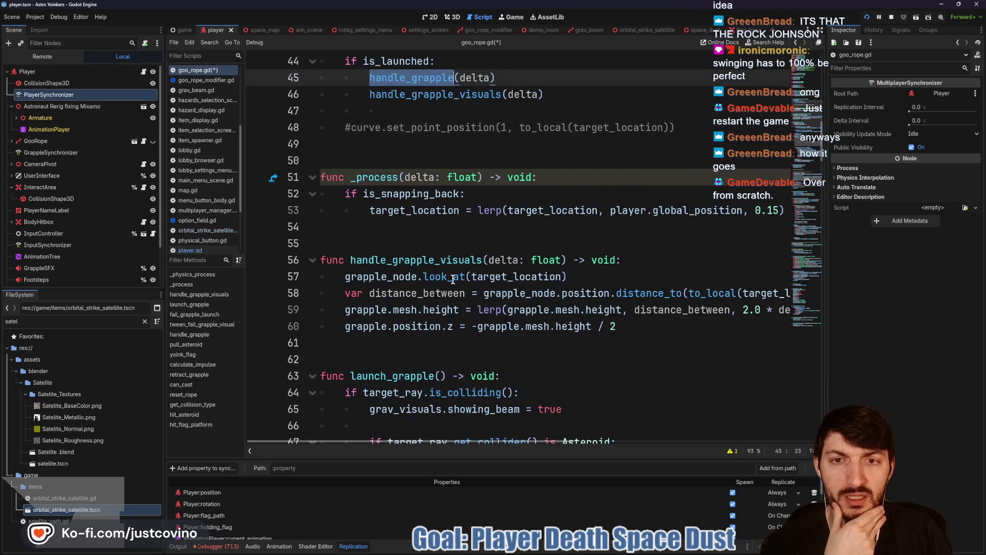
scroll(452, 277, "up", 5)
left_click(376, 310)
double_click(377, 309)
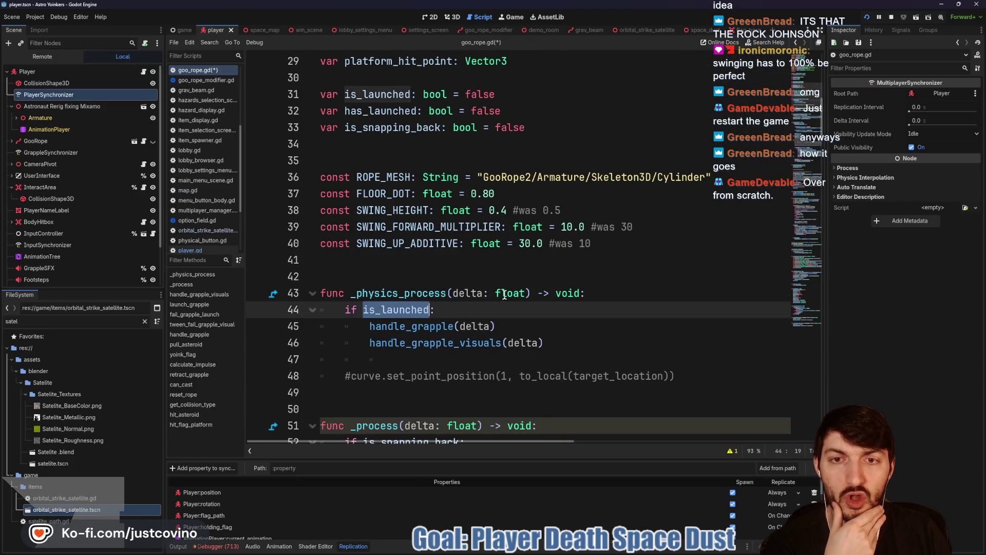
scroll(490, 291, "down", 6)
scroll(377, 240, "down", 2)
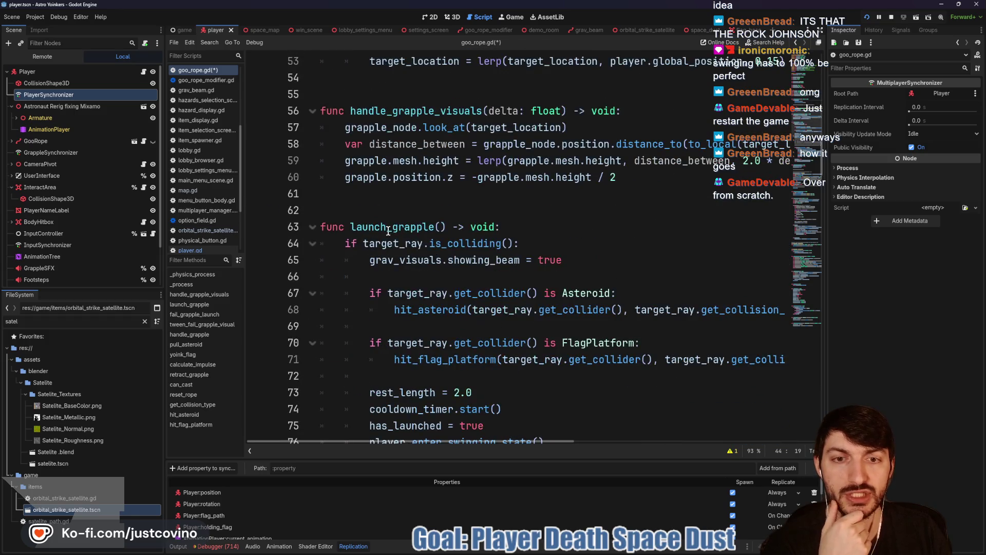
double_click(389, 228)
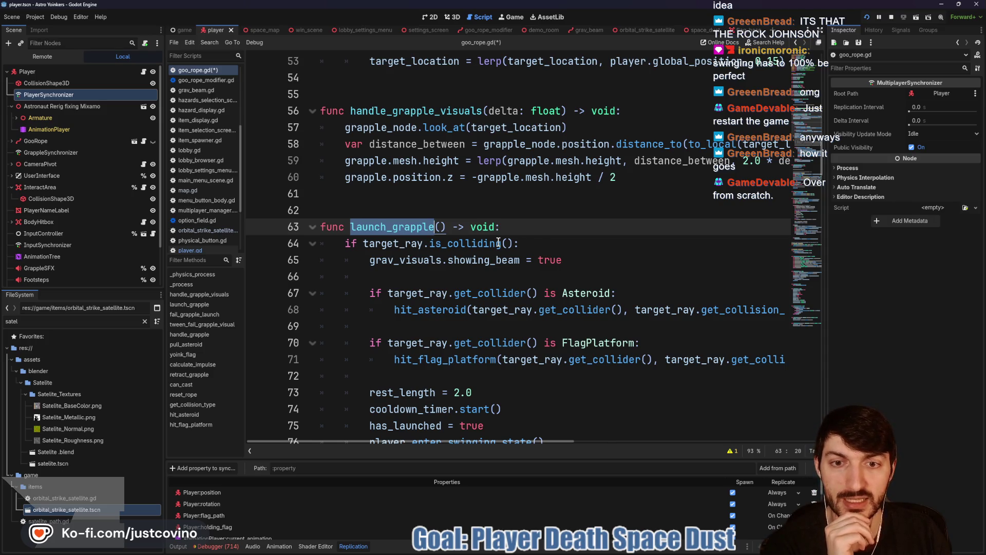
scroll(499, 243, "down", 1)
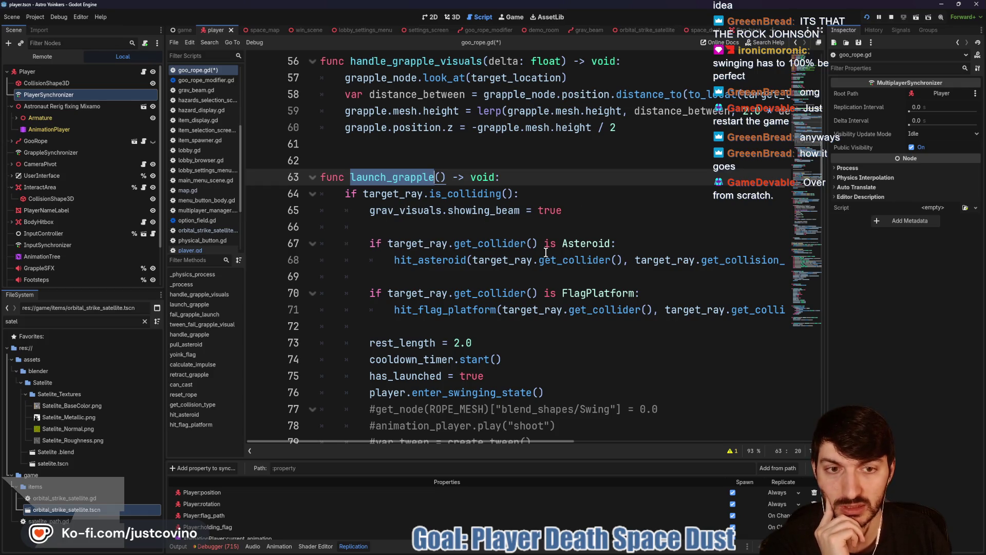
scroll(430, 269, "down", 1)
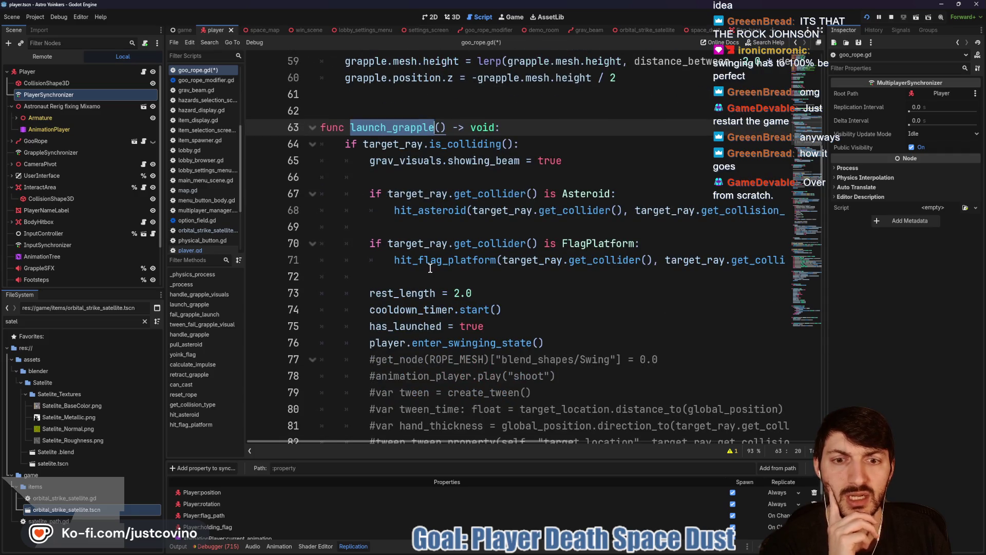
scroll(431, 268, "down", 6)
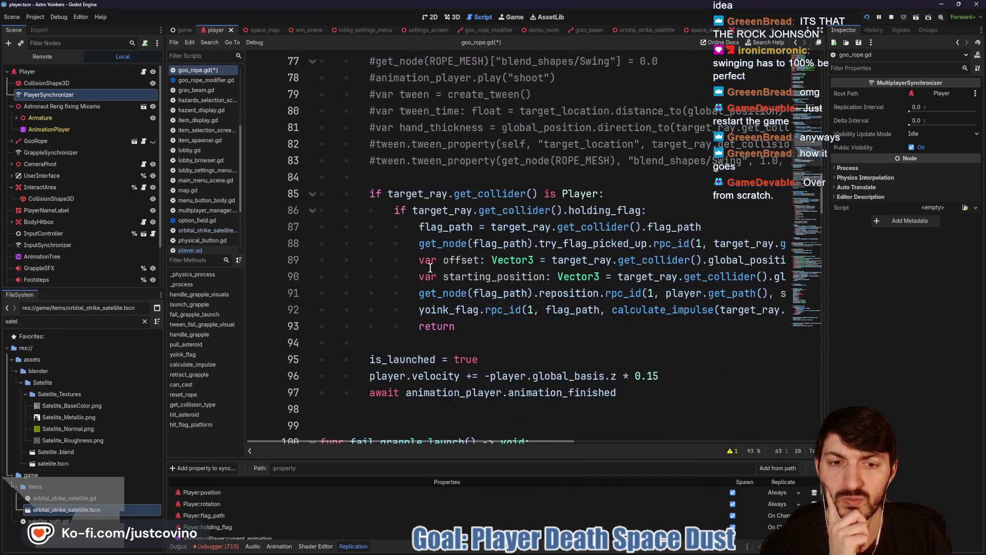
scroll(430, 268, "down", 1)
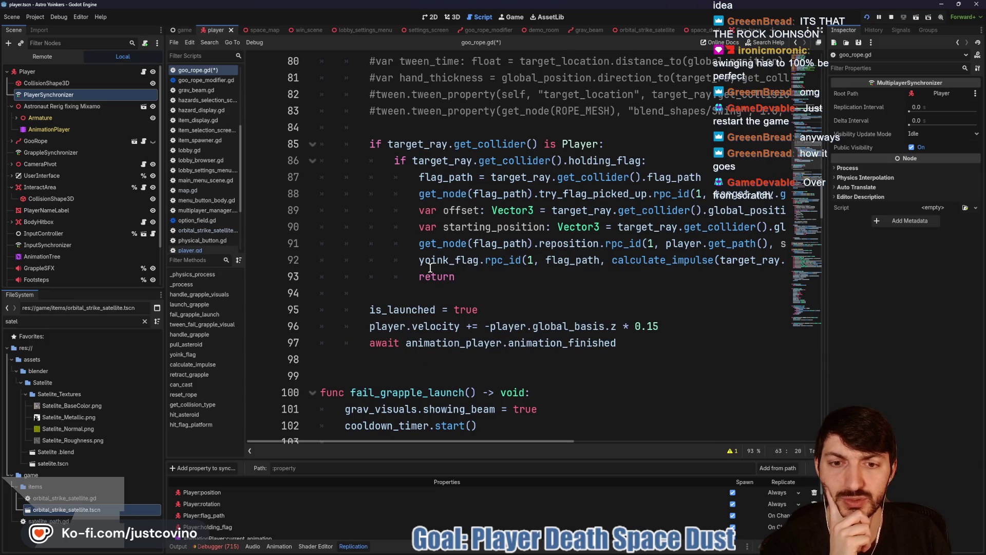
scroll(430, 268, "down", 1)
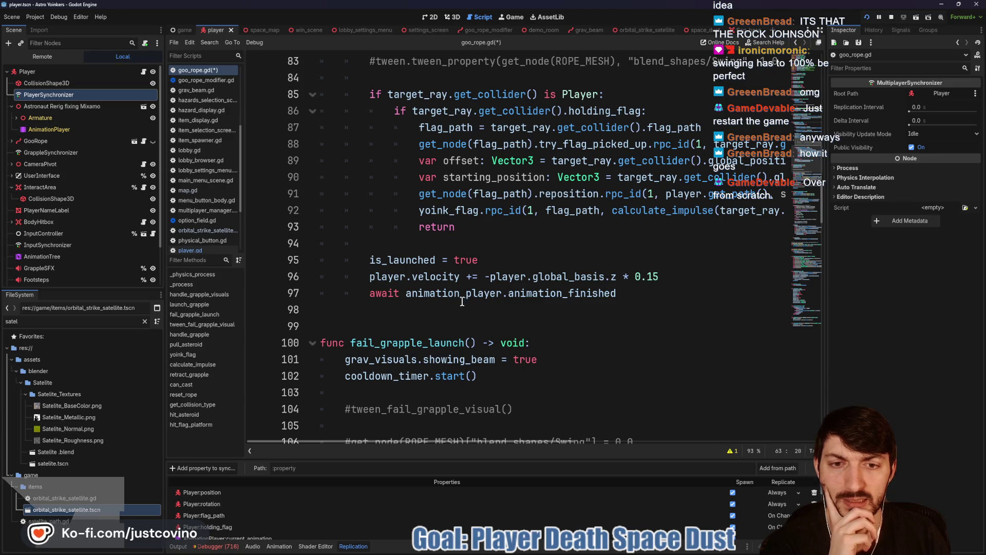
Step: Comment out the await on line 97 of launch_grapple with #, then open player.gd
triple_click(639, 292)
scroll(530, 293, "up", 4)
scroll(530, 292, "down", 4)
left_click(370, 294)
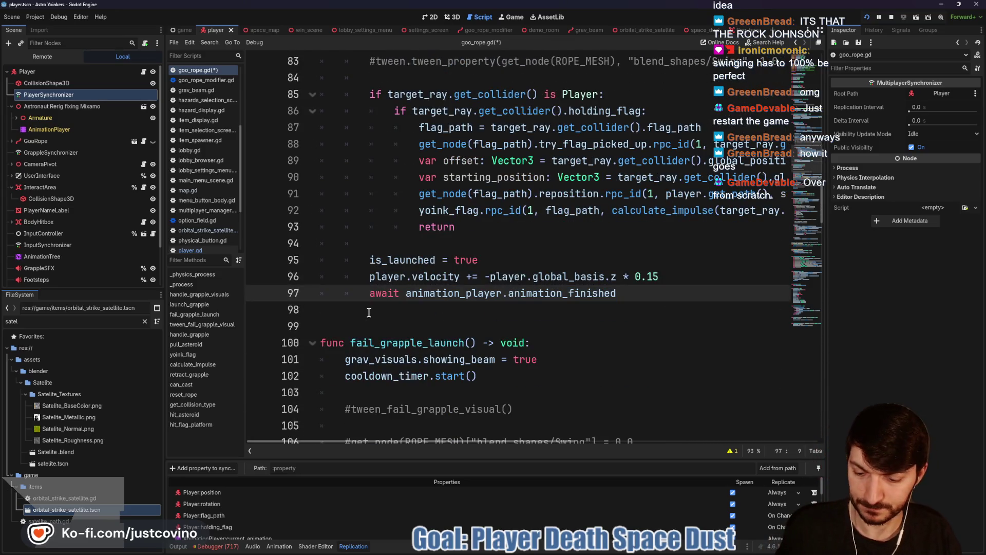
type("#")
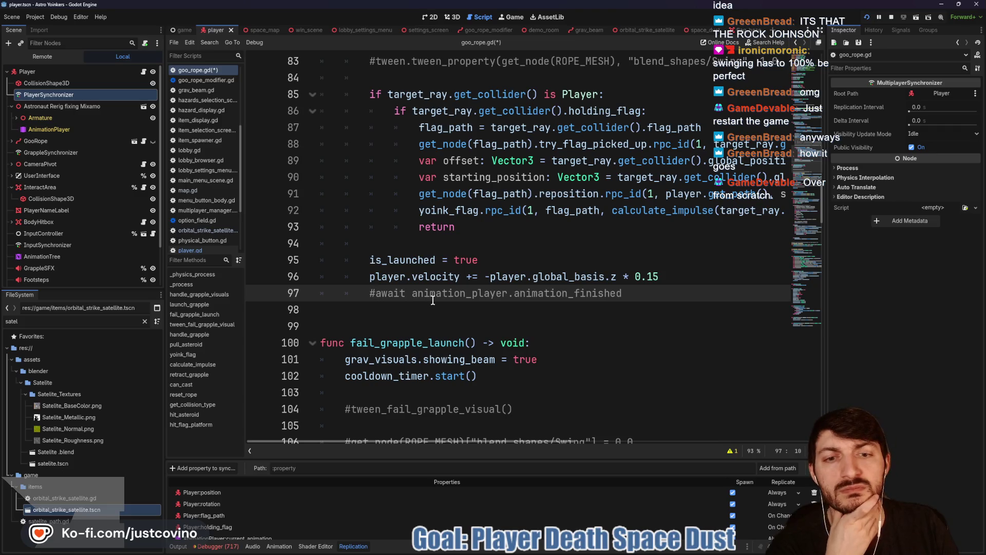
scroll(433, 300, "down", 1)
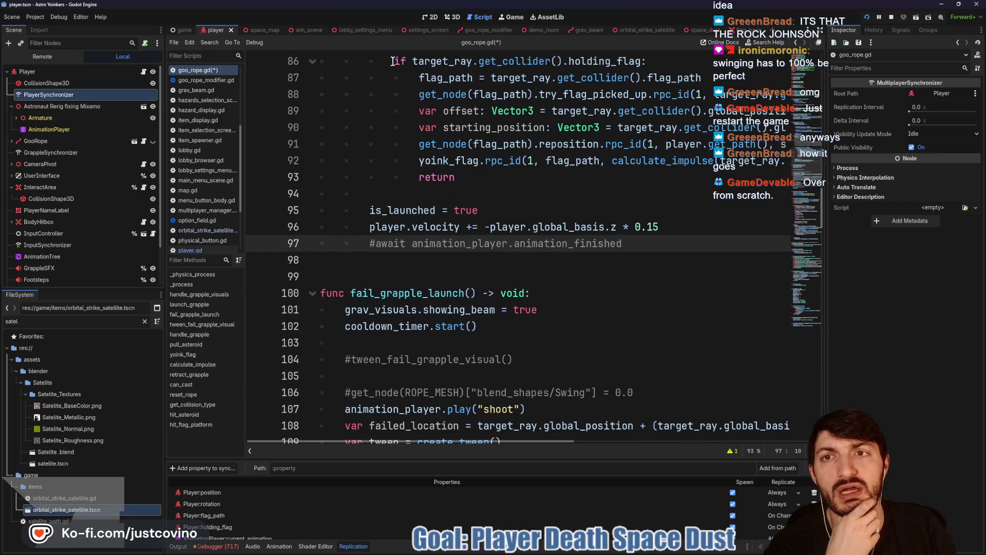
left_click(143, 73)
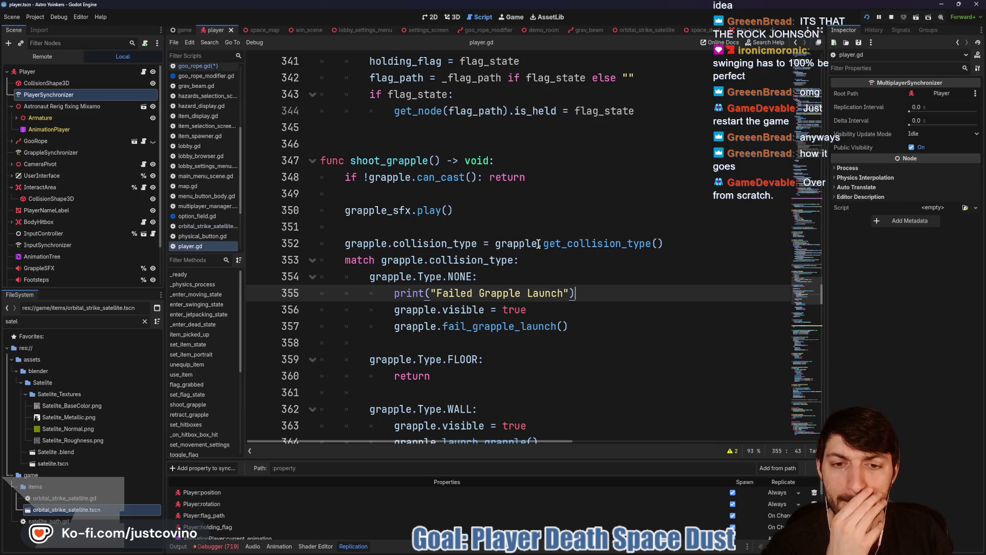
scroll(537, 243, "down", 2)
scroll(537, 243, "down", 2)
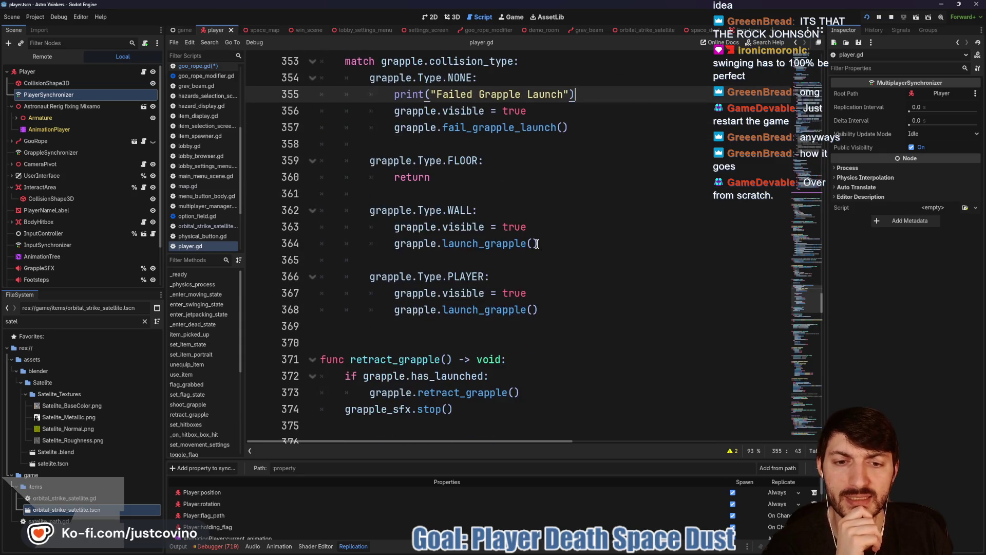
scroll(538, 244, "down", 2)
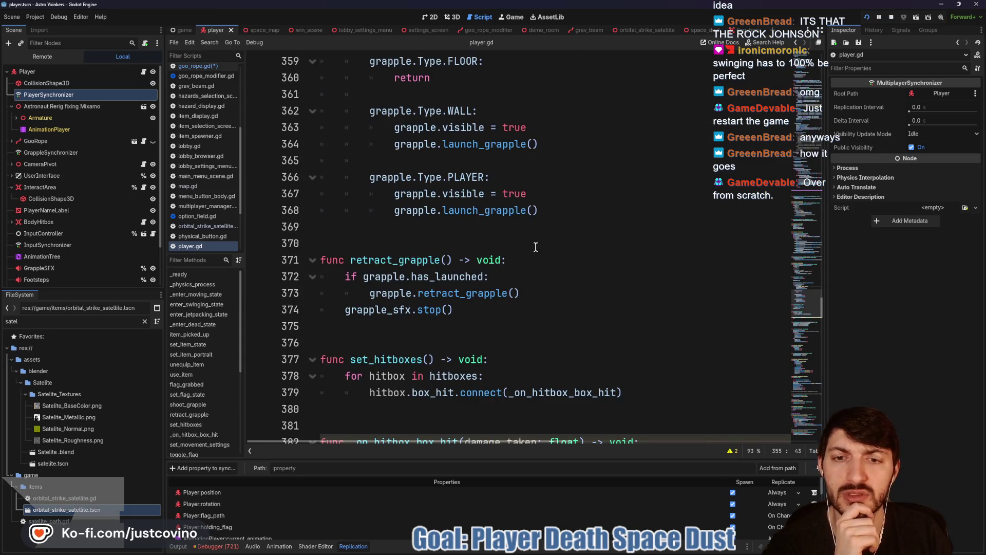
scroll(532, 248, "up", 4)
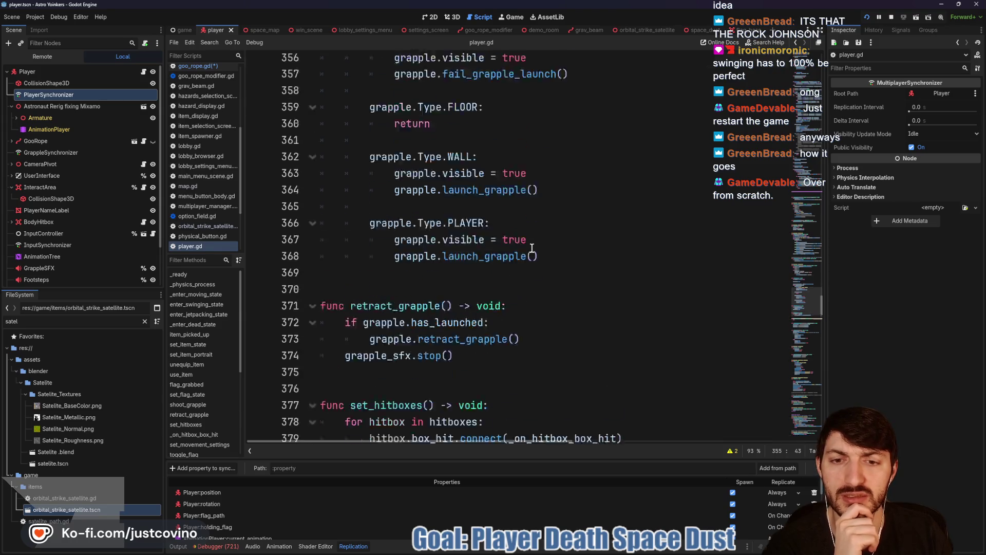
mouse_move(539, 409)
left_mouse_down()
mouse_move(370, 359)
mouse_move(323, 127)
left_mouse_up()
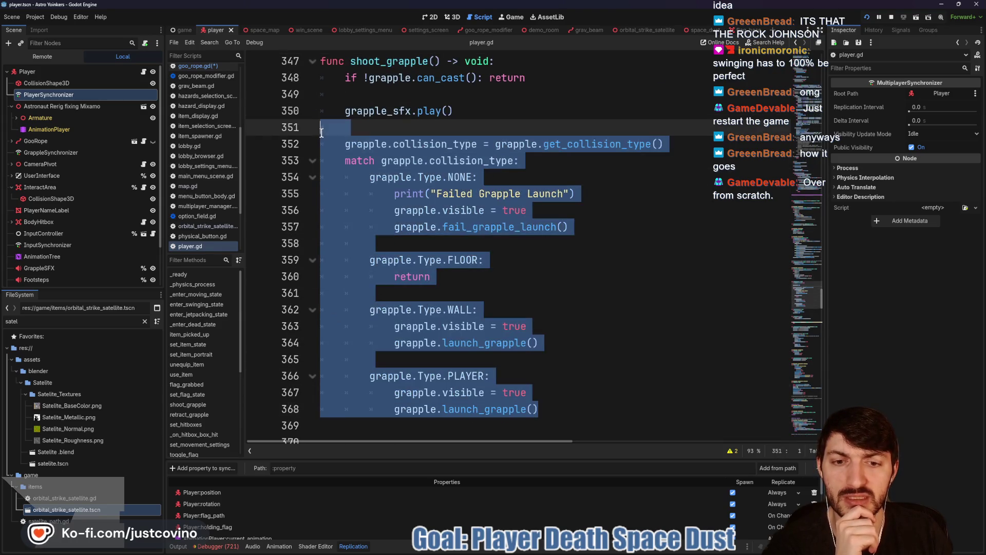
scroll(557, 274, "up", 2)
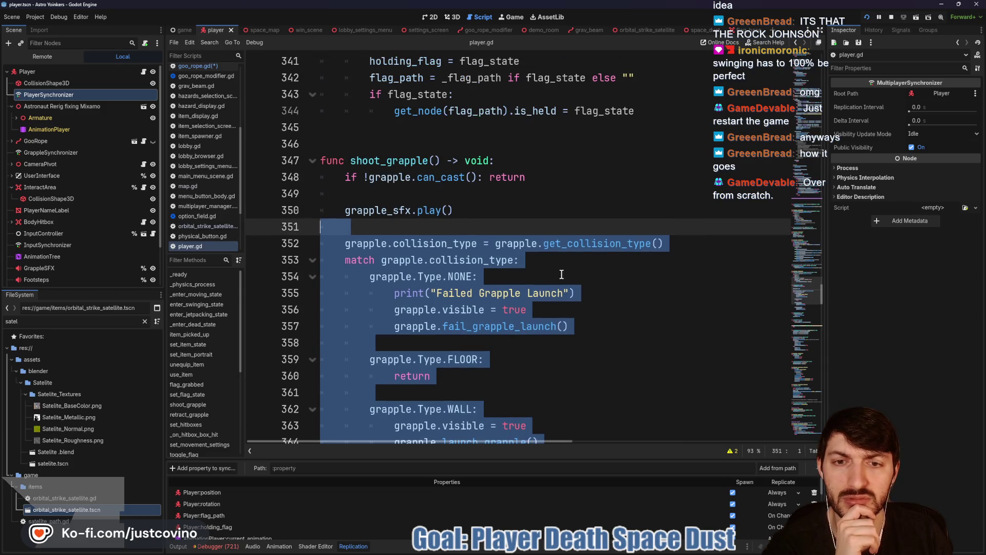
left_click(502, 222)
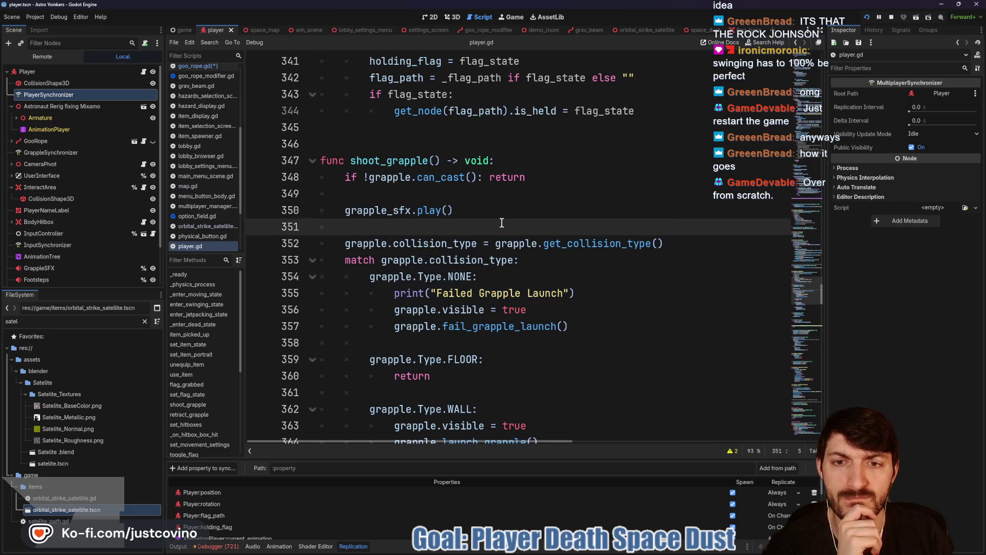
scroll(502, 223, "down", 1)
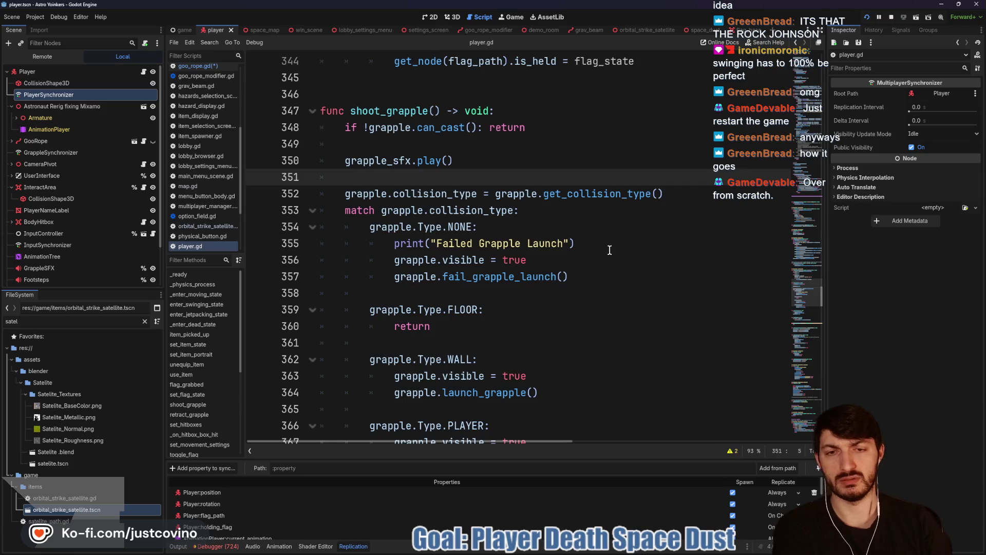
scroll(610, 250, "down", 2)
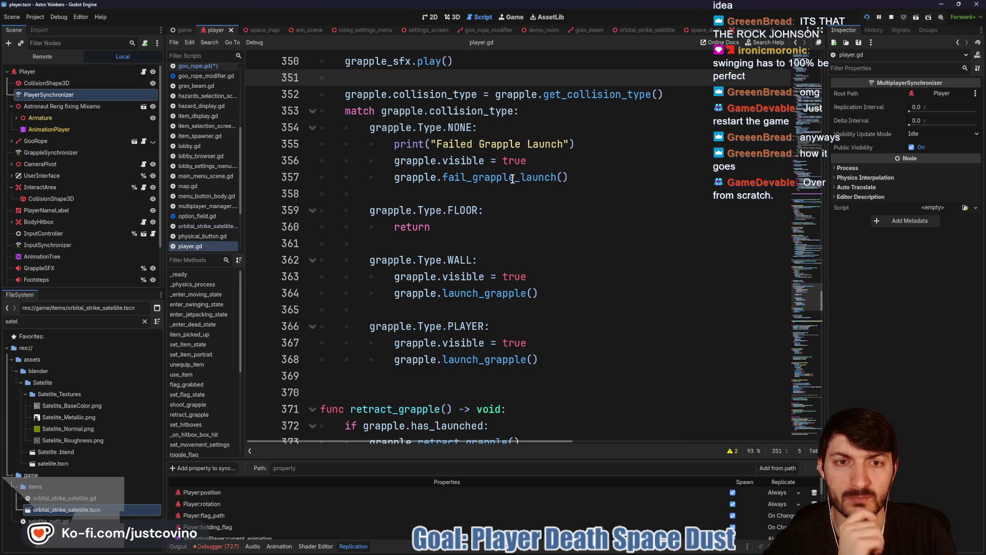
mouse_move(512, 179)
scroll(477, 187, "up", 1)
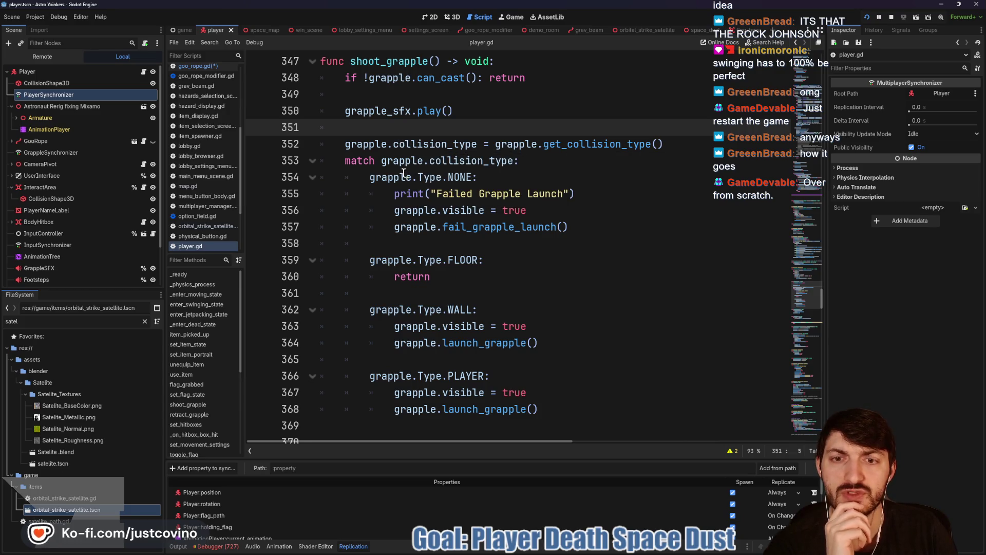
scroll(405, 175, "down", 2)
scroll(402, 253, "up", 1)
scroll(403, 253, "up", 1)
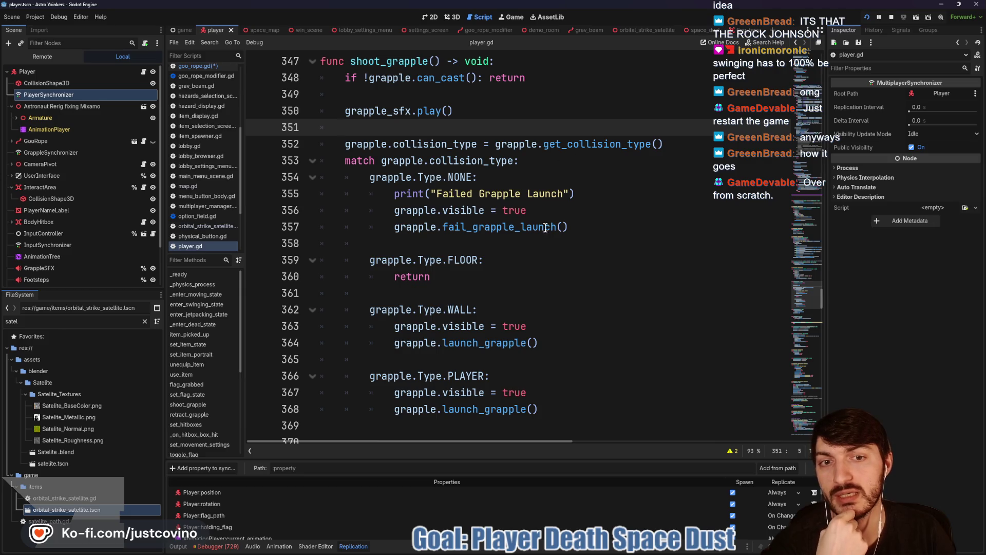
double_click(483, 343)
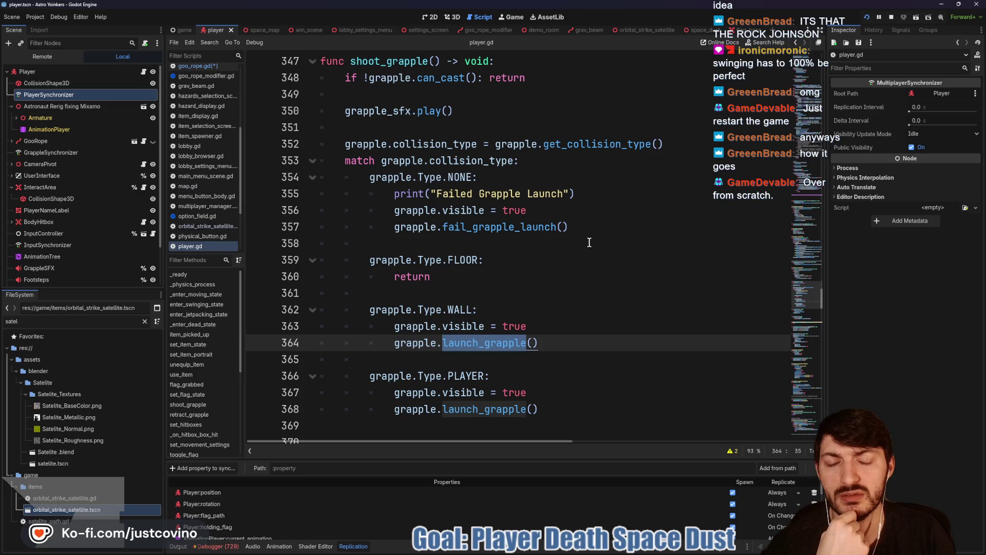
scroll(530, 290, "down", 1)
Step: Open goo_rope.gd from the GooRope node and place the caret on the launch_grapple definition
mouse_move(553, 359)
left_mouse_down()
mouse_move(388, 344)
mouse_move(331, 96)
left_mouse_up()
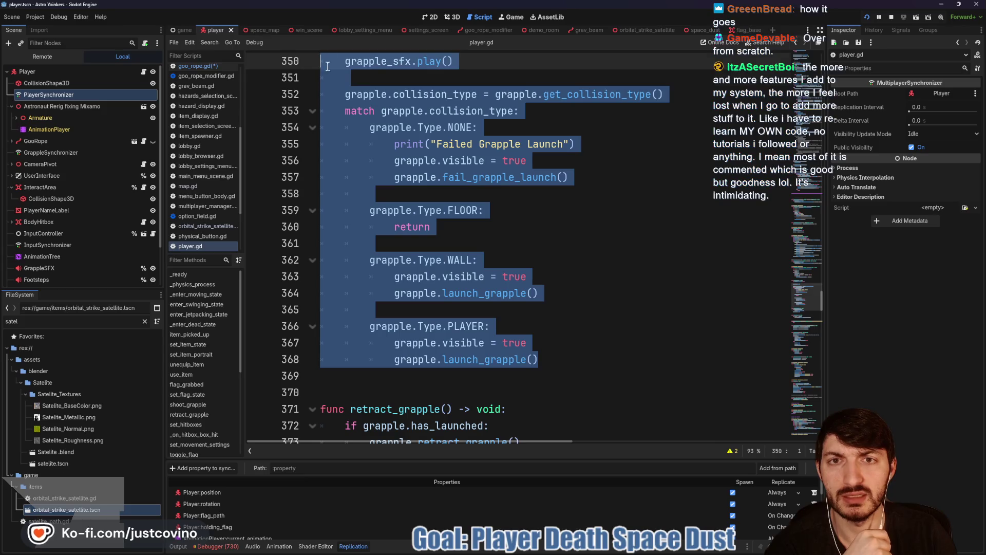
scroll(565, 242, "up", 1)
scroll(565, 242, "up", 1)
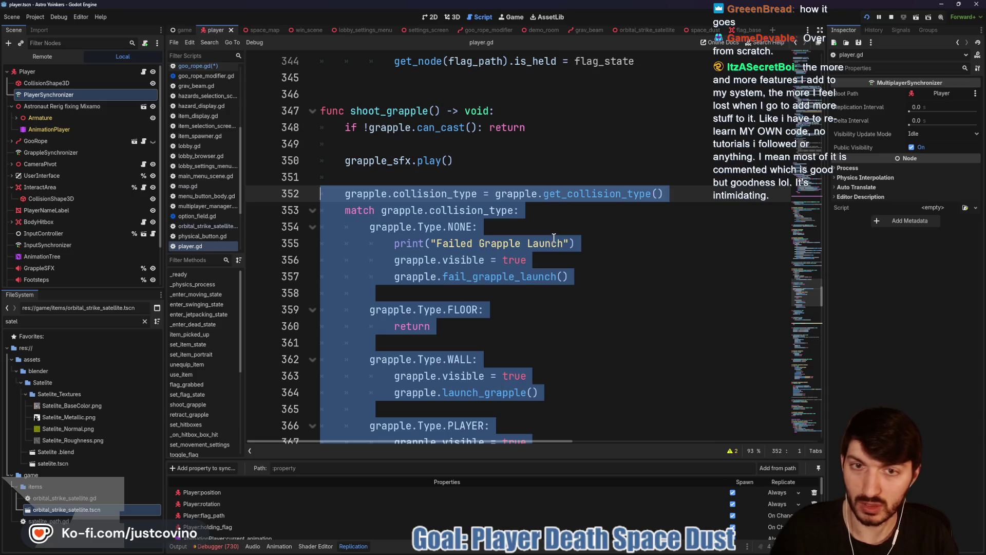
left_click(144, 142)
scroll(467, 272, "up", 6)
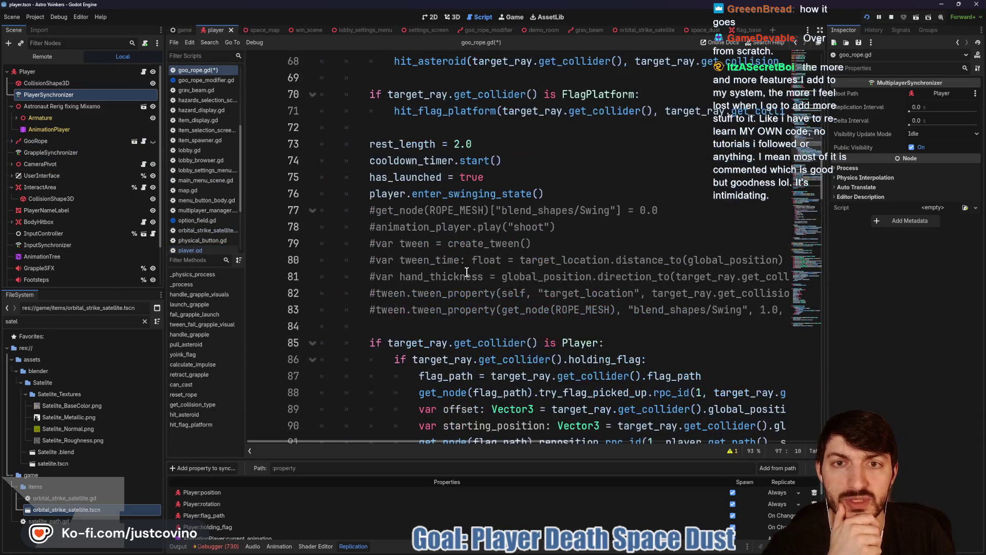
scroll(467, 272, "up", 3)
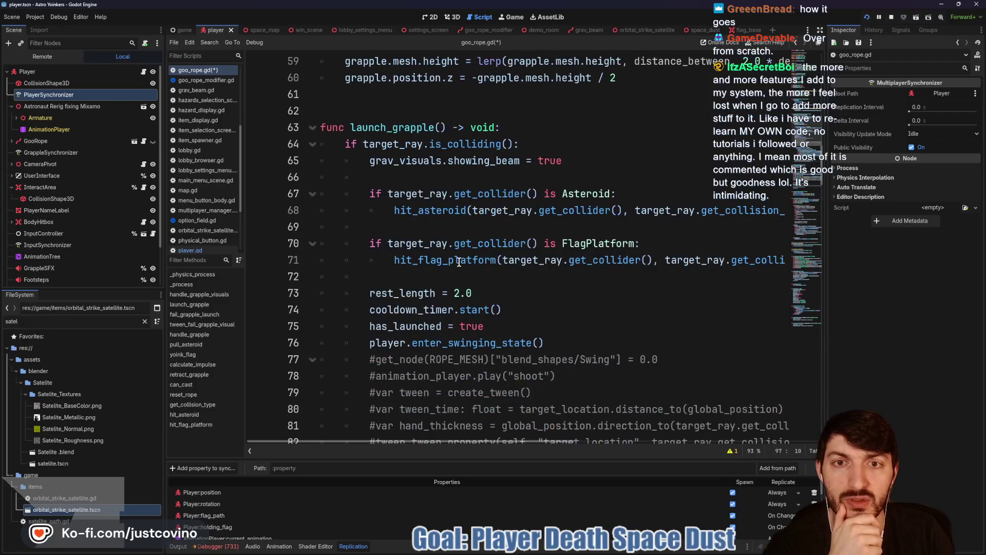
left_click(380, 127)
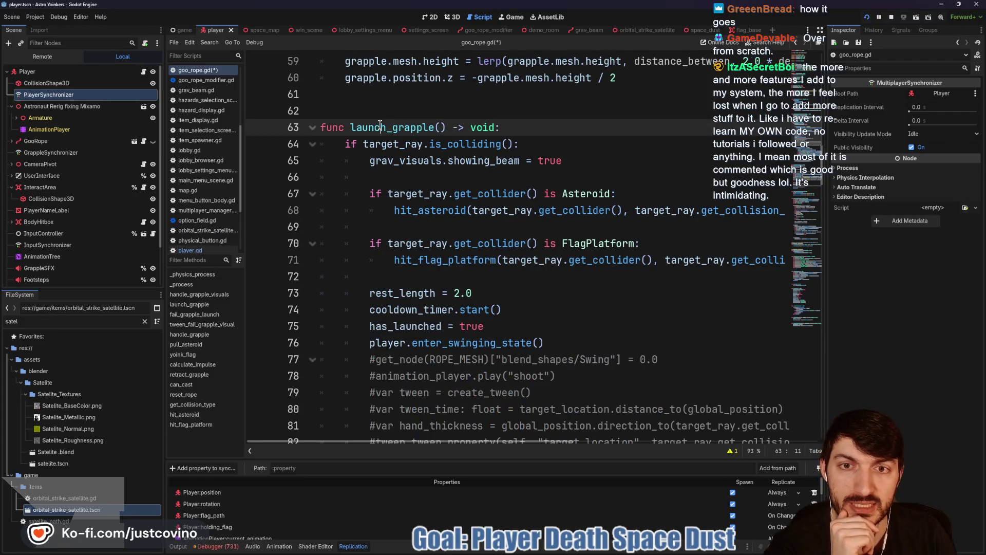
mouse_move(382, 141)
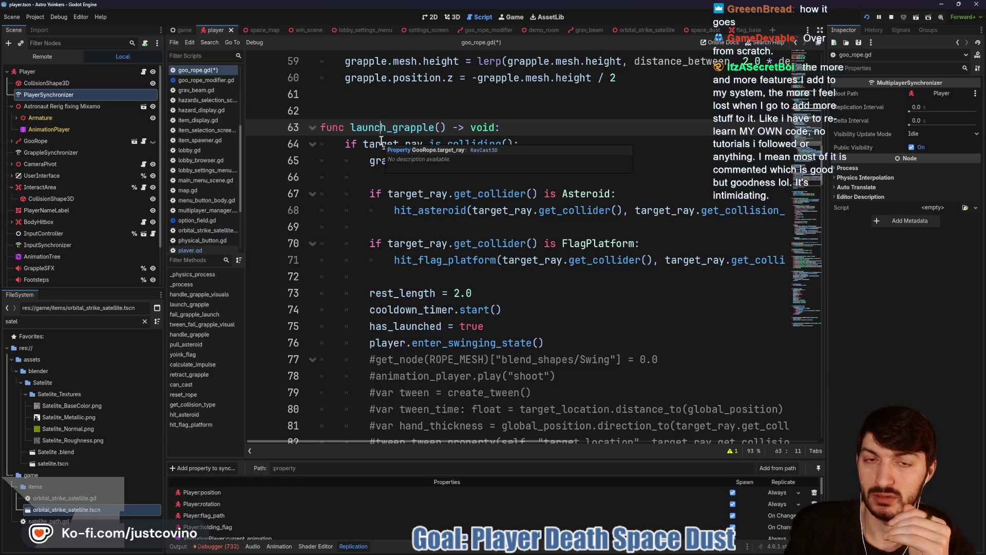
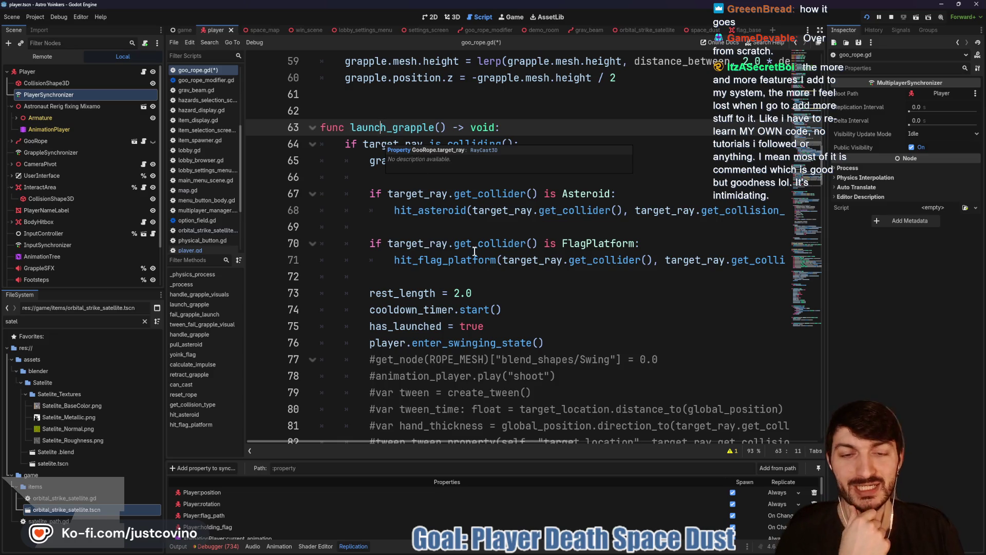
Step: Insert several blank lines right after the launch_grapple() signature on line 63
scroll(481, 304, "down", 2)
scroll(482, 305, "up", 1)
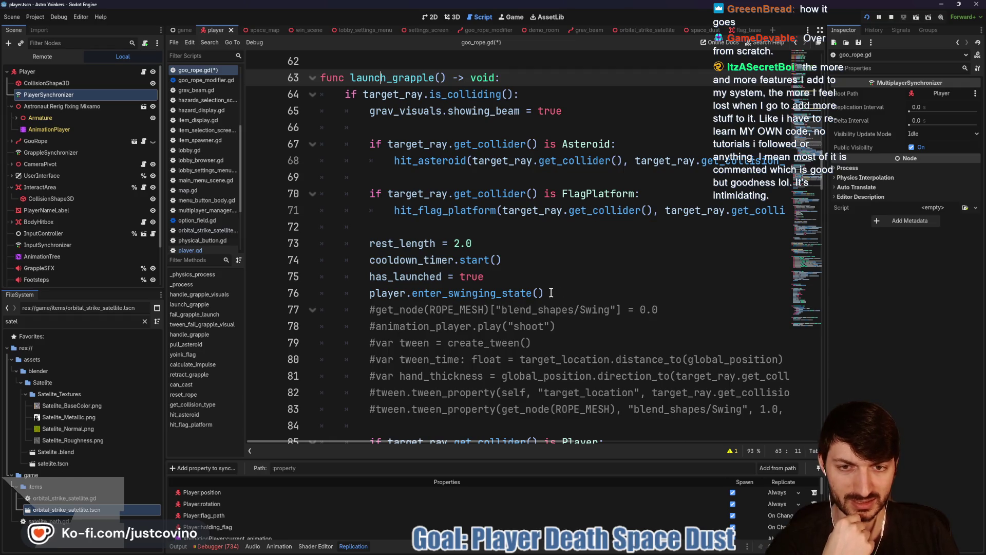
scroll(561, 301, "up", 3)
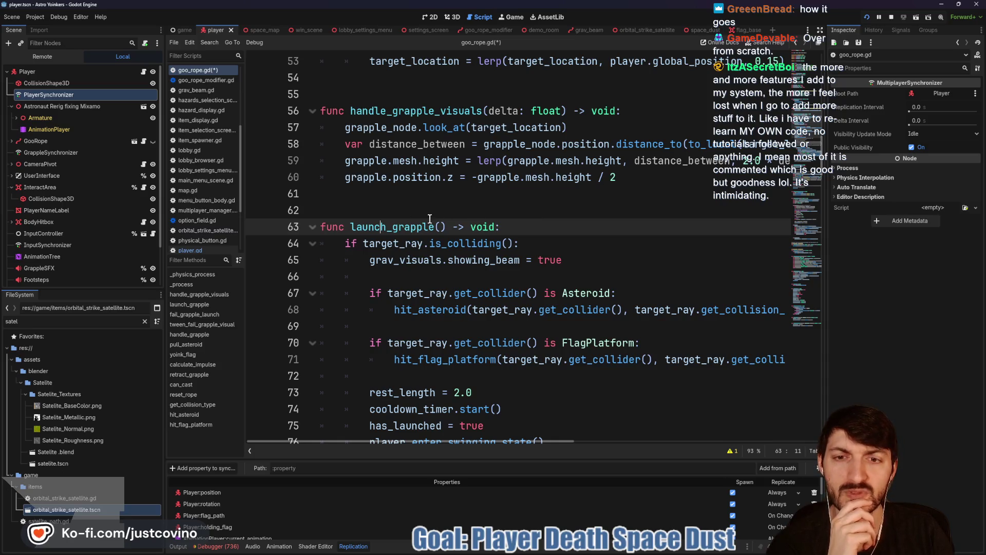
double_click(430, 220)
scroll(530, 216, "up", 3)
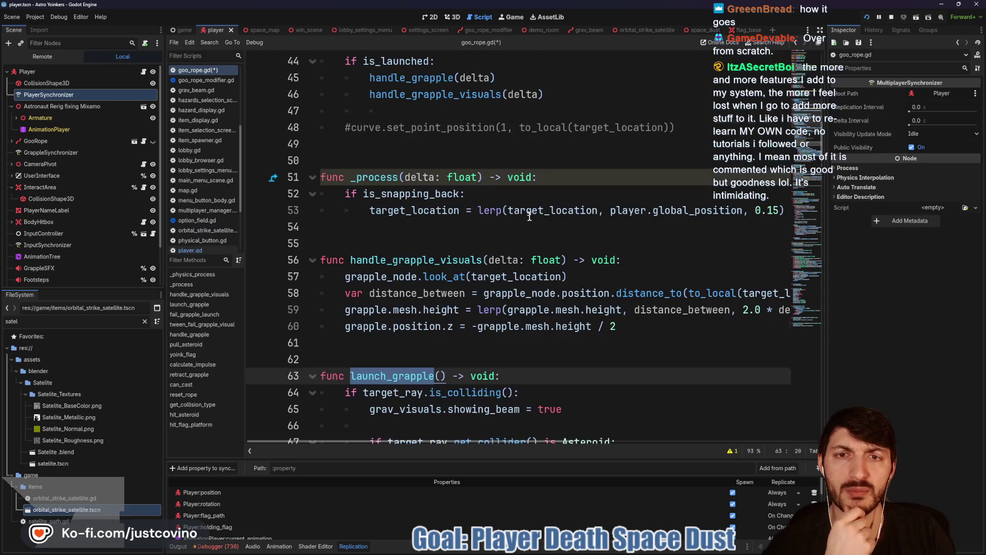
scroll(529, 216, "down", 3)
left_click(525, 224)
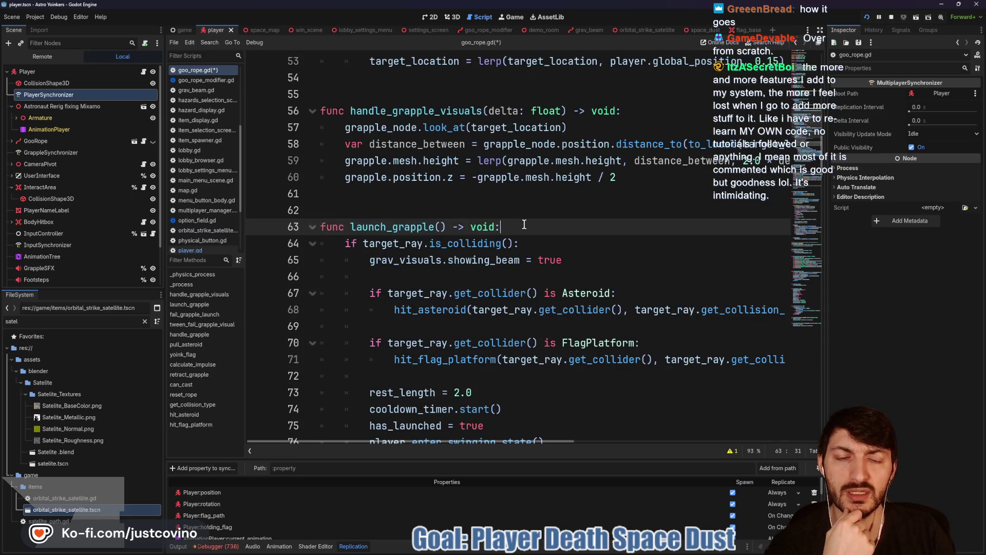
key("Return")
key("Return")
key("Return")
key("Return")
key("Up")
key("Up")
key("Up")
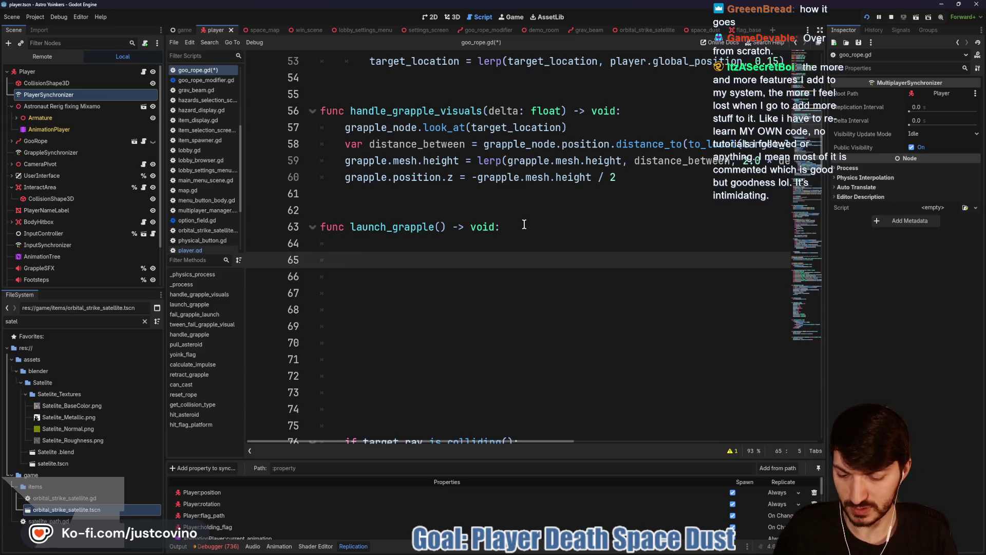
Step: Paste the collision_type assignment and NONE/FLOOR/WALL/PLAYER match block, fixing line 65's indent
key("ctrl+v")
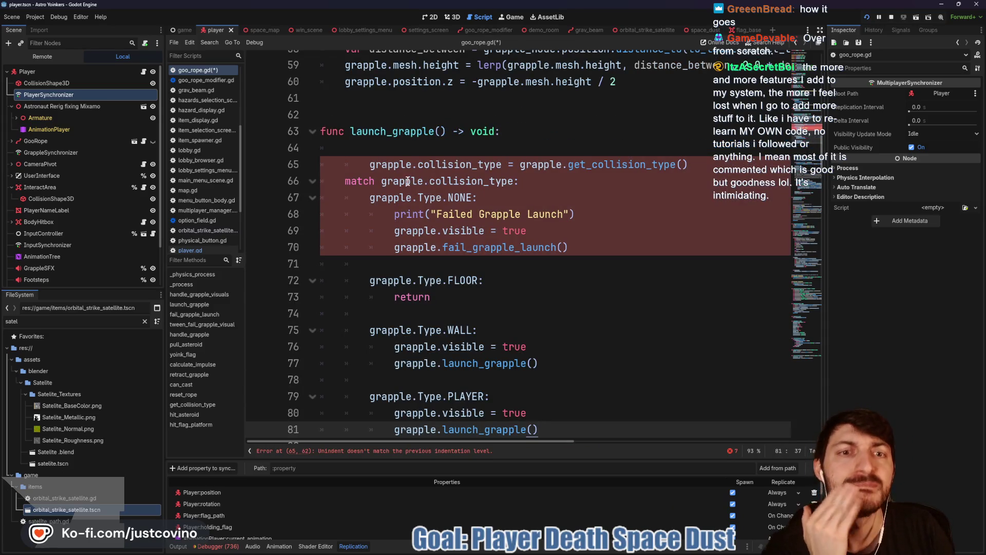
left_click(373, 164)
key("BackSpace")
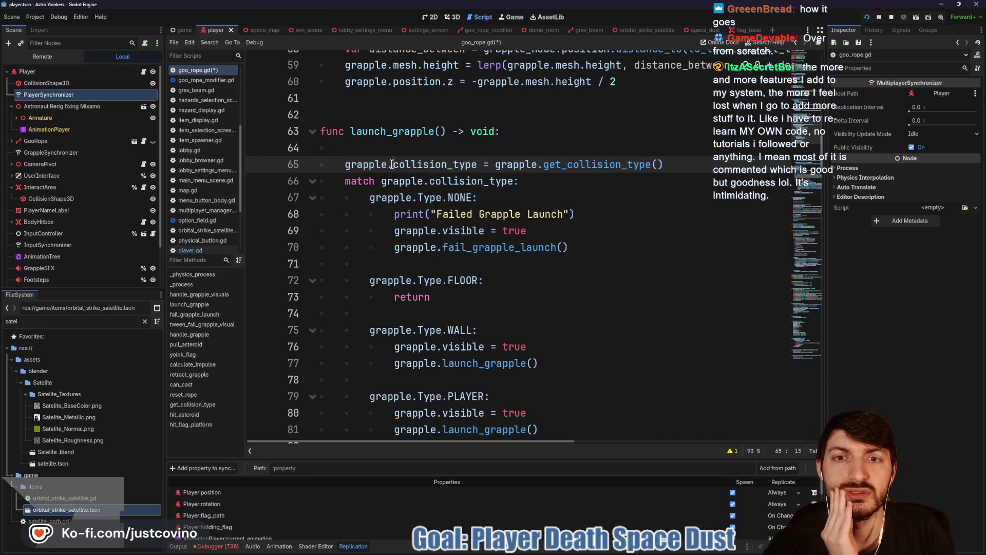
left_click_drag(392, 164, 338, 164)
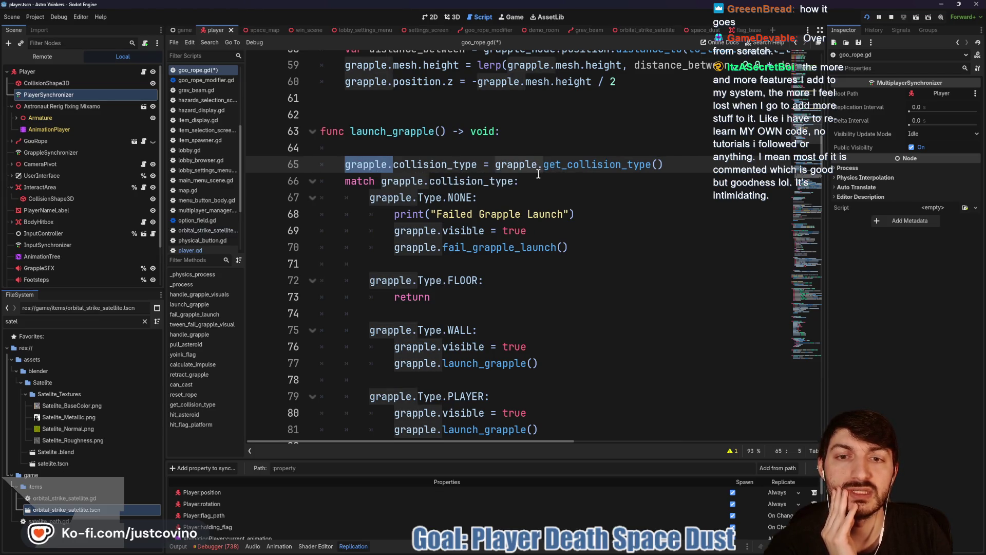
scroll(519, 225, "up", 15)
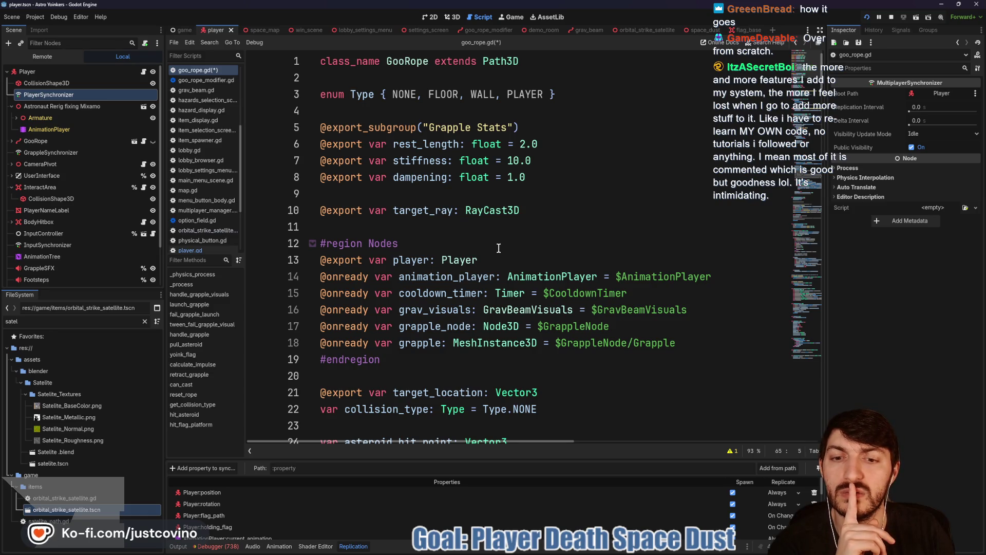
scroll(498, 248, "down", 3)
scroll(477, 257, "up", 3)
scroll(441, 271, "down", 5)
scroll(441, 271, "down", 8)
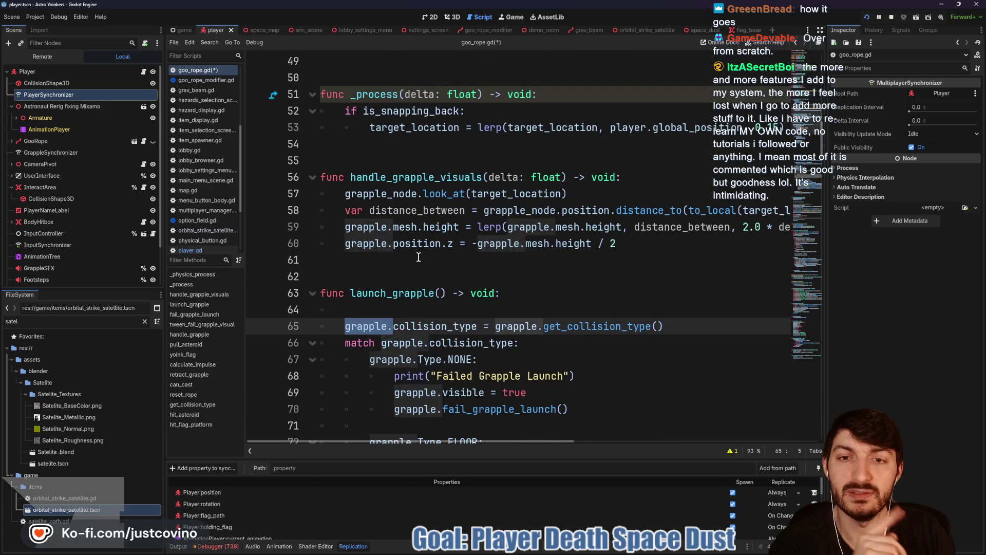
scroll(418, 257, "down", 1)
scroll(410, 253, "down", 1)
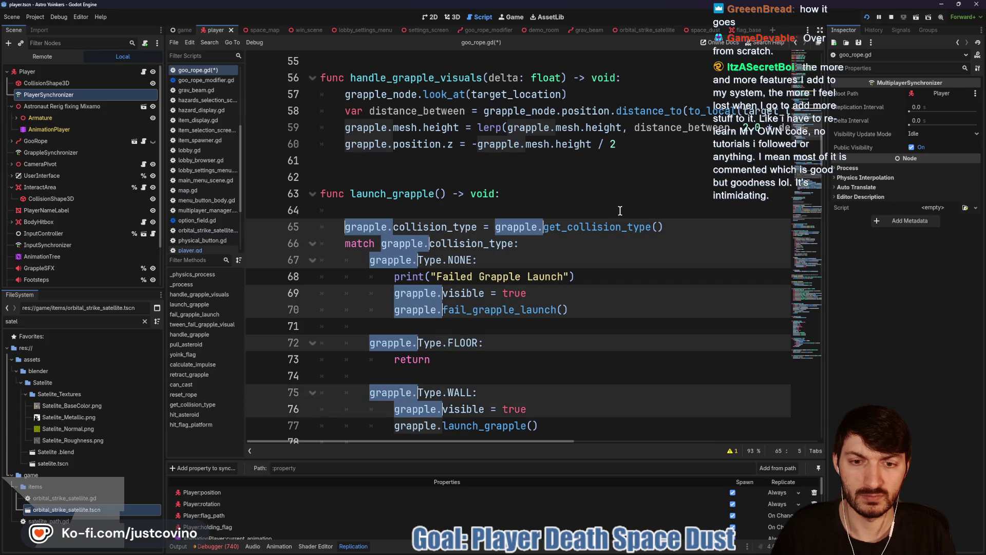
Step: Delete every 'grapple.' prefix in the match code and jump to get_collision_type
key("ctrl+d")
key("BackSpace")
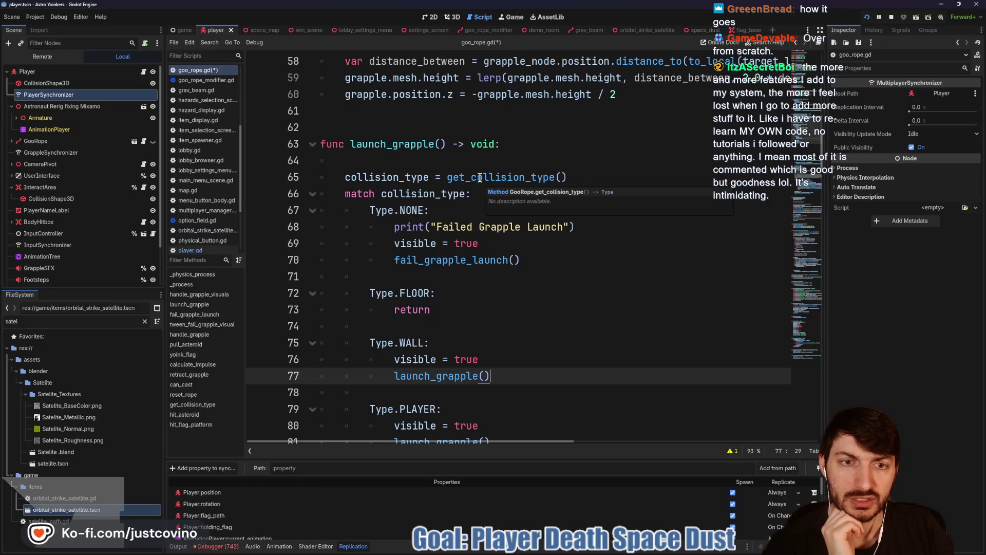
scroll(480, 180, "up", 3)
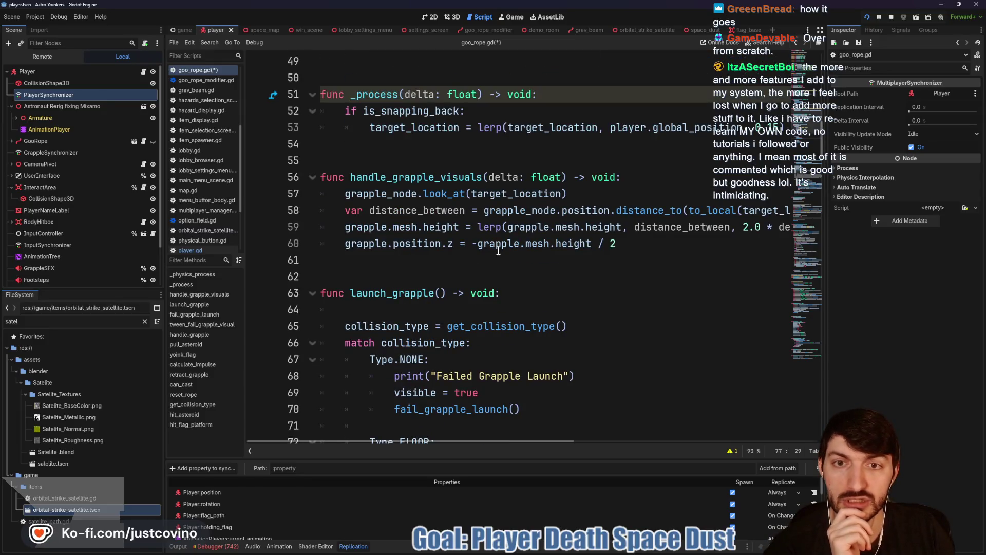
left_click(200, 404)
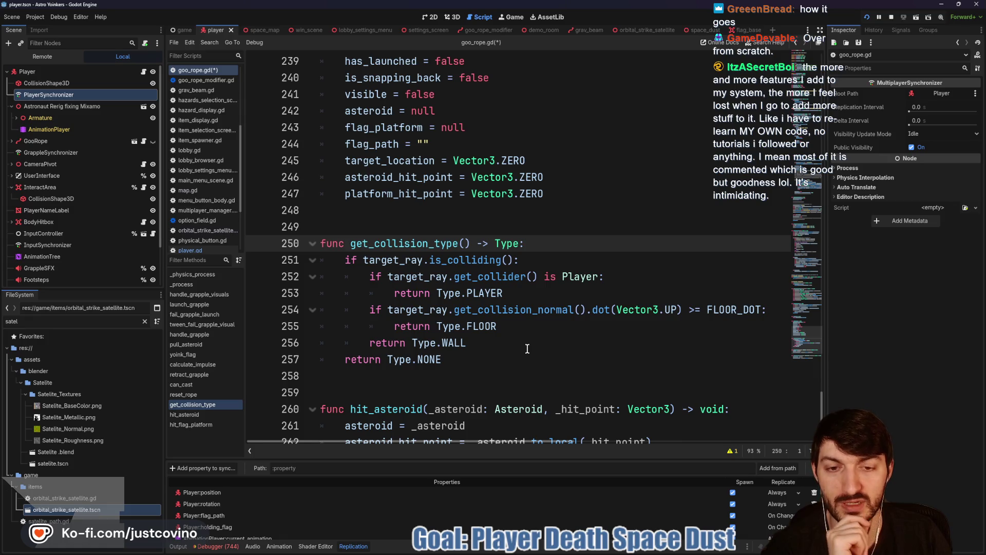
scroll(527, 349, "up", 4)
scroll(527, 348, "up", 11)
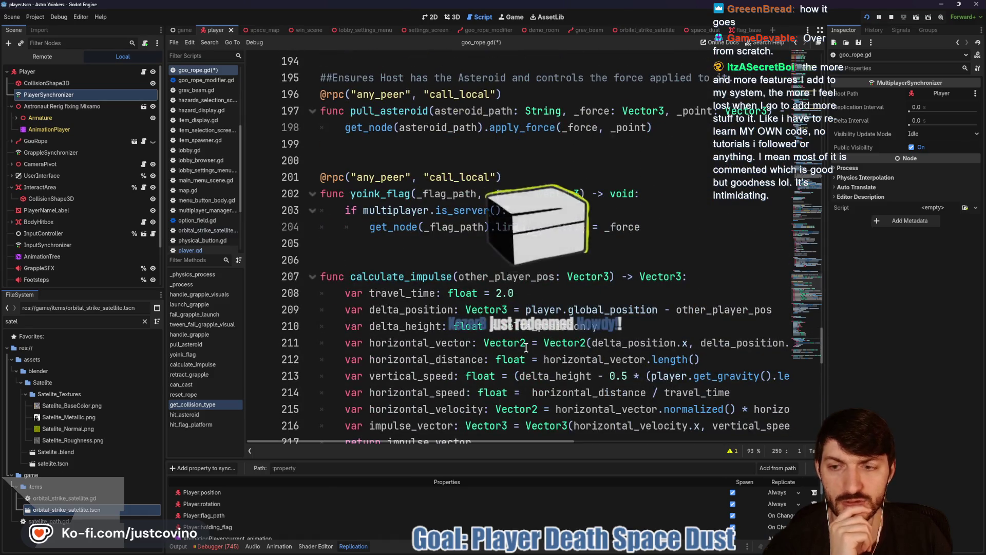
scroll(526, 348, "up", 1)
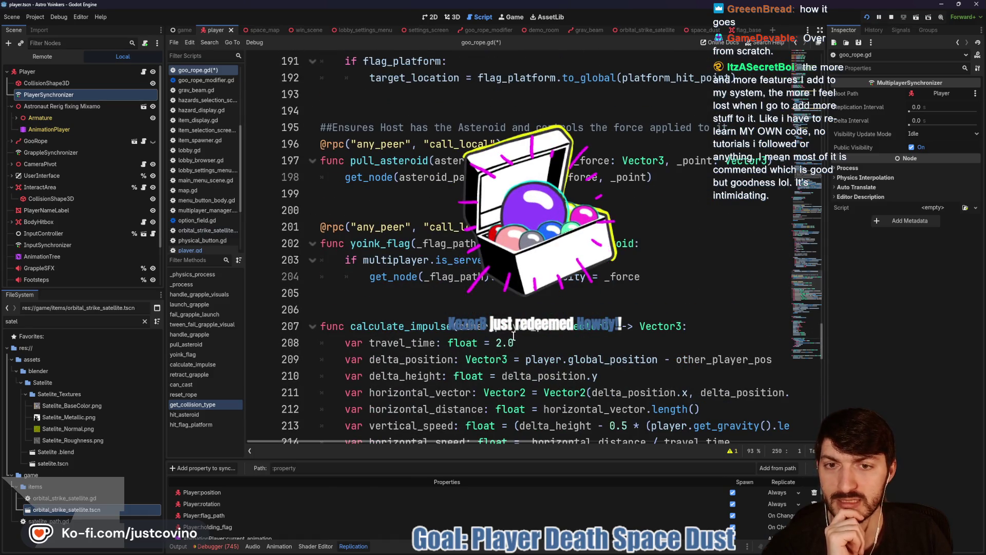
scroll(513, 337, "up", 2)
scroll(511, 335, "down", 4)
scroll(508, 334, "up", 2)
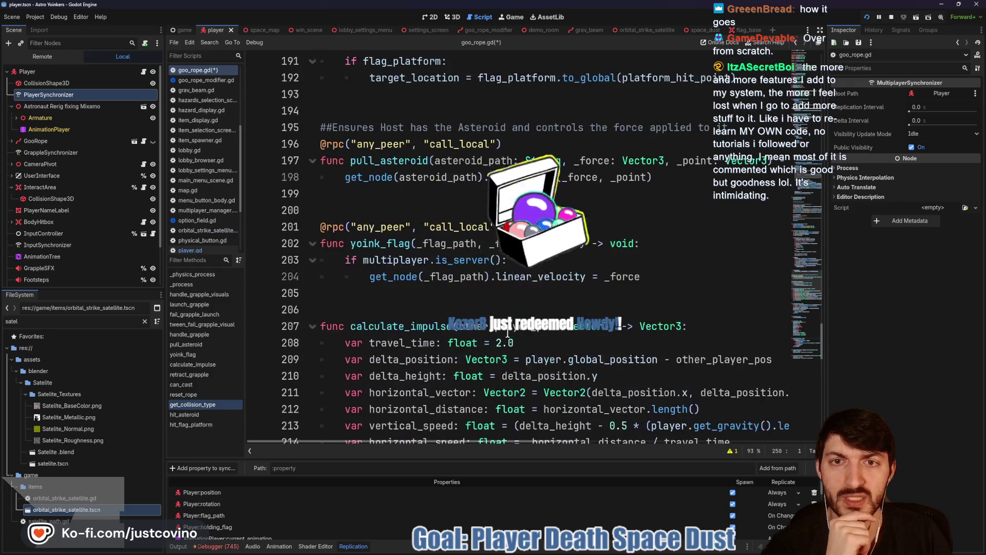
scroll(508, 334, "up", 7)
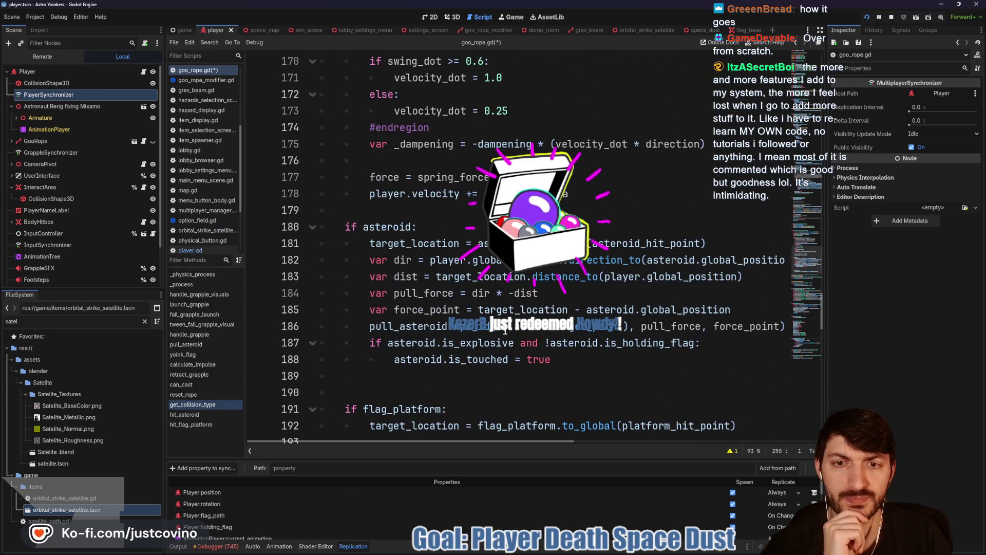
double_click(386, 227)
scroll(547, 304, "up", 4)
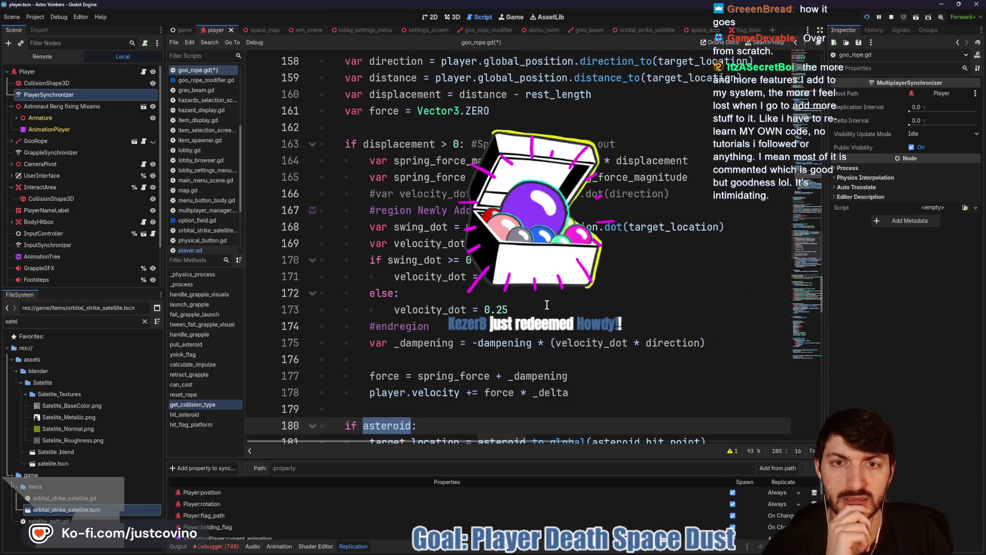
scroll(547, 304, "up", 5)
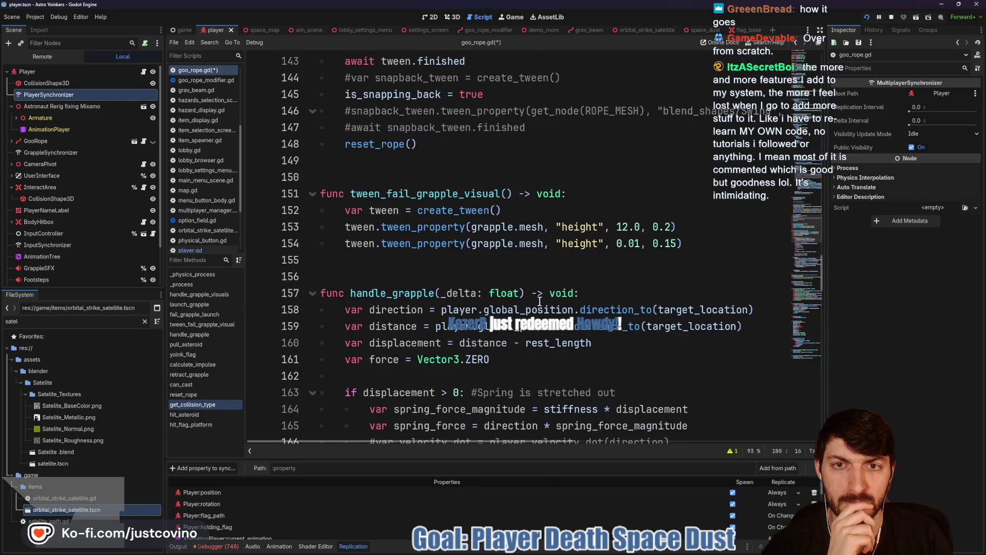
scroll(540, 300, "up", 3)
scroll(539, 301, "down", 5)
scroll(539, 301, "down", 18)
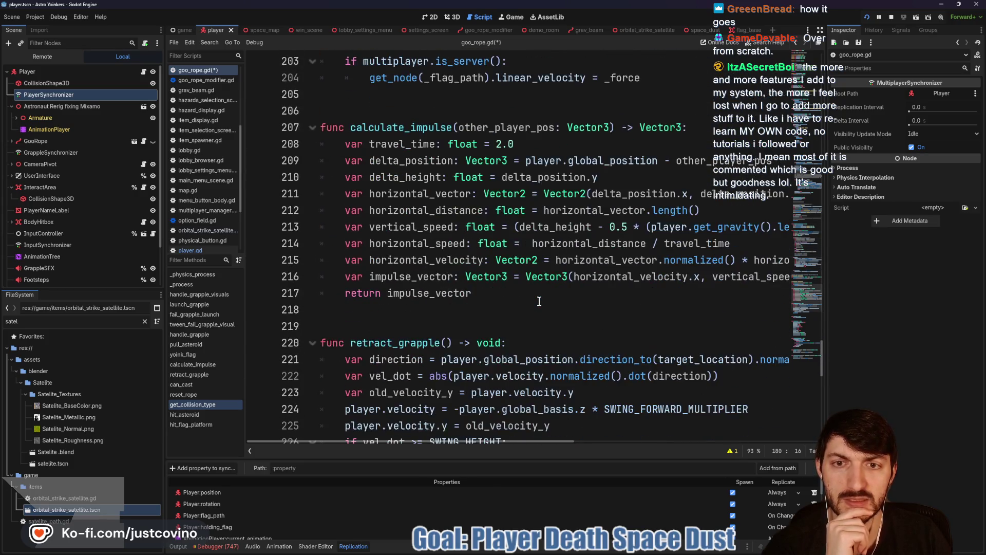
scroll(539, 301, "down", 7)
scroll(539, 301, "down", 3)
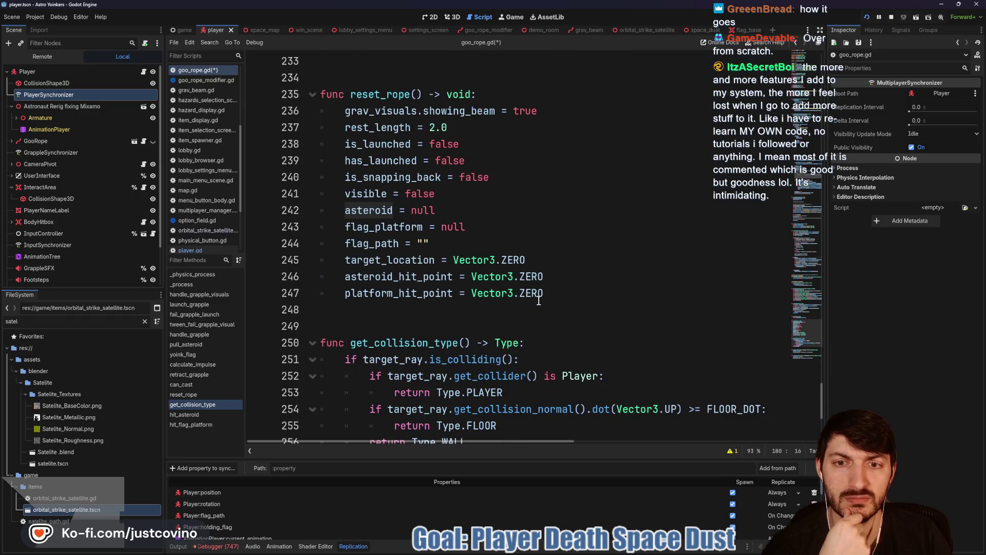
scroll(539, 300, "down", 3)
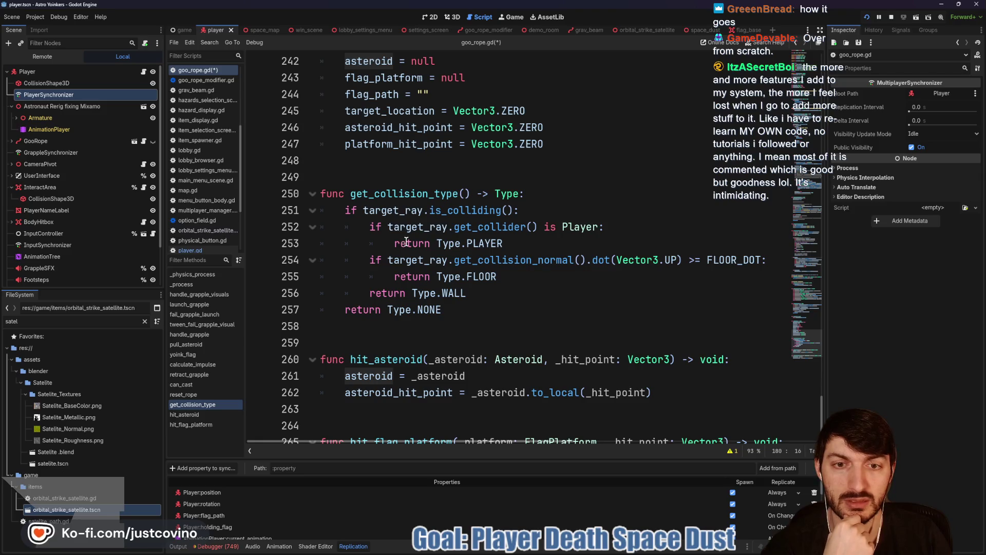
left_click(370, 260)
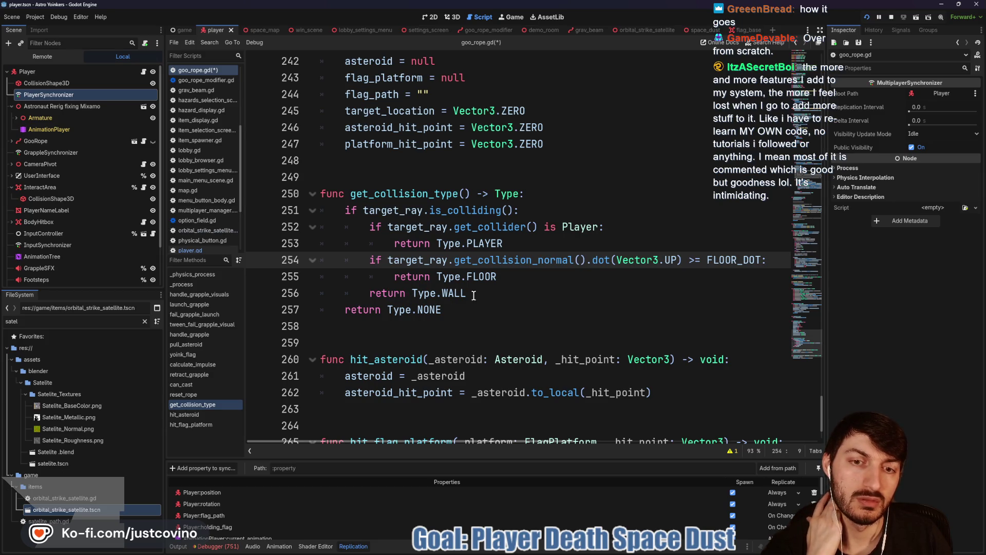
double_click(454, 294)
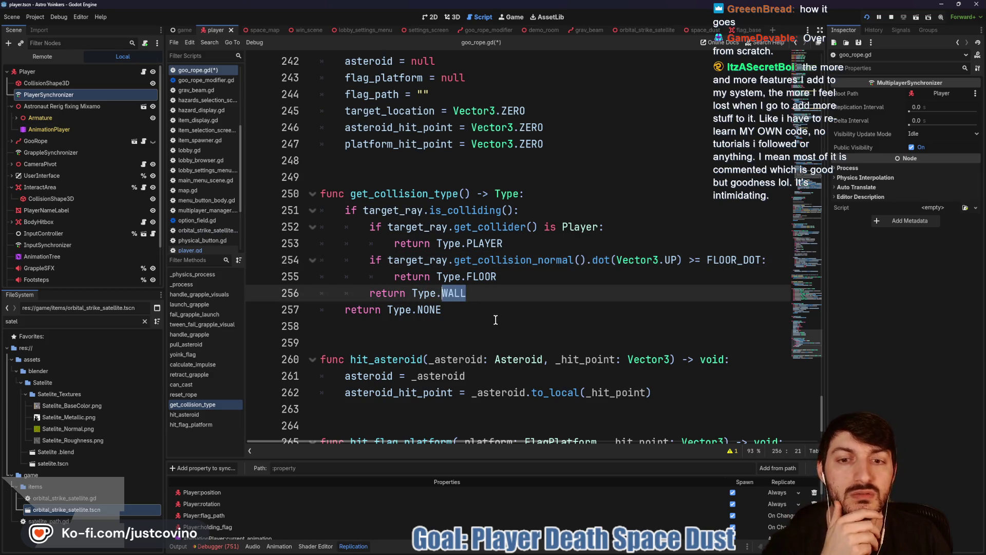
scroll(494, 308, "up", 20)
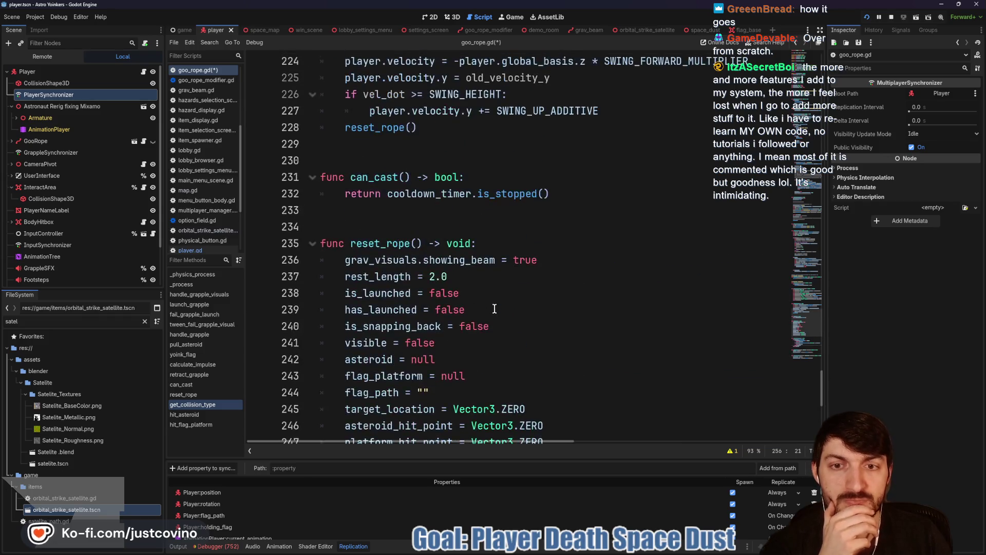
scroll(495, 309, "up", 10)
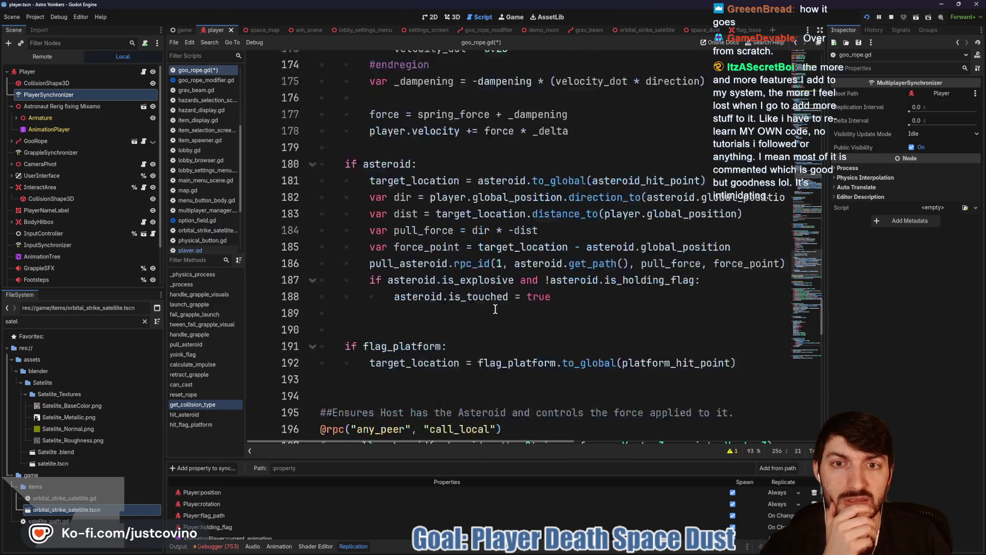
scroll(497, 310, "up", 10)
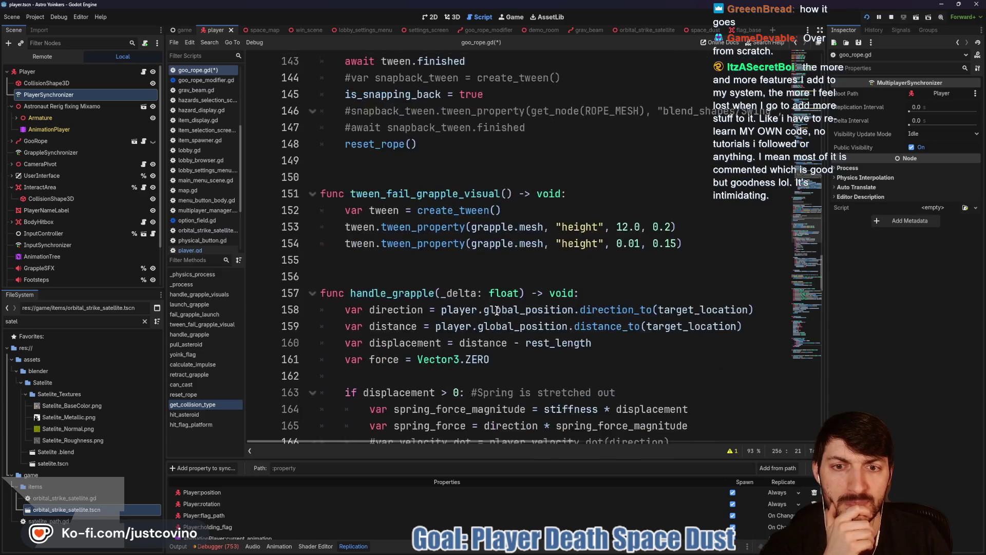
scroll(497, 310, "up", 9)
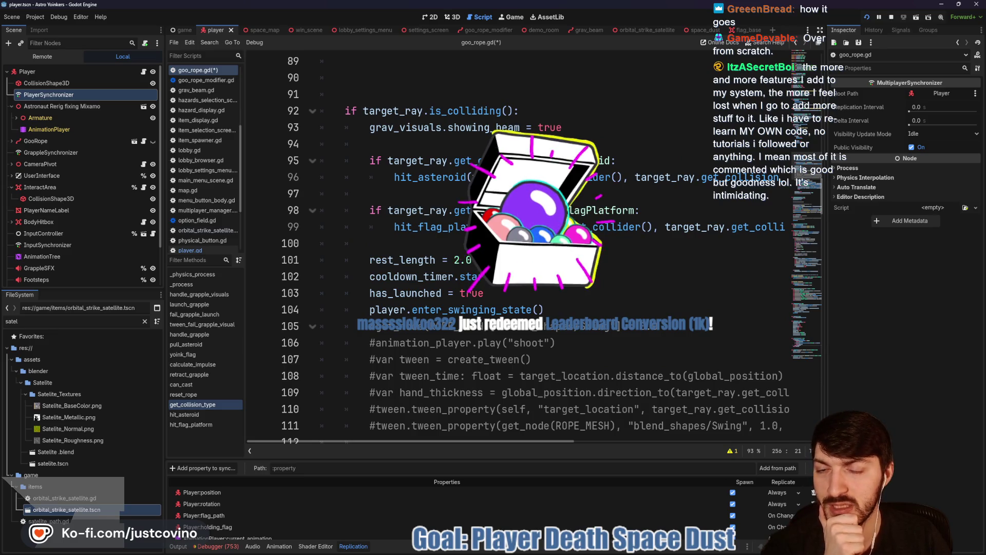
scroll(437, 244, "up", 9)
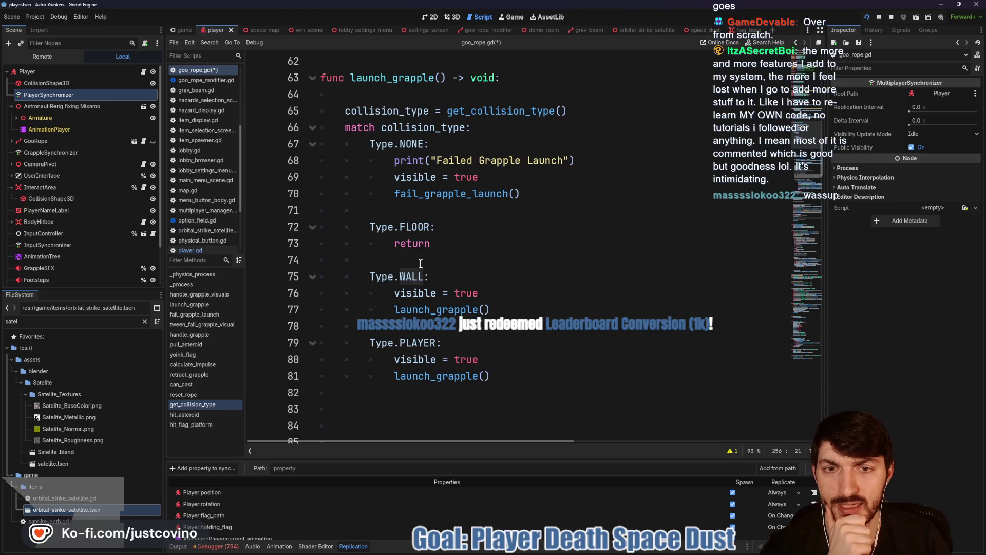
scroll(533, 257, "down", 4)
scroll(533, 257, "down", 3)
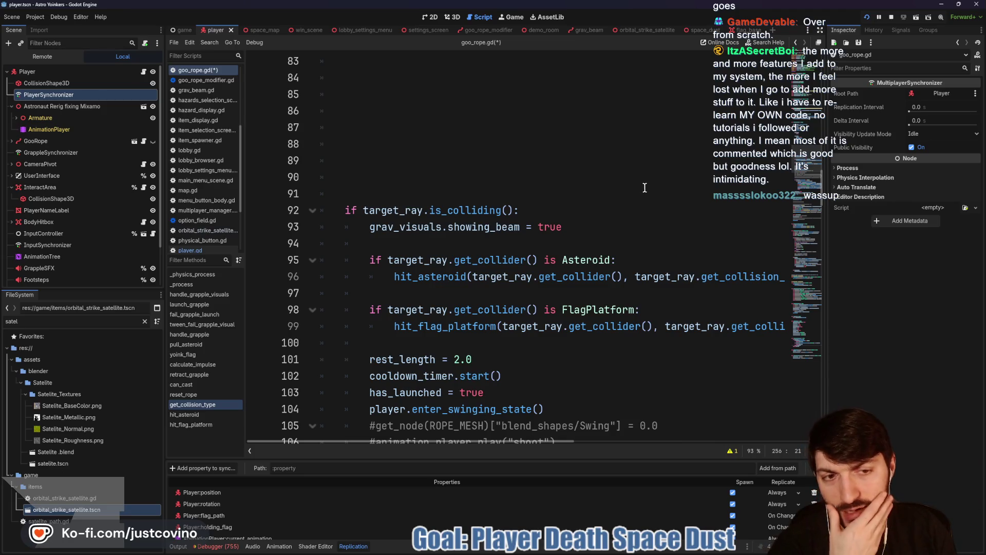
scroll(646, 239, "down", 3)
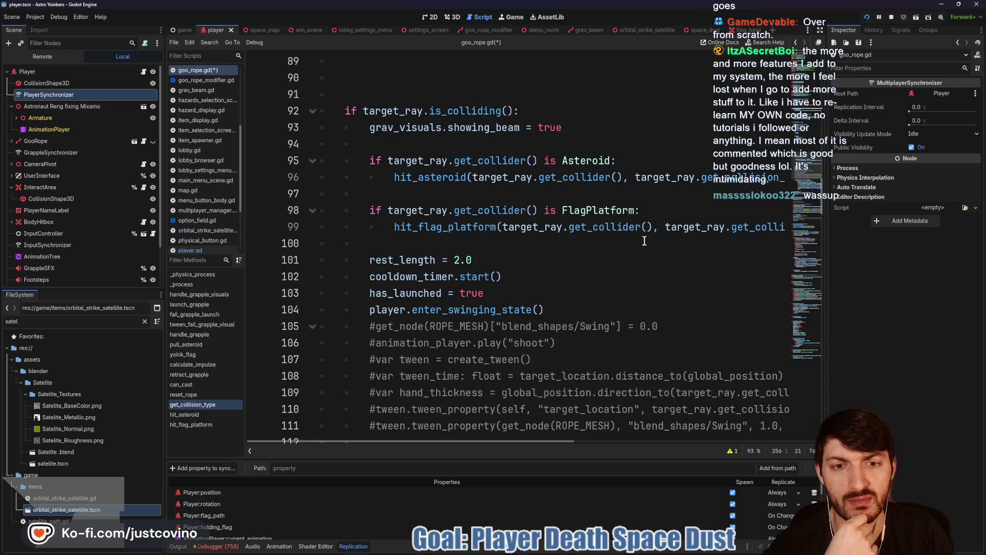
scroll(641, 241, "down", 1)
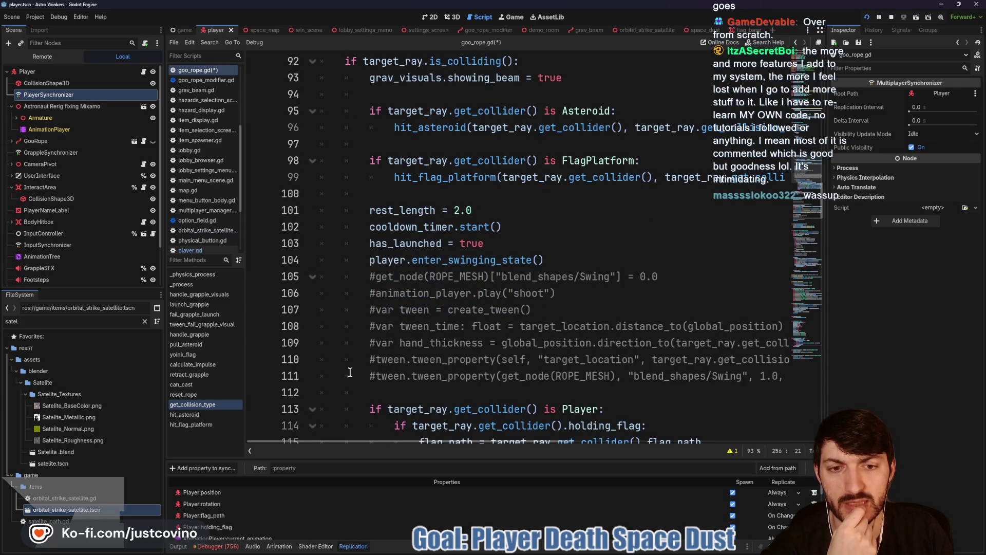
mouse_move(382, 385)
left_mouse_down()
mouse_move(377, 343)
mouse_move(334, 278)
mouse_move(300, 278)
left_mouse_up()
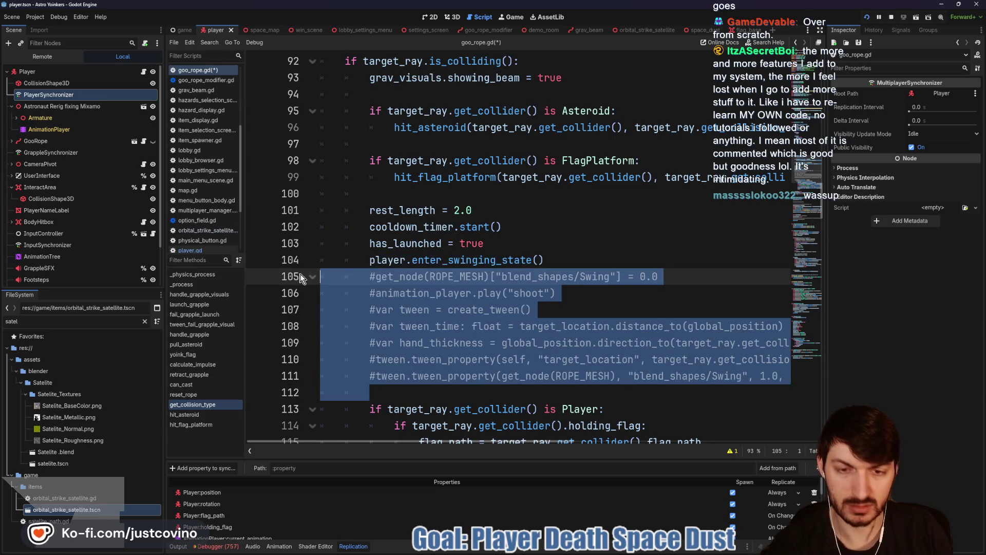
Step: Delete the commented tween/animation lines and the empty lines before the collision check
key("Delete")
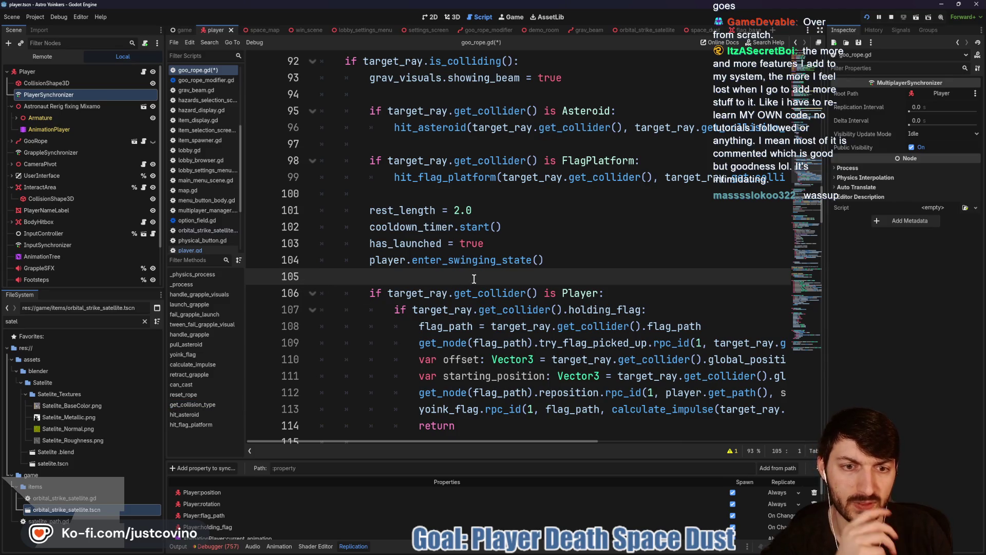
scroll(514, 296, "up", 2)
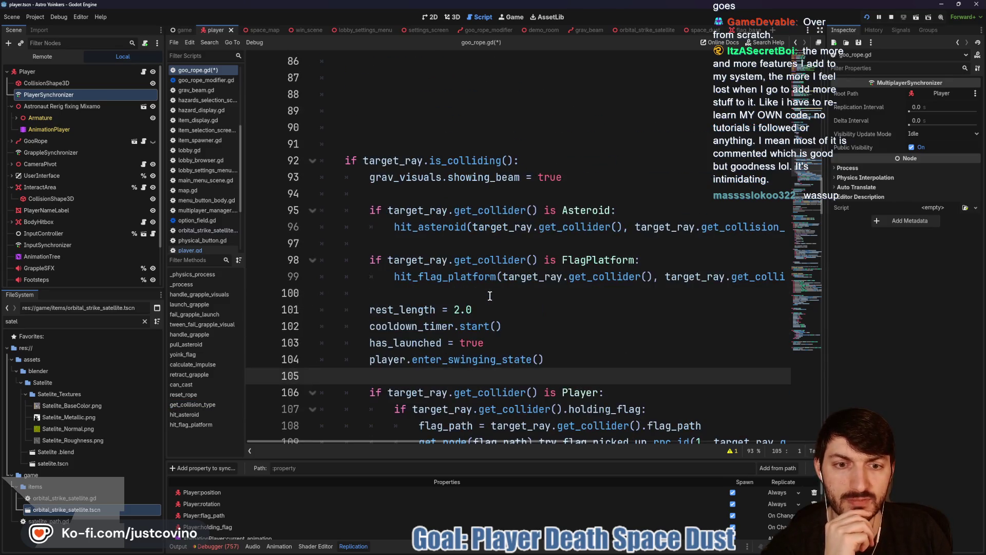
scroll(488, 296, "up", 3)
scroll(488, 296, "up", 2)
mouse_move(360, 372)
left_mouse_down()
mouse_move(308, 268)
mouse_move(295, 266)
left_mouse_up()
key("Delete")
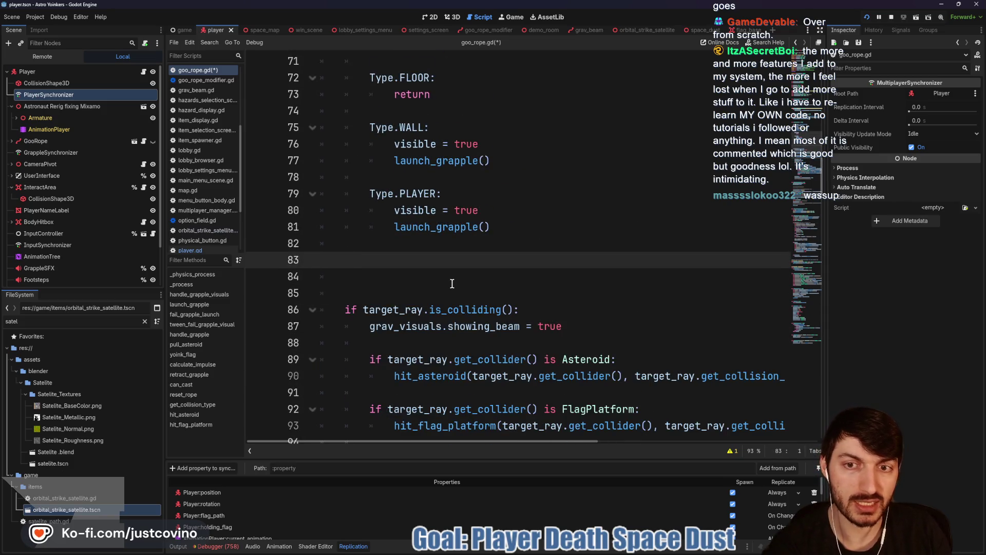
key("BackSpace")
Step: Review launch_grapple, selecting its get_collision_type call
scroll(453, 283, "up", 4)
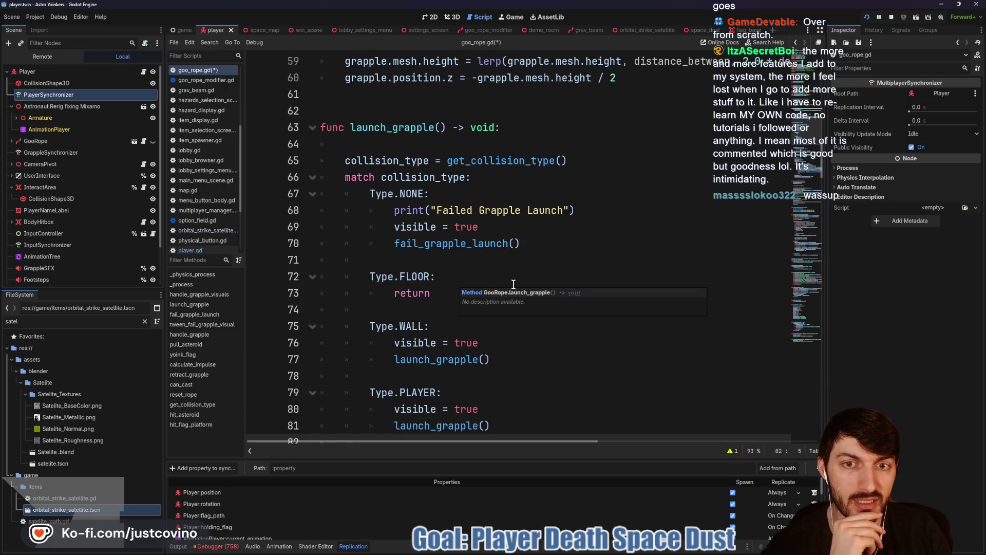
scroll(457, 288, "down", 5)
scroll(495, 282, "down", 4)
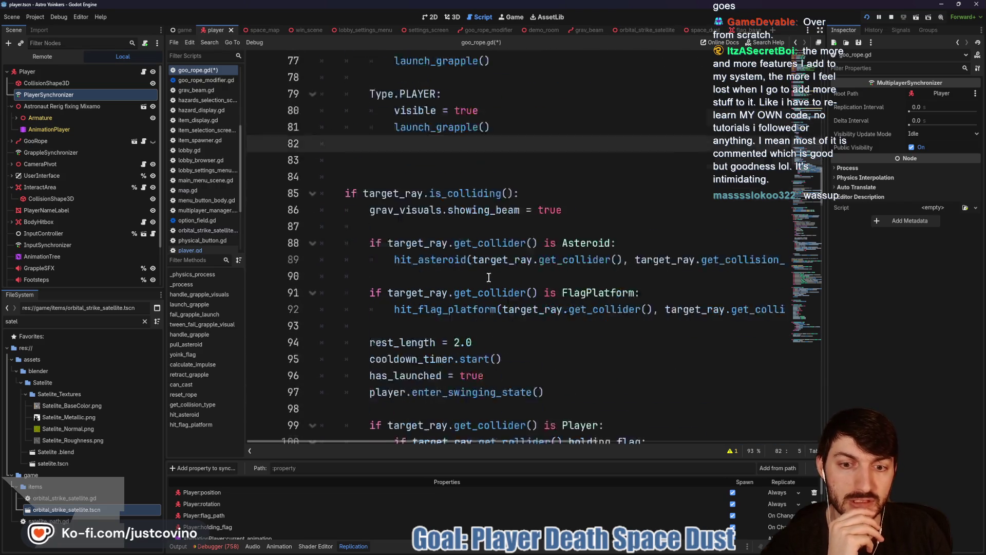
scroll(488, 277, "up", 5)
scroll(489, 277, "up", 4)
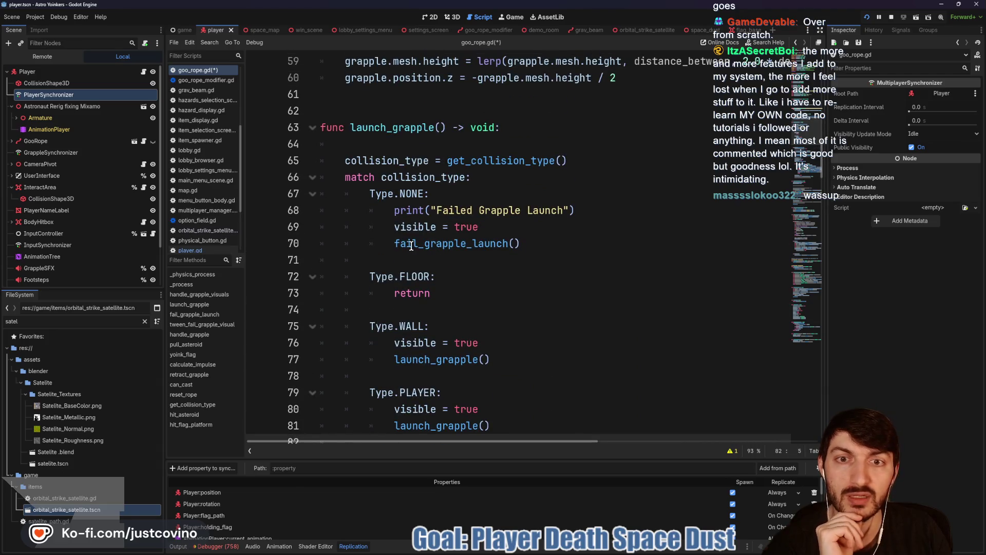
double_click(490, 160)
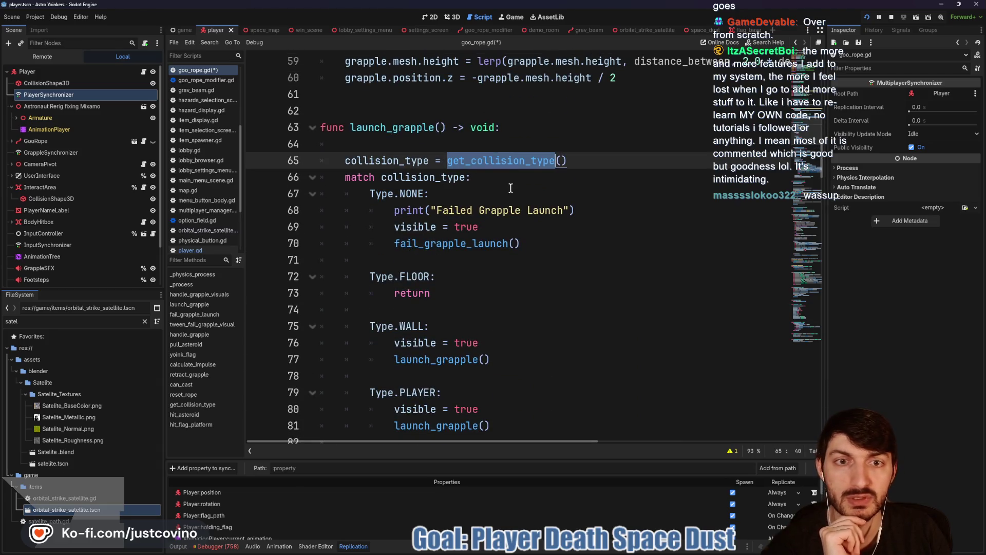
scroll(480, 186, "down", 1)
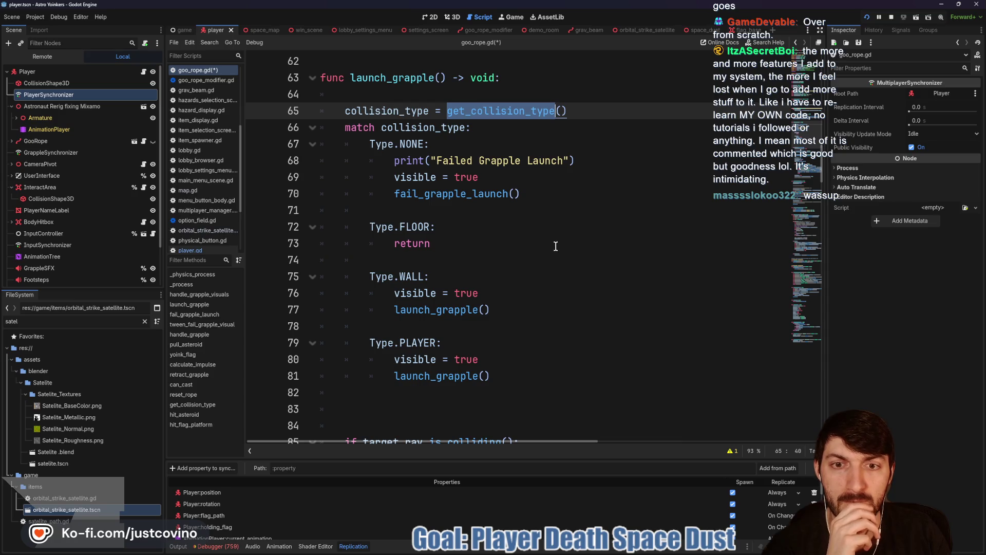
scroll(555, 246, "down", 5)
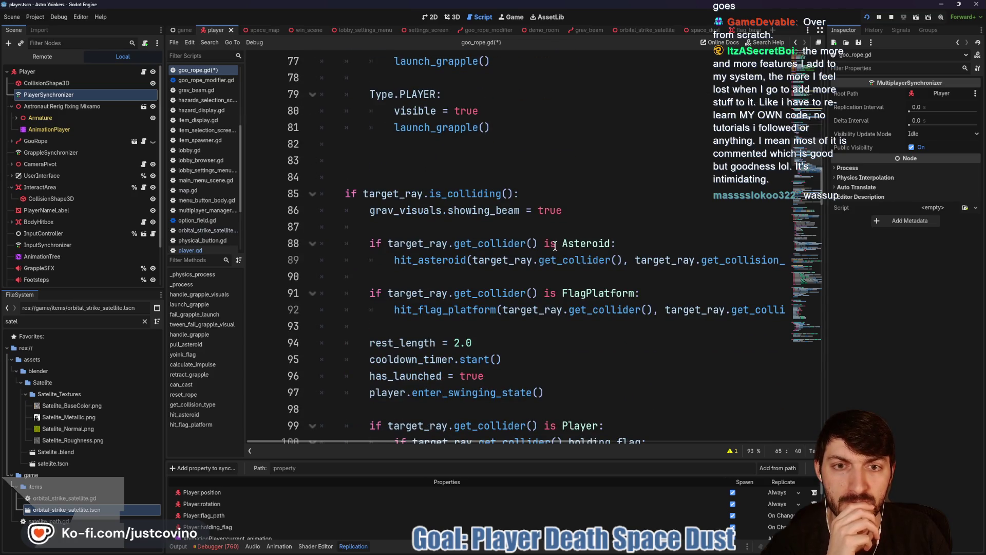
scroll(555, 246, "down", 1)
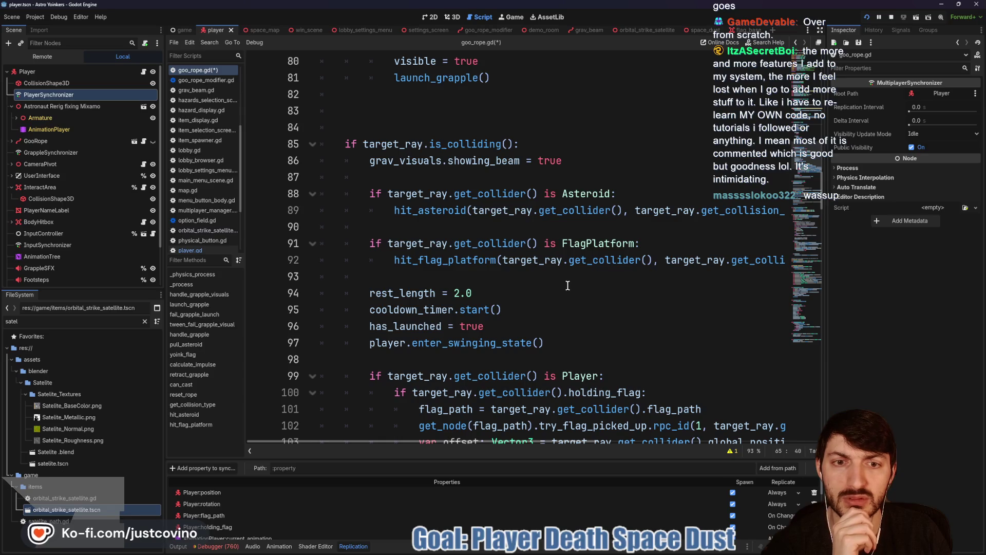
scroll(568, 285, "up", 16)
scroll(568, 285, "up", 10)
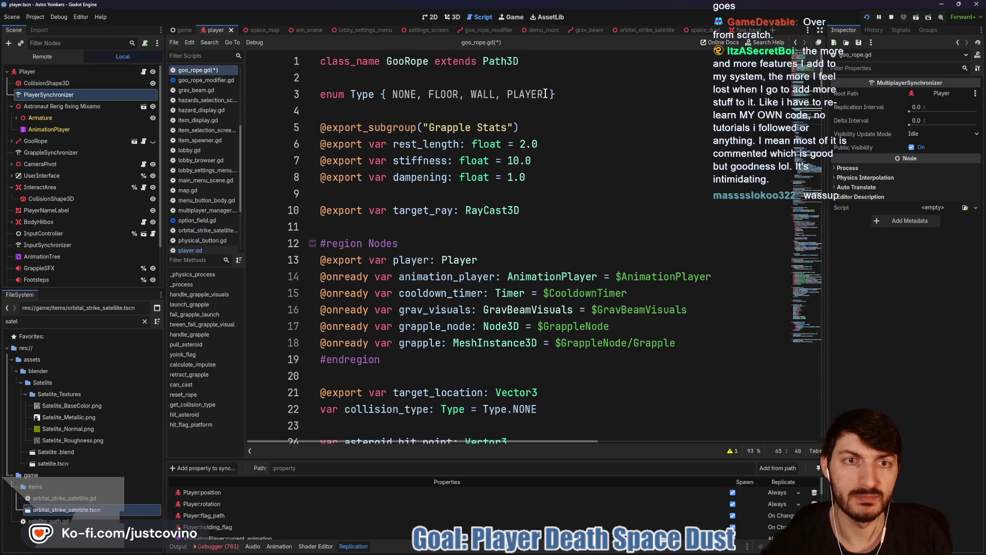
Step: Change the Type enum to NONE, FLOOR, ASTEROID, PLAYER, FLAG_PLATFORM and save goo_rope.gd
left_click(545, 94)
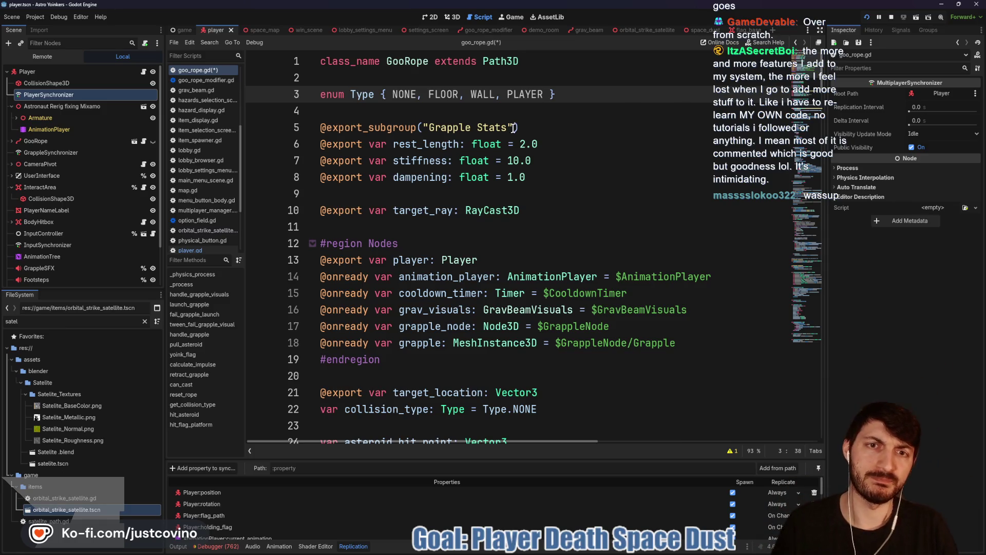
left_click_drag(495, 94, 472, 94)
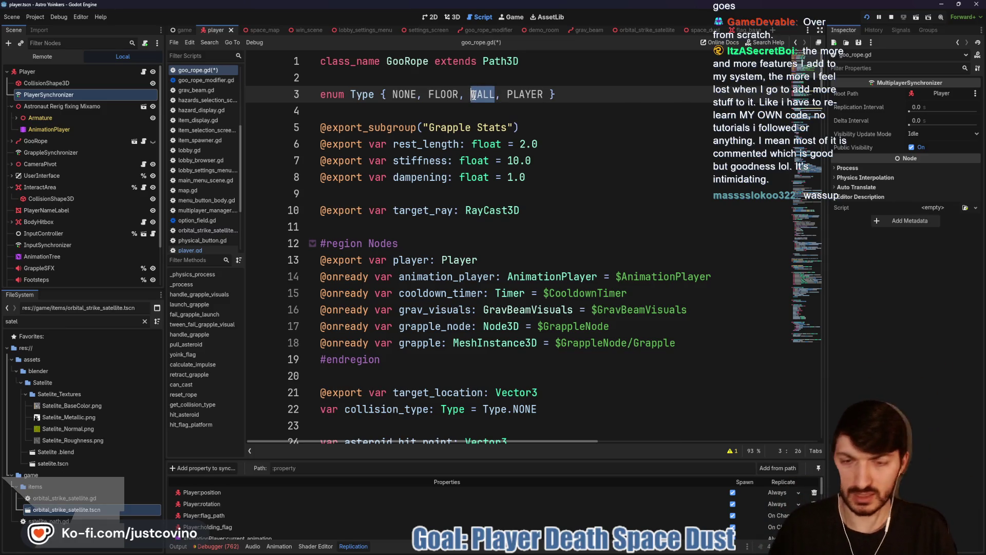
type("ASTEROID")
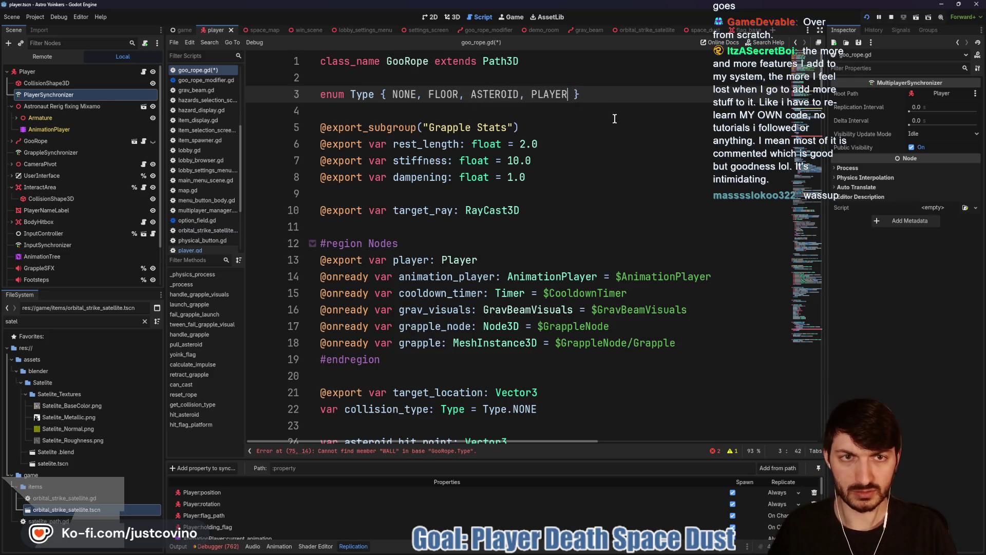
type(", PLAYER, FLAGPLATFORM")
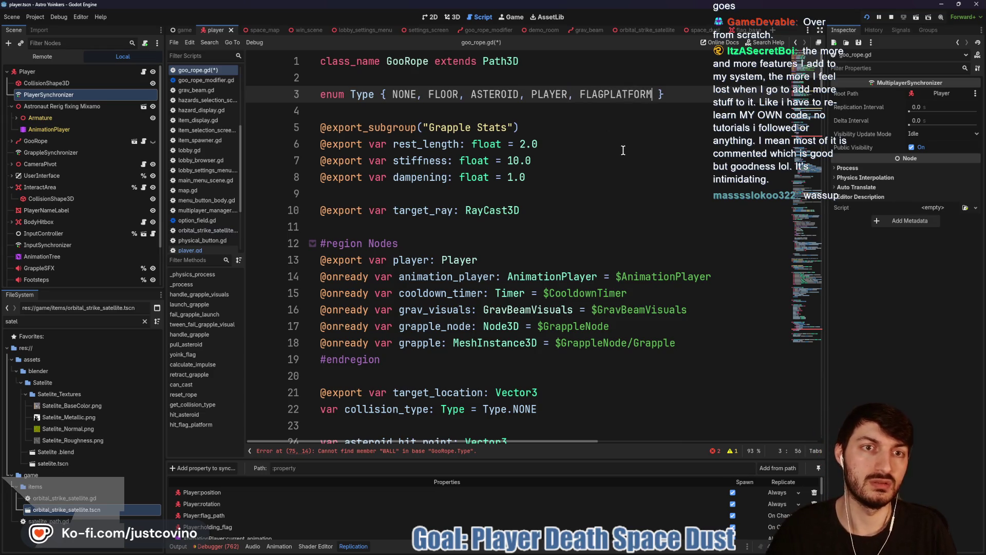
scroll(623, 150, "down", 12)
scroll(605, 155, "up", 6)
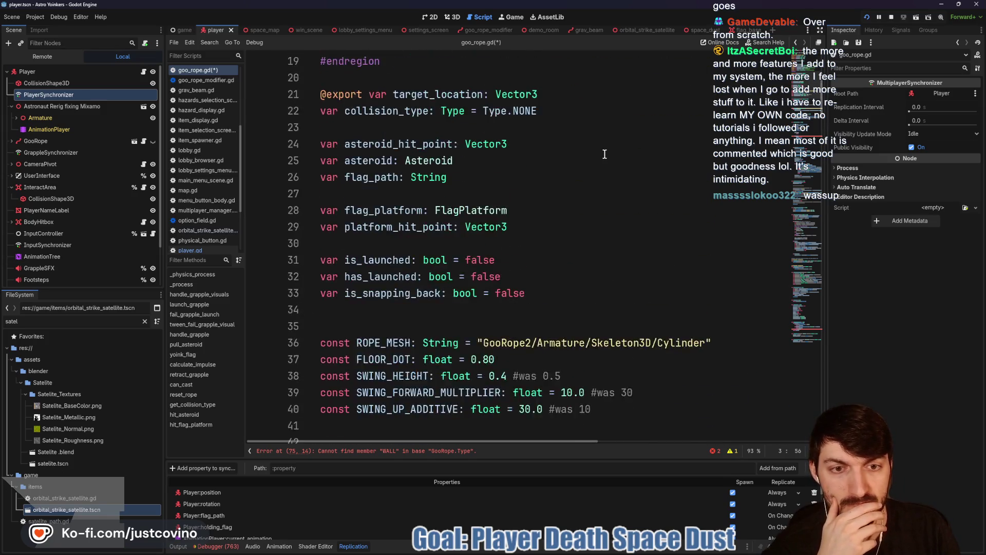
scroll(604, 154, "up", 6)
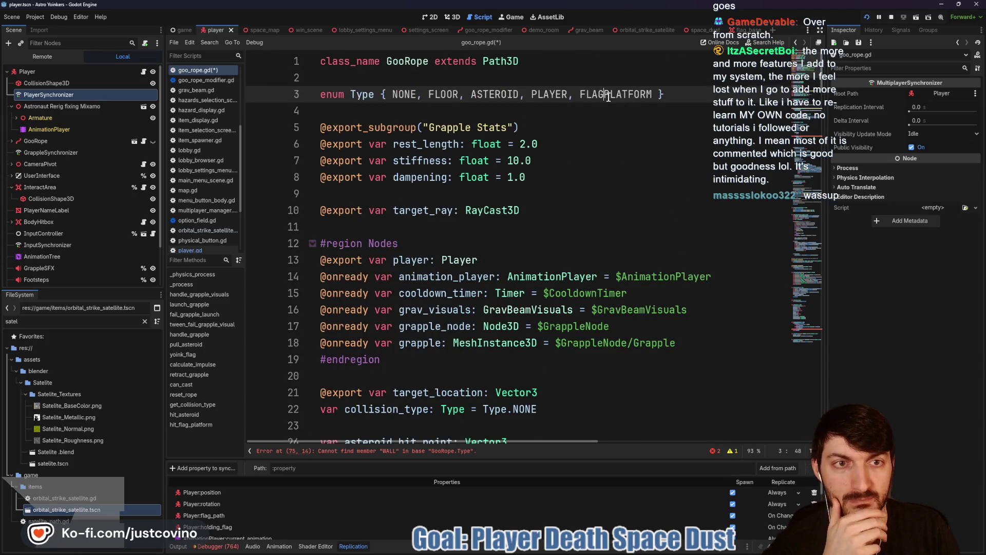
type("_")
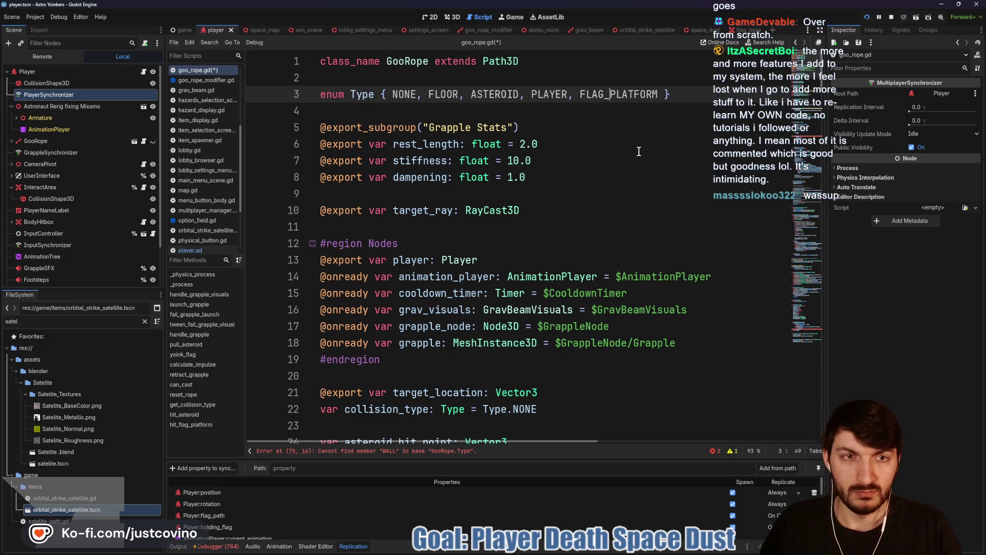
left_click(577, 129)
key("ctrl+s")
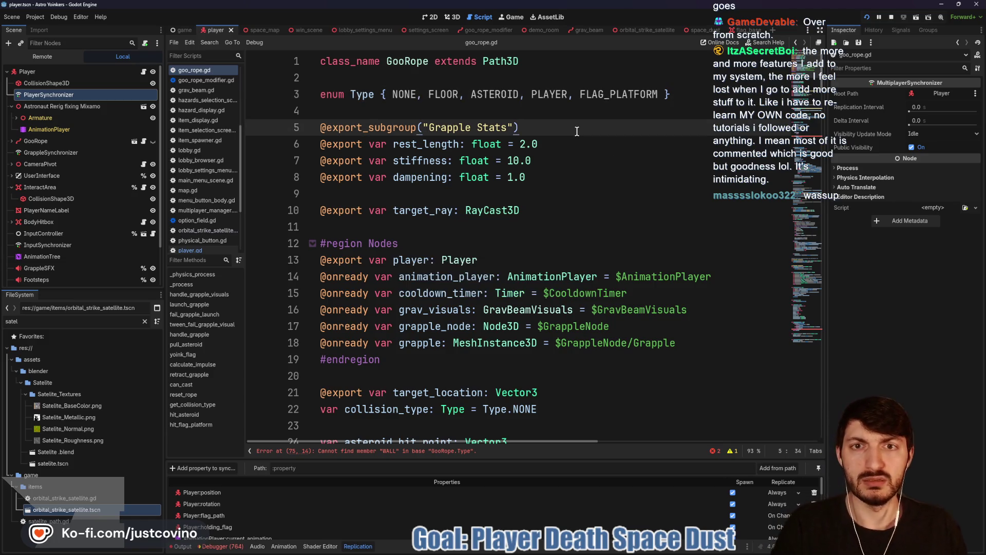
scroll(498, 175, "down", 7)
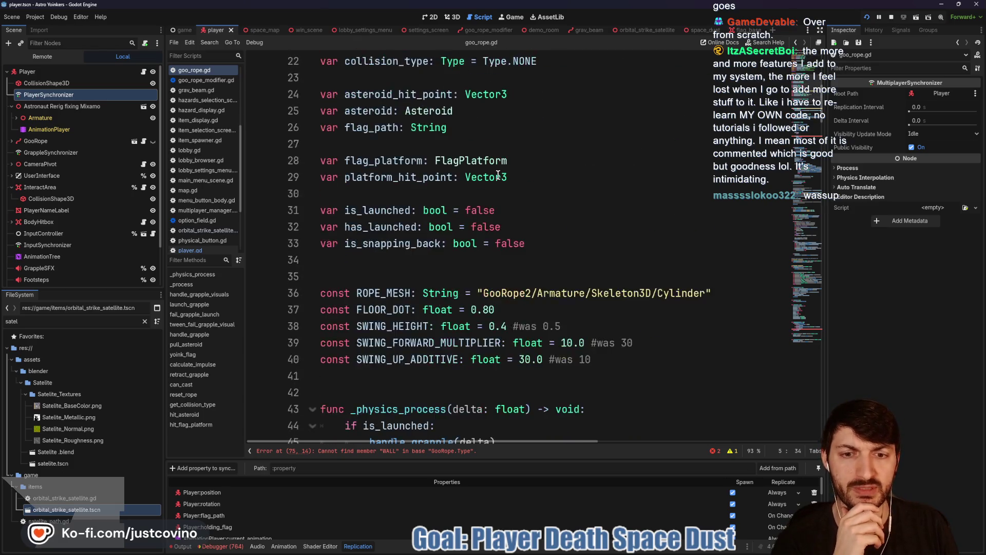
Step: In get_collision_type, change return Type.WALL to return Type.ASTEROID
scroll(498, 175, "down", 12)
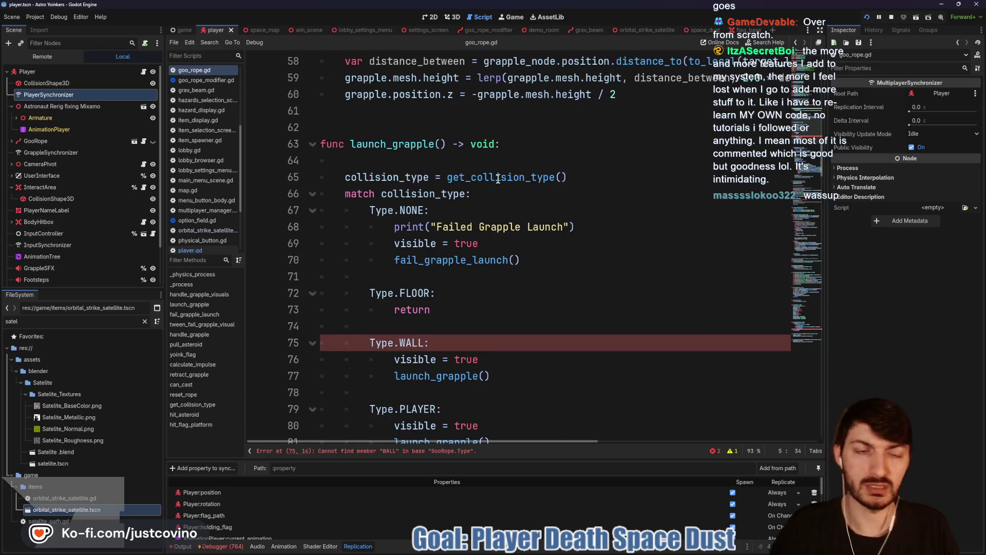
left_click(498, 178, "ctrl")
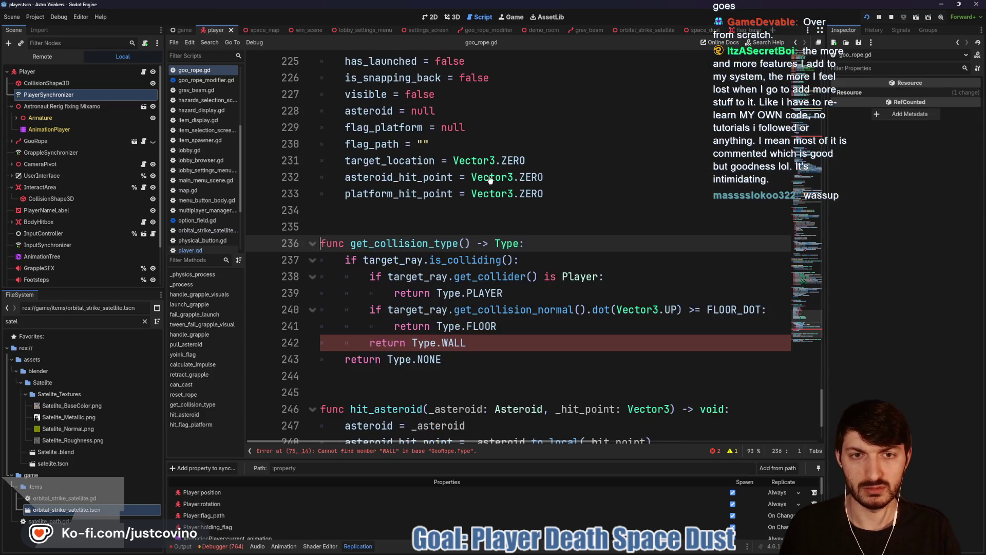
left_click_drag(466, 293, 444, 293)
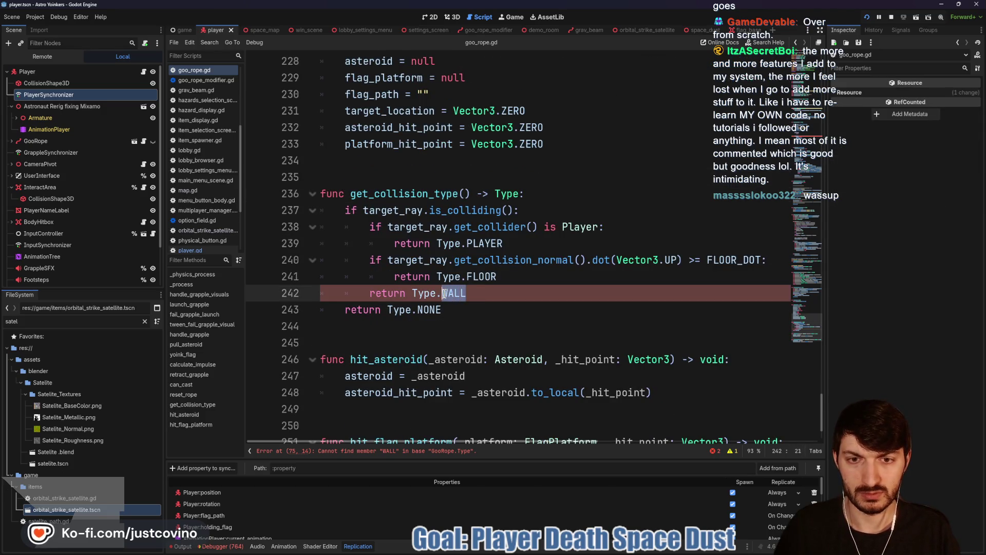
type("AST")
key("Return")
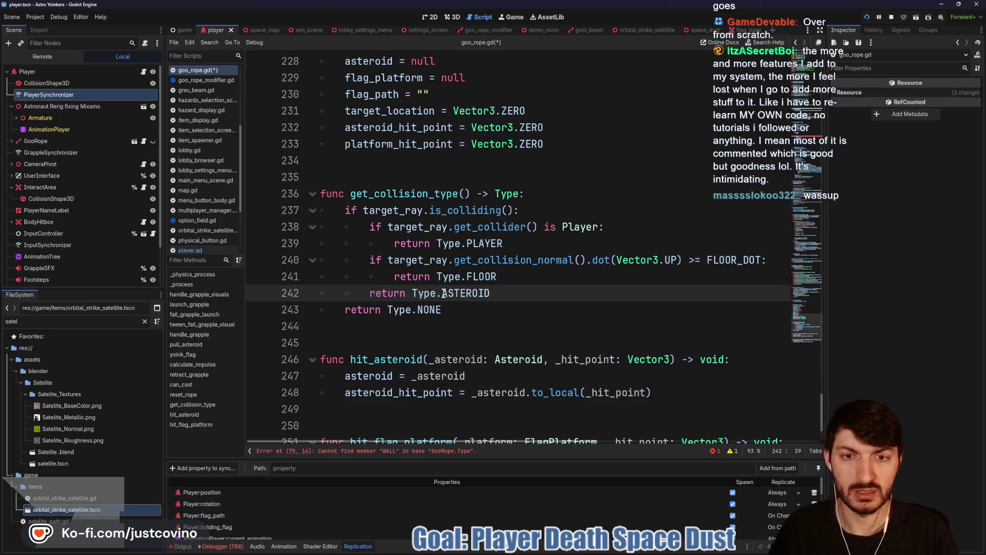
left_click(517, 284)
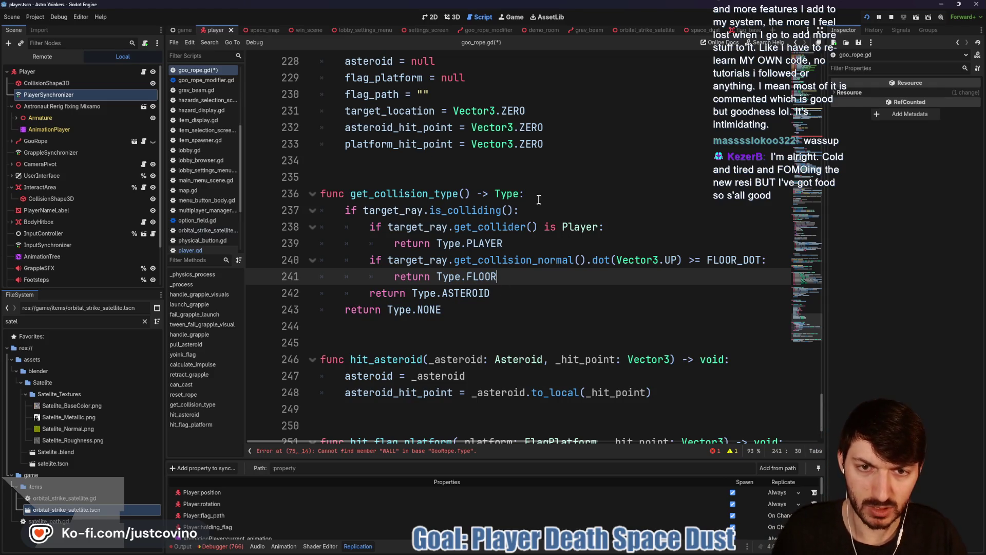
Step: Comment out the old collision checks and start a match on target_ray.get_collider()
left_click_drag(454, 310, 320, 214)
key("ctrl+k")
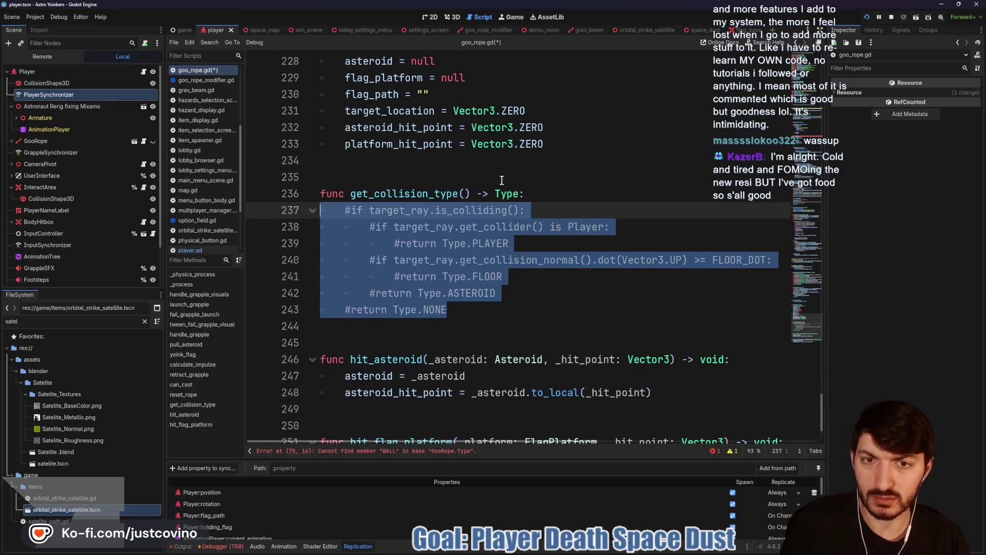
left_click(562, 192)
key("Return")
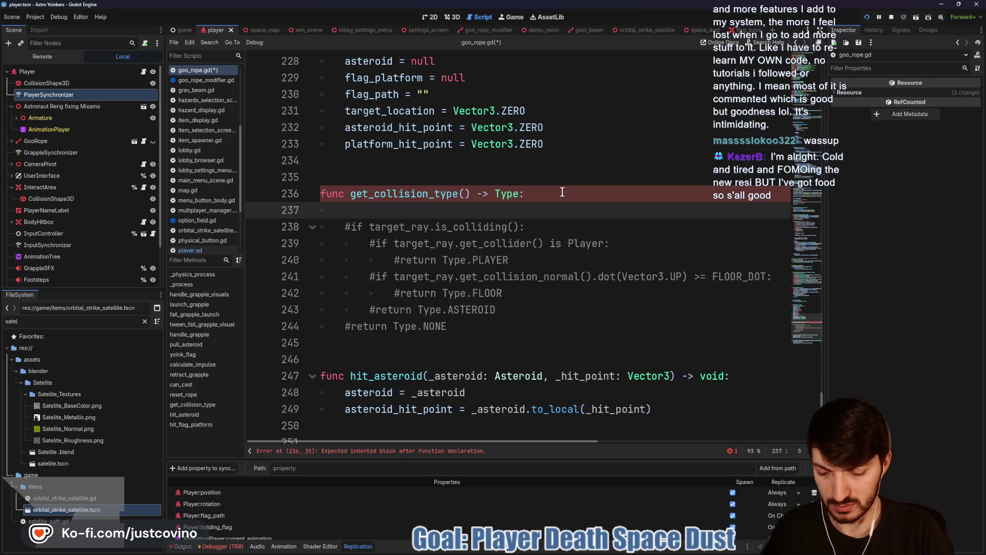
type("match t")
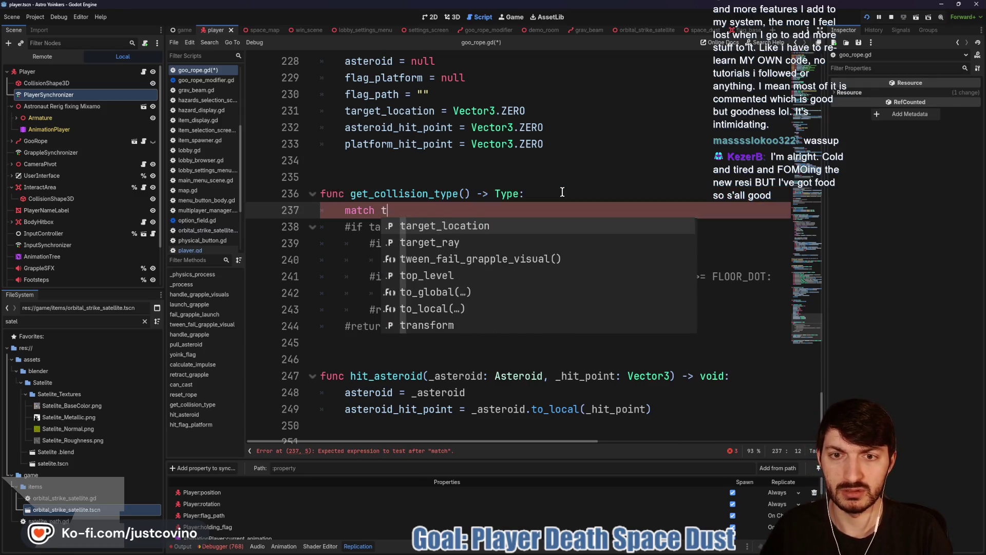
type("arget_ray.")
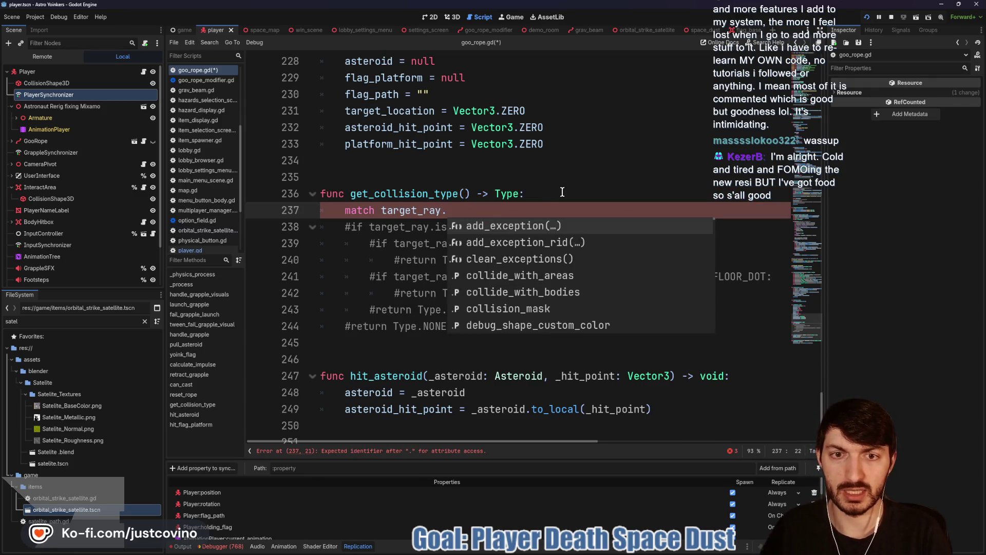
type("get_c")
key("Return")
type(":")
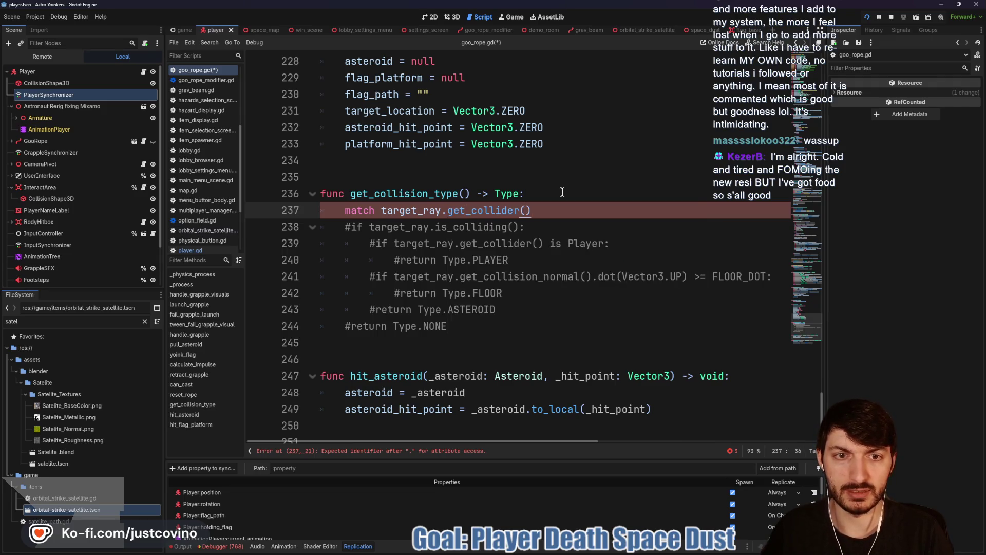
Step: Nest the match under a new if target_ray.is_colliding() line
key("ctrl+shift+Return")
type("if target_ray.is")
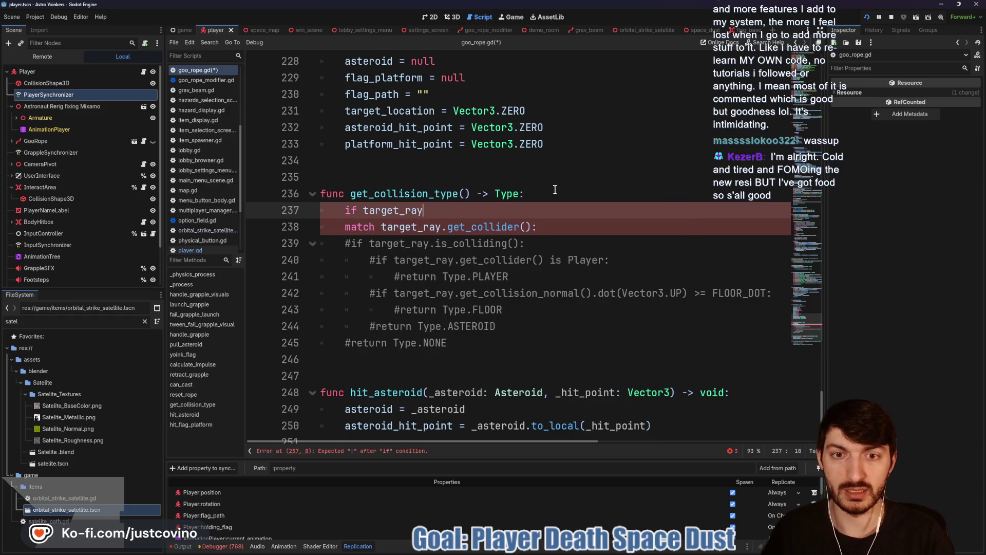
key("Return")
key("BackSpace")
key("Down")
key("Home")
key("Tab")
Step: Add Player and FLOOR cases to the new match block
left_click(582, 229)
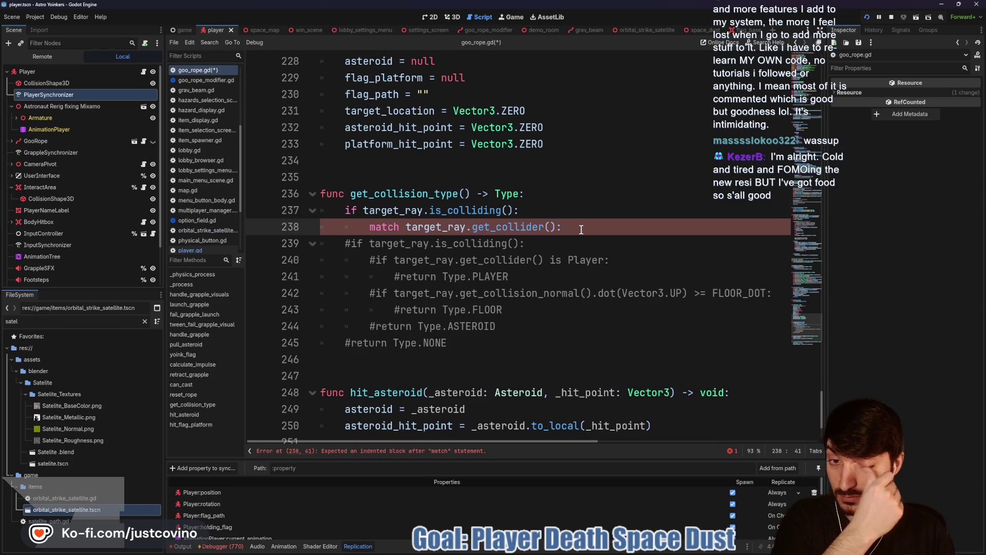
key("Return")
type("Player:")
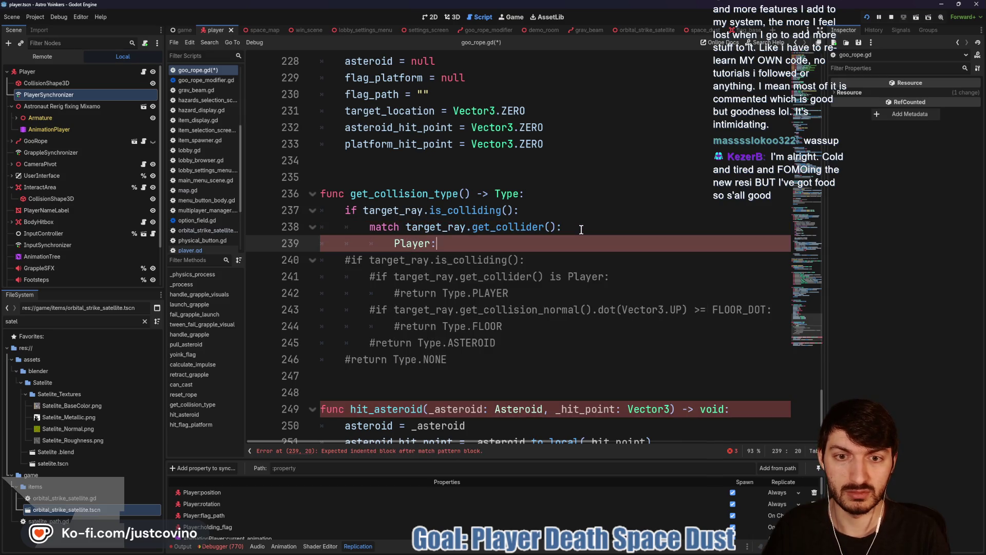
key("Return")
type("Player")
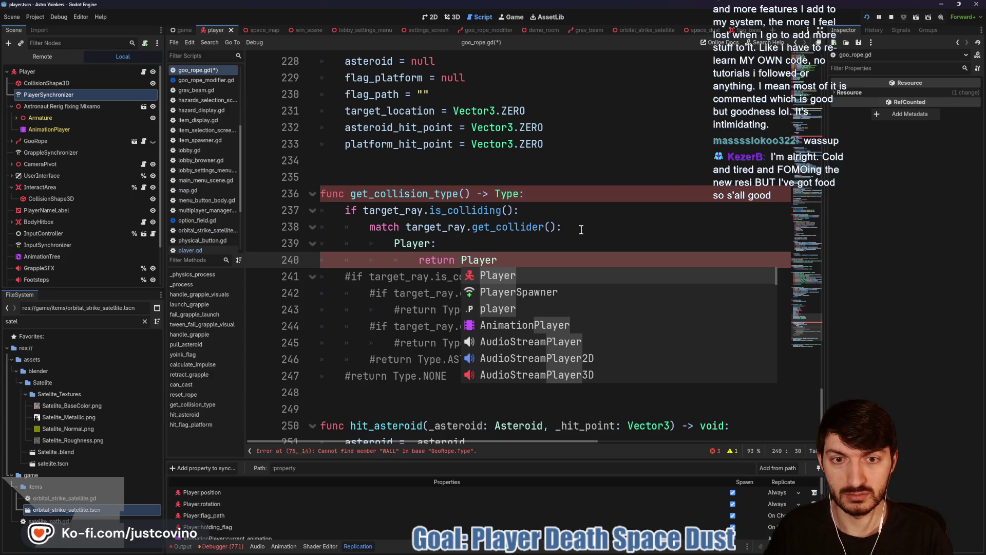
key("Return")
key("Return")
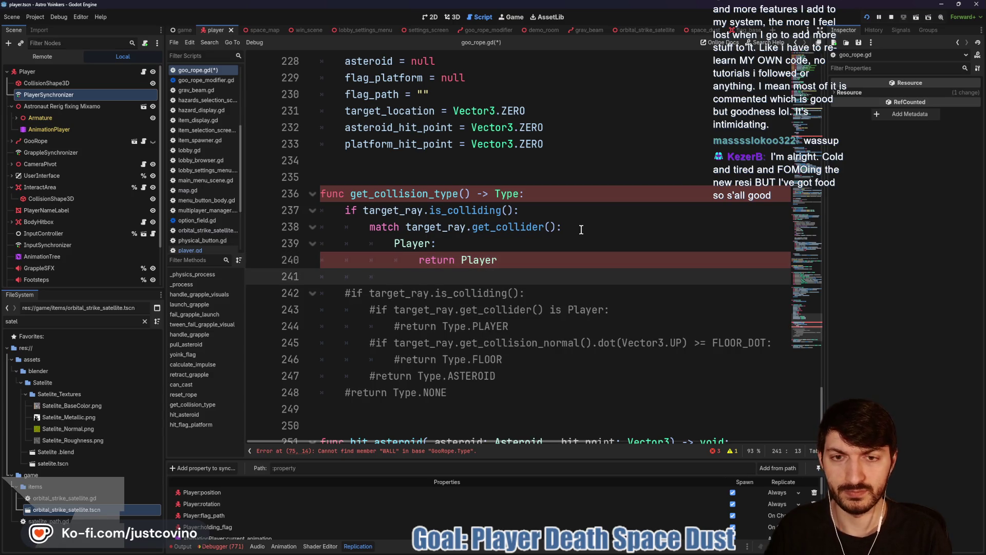
type("FL")
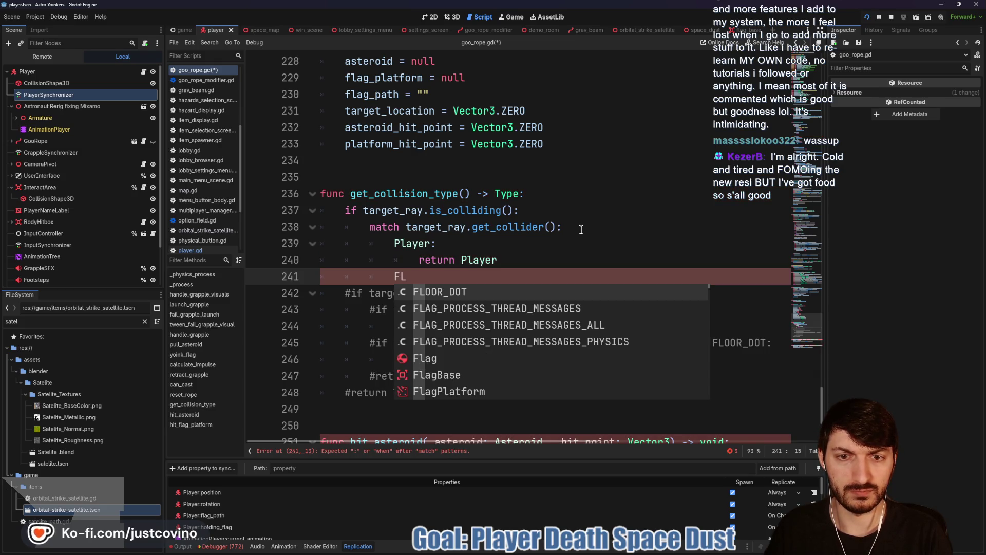
type("OOR:")
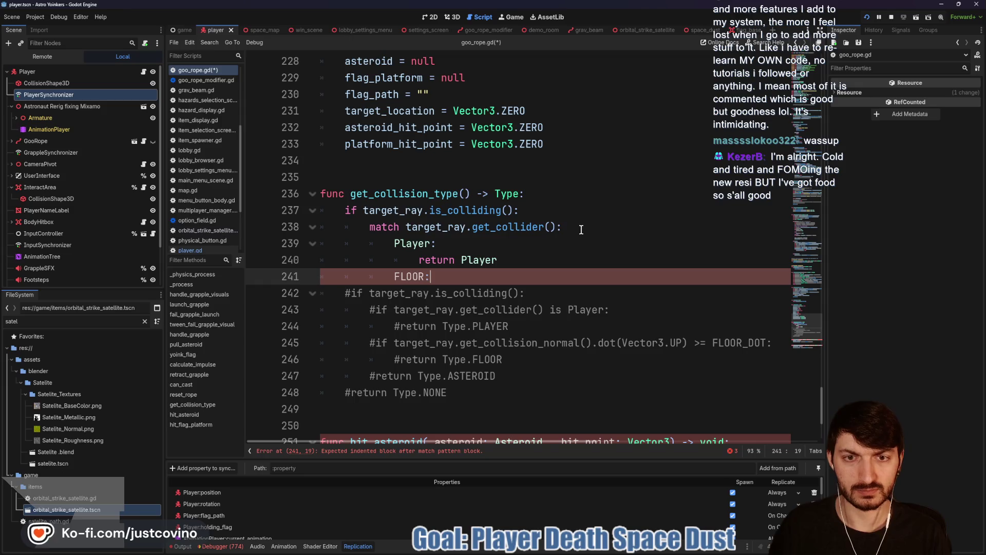
Step: Delete the abandoned match block and uncomment the original collision checks
left_click_drag(462, 276, 363, 227)
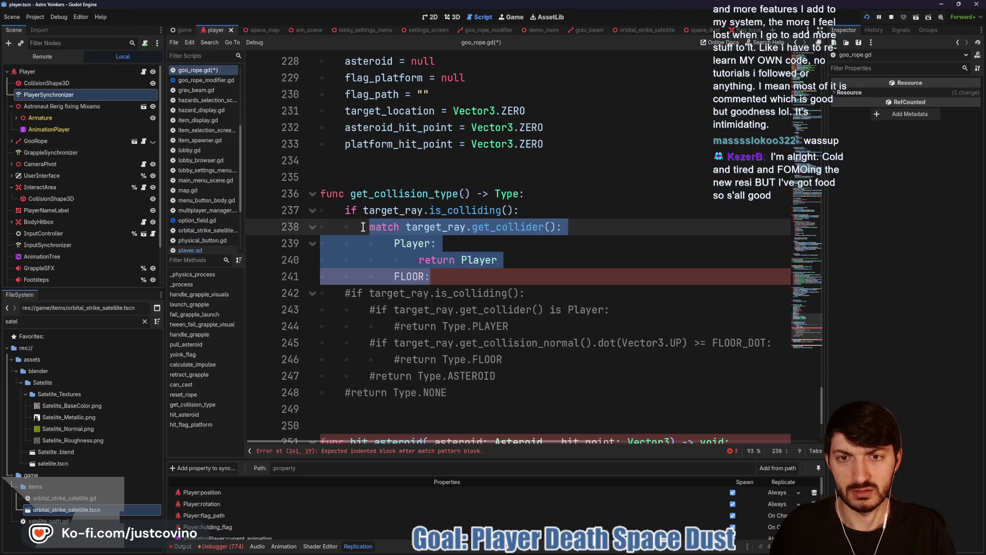
key("BackSpace")
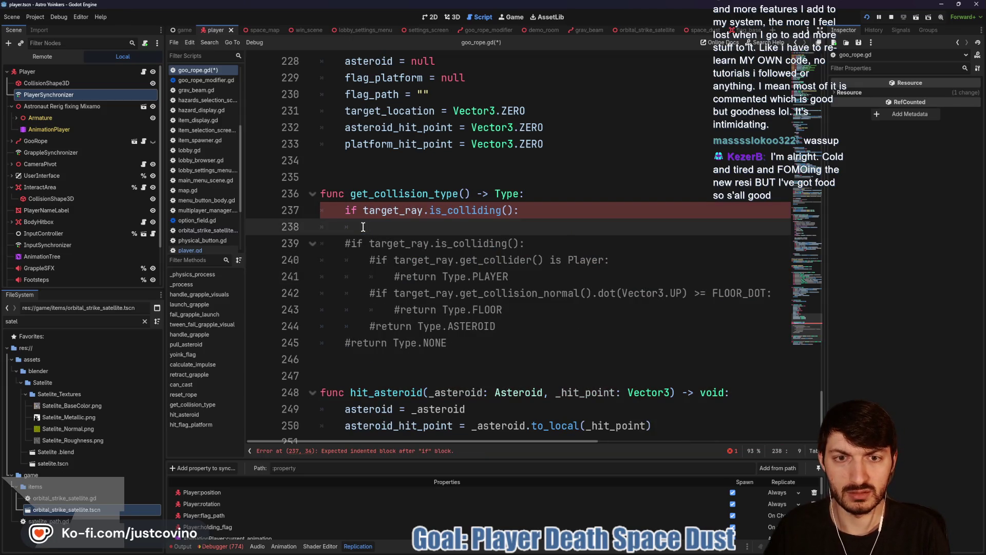
mouse_move(457, 343)
left_mouse_down()
mouse_move(332, 257)
mouse_move(322, 245)
mouse_move(339, 211)
left_mouse_up()
key("ctrl+k")
Step: Remove the duplicate if line and turn the floor check into an elif
key("BackSpace")
key("BackSpace")
key("BackSpace")
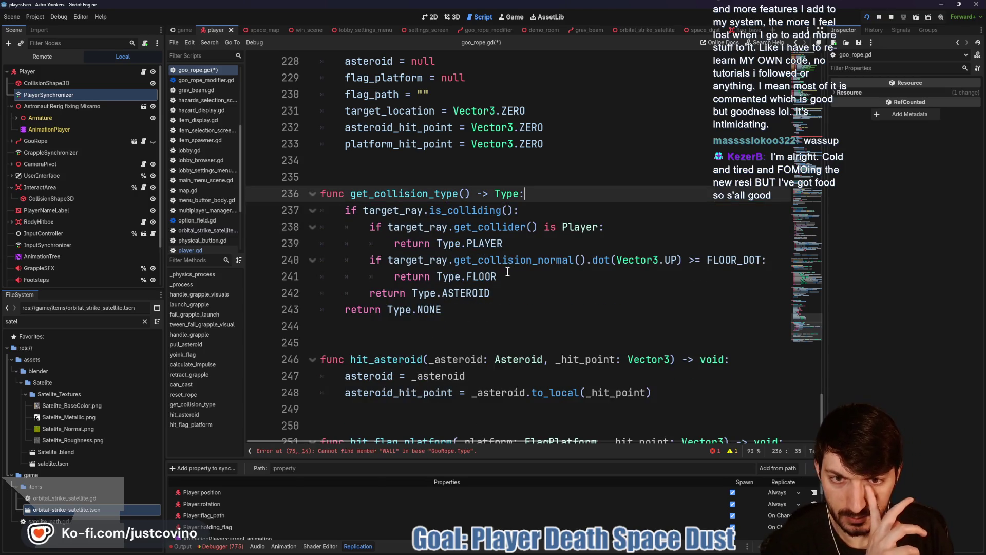
left_click(367, 260)
type("el")
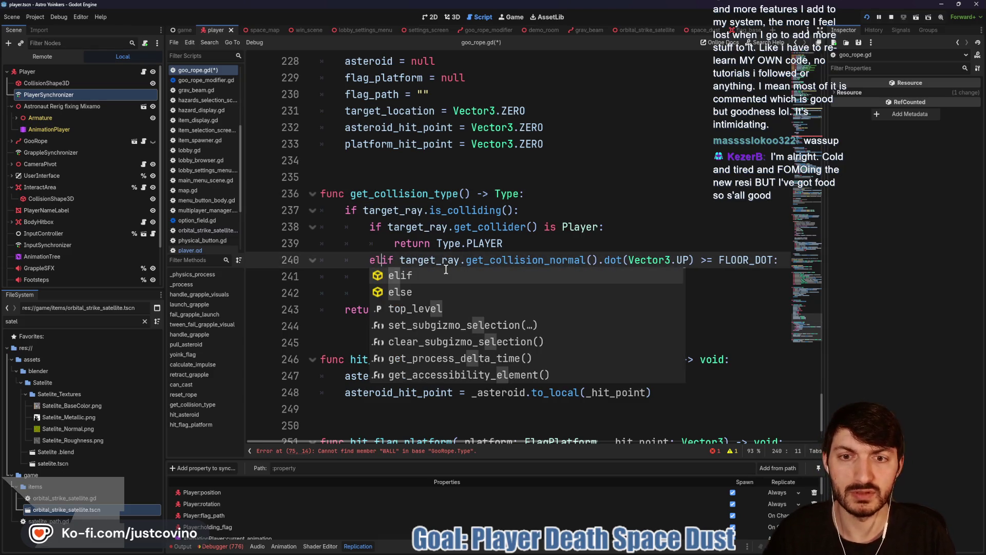
left_click(461, 259)
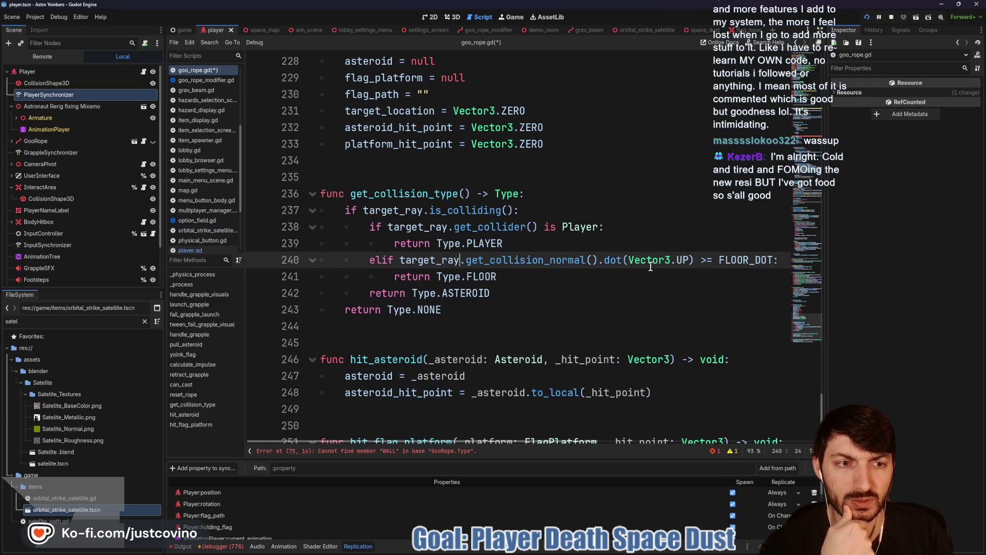
left_click(512, 277)
key("Return")
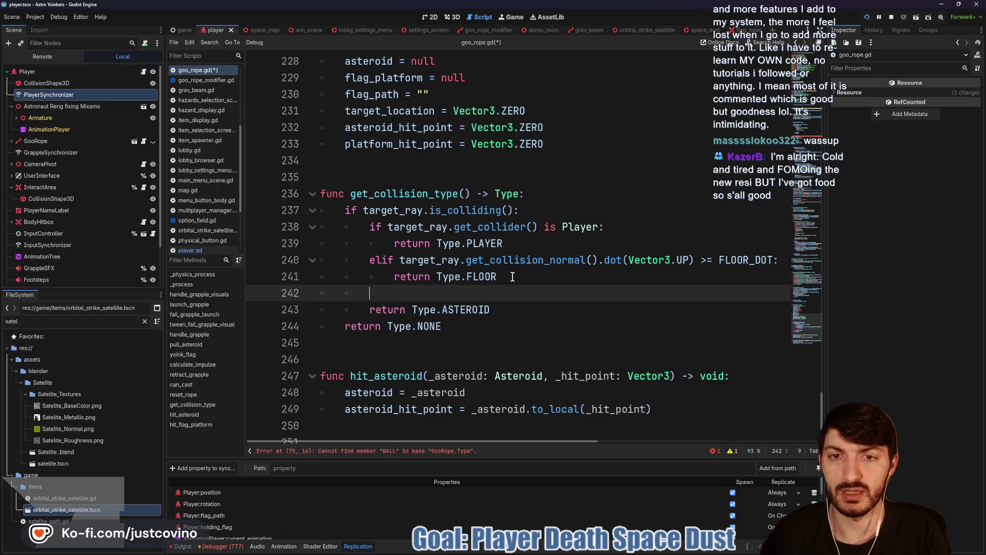
Step: Add an 'elif target_ray.get_collider() is Asteroid' check returning Type.ASTEROID
type("elif")
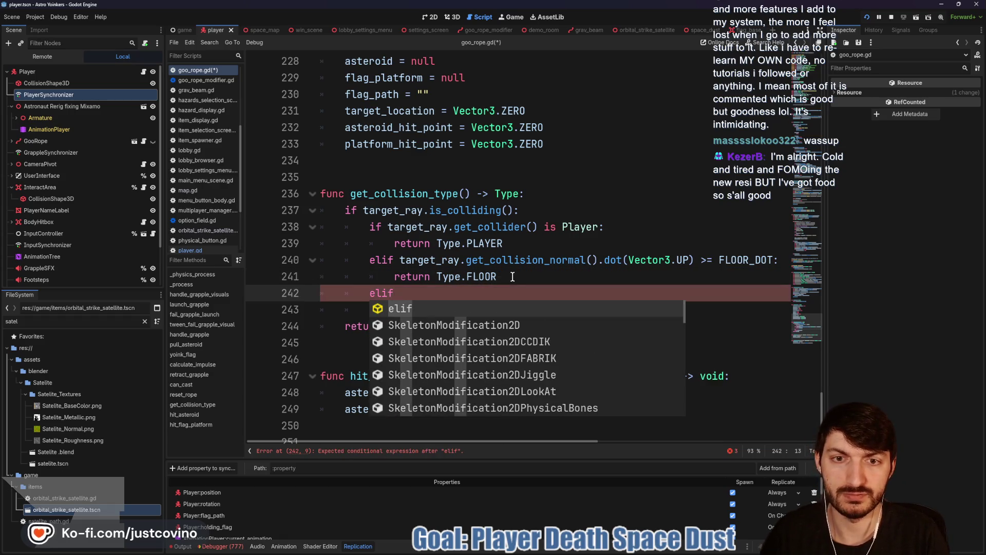
type(" target")
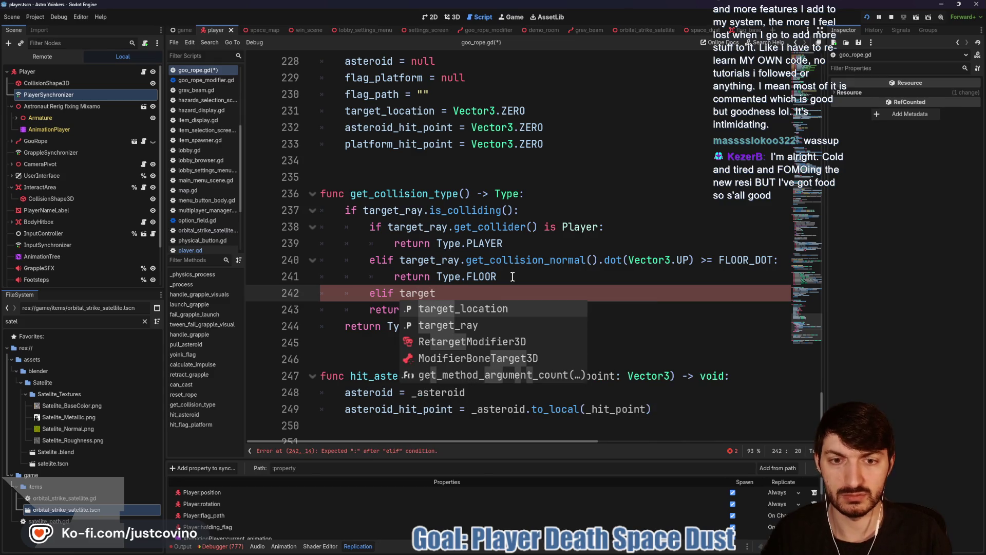
key("Down")
key("Return")
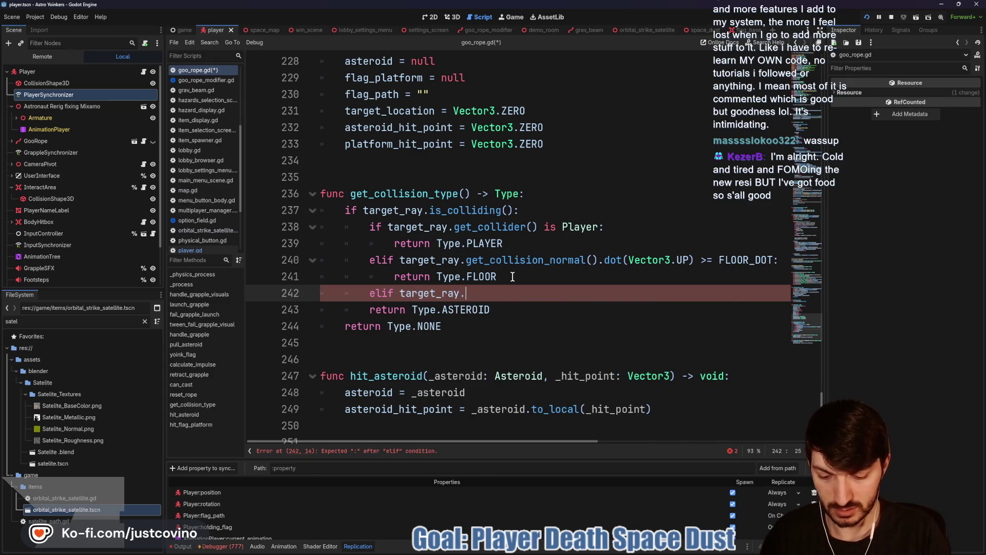
type("get")
key("Return")
type("is A")
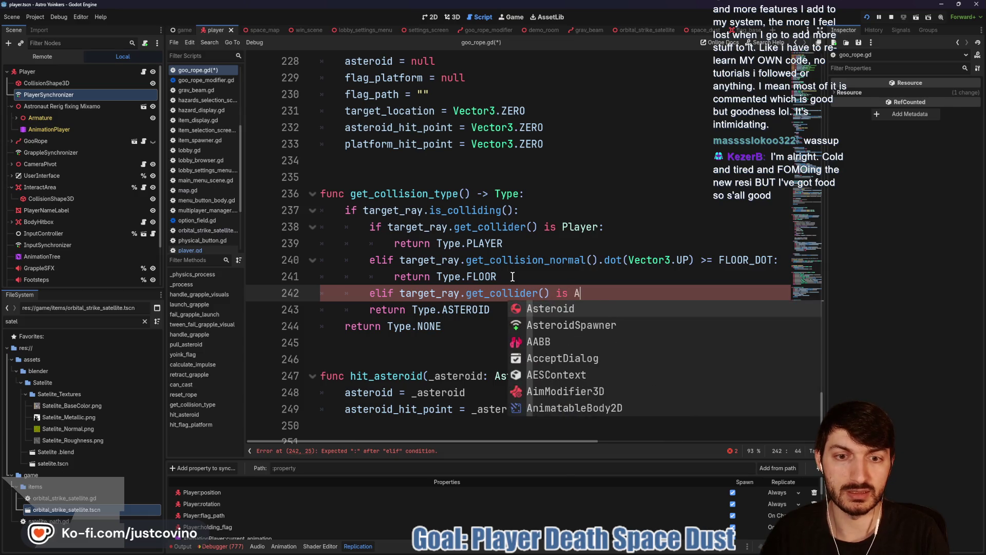
type("steroid")
key("Return")
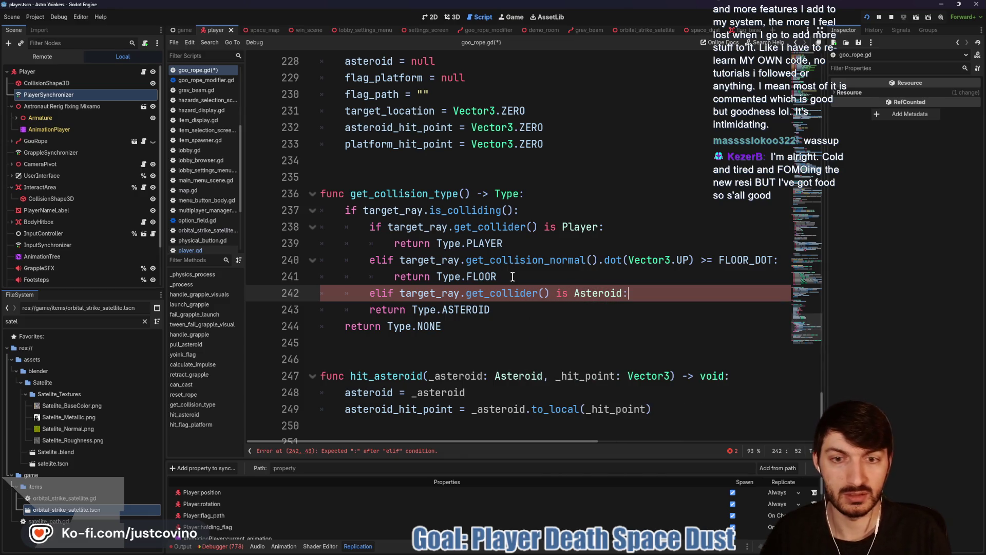
left_click(363, 308)
key("Tab")
left_click(579, 308)
Step: Add an elif for FlagPlatform colliders returning Type.FLAG_PLATFORM on line 245
key("Return")
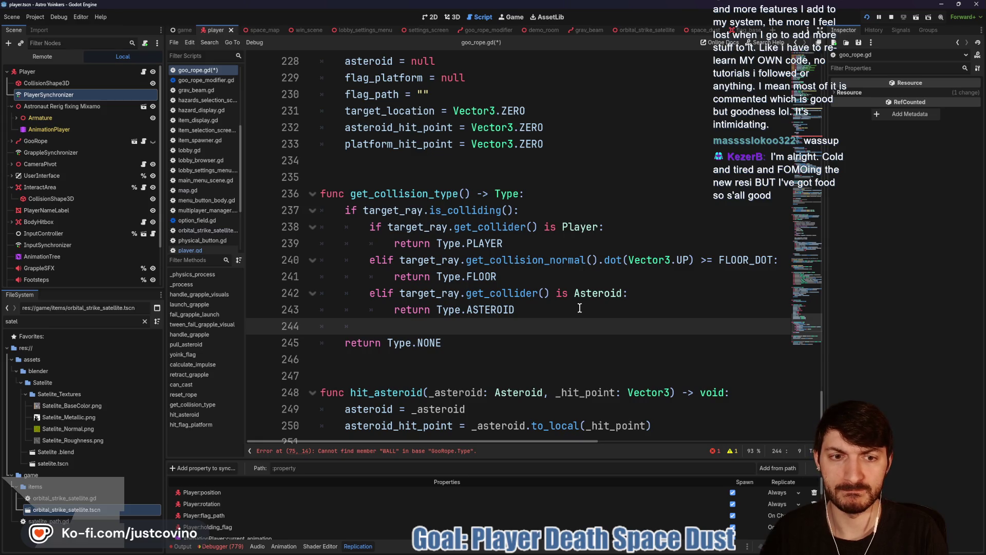
type("lif ta")
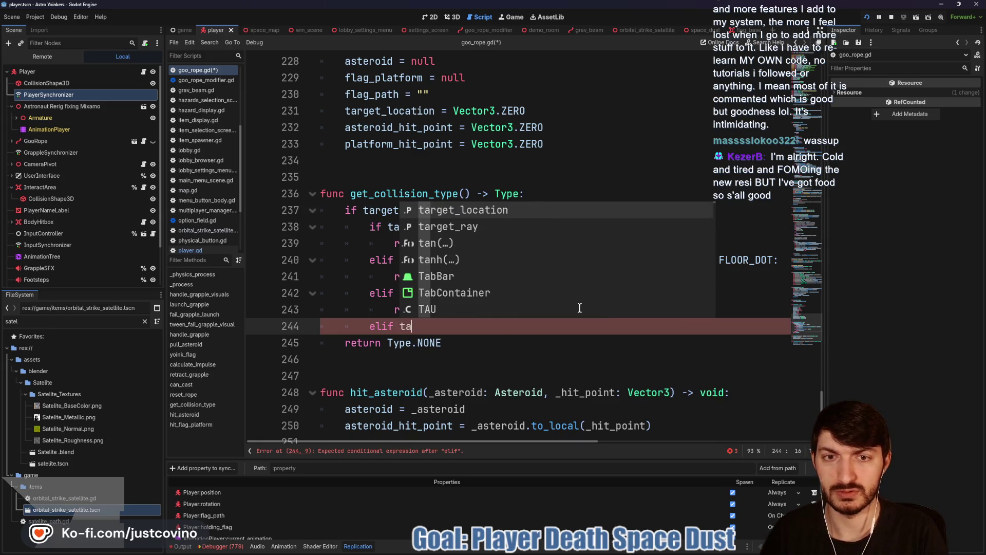
key("Down")
key("Return")
type(".get_c")
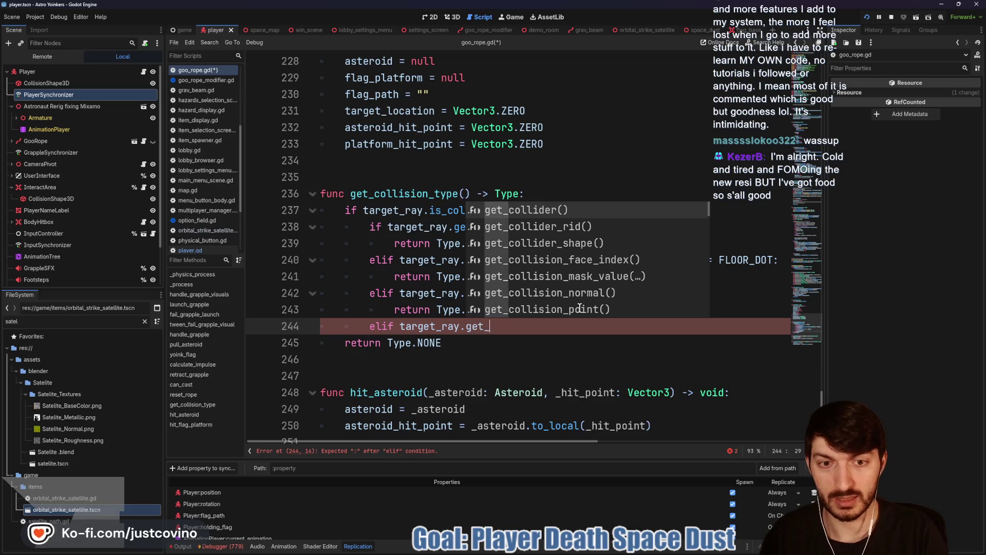
key("Return")
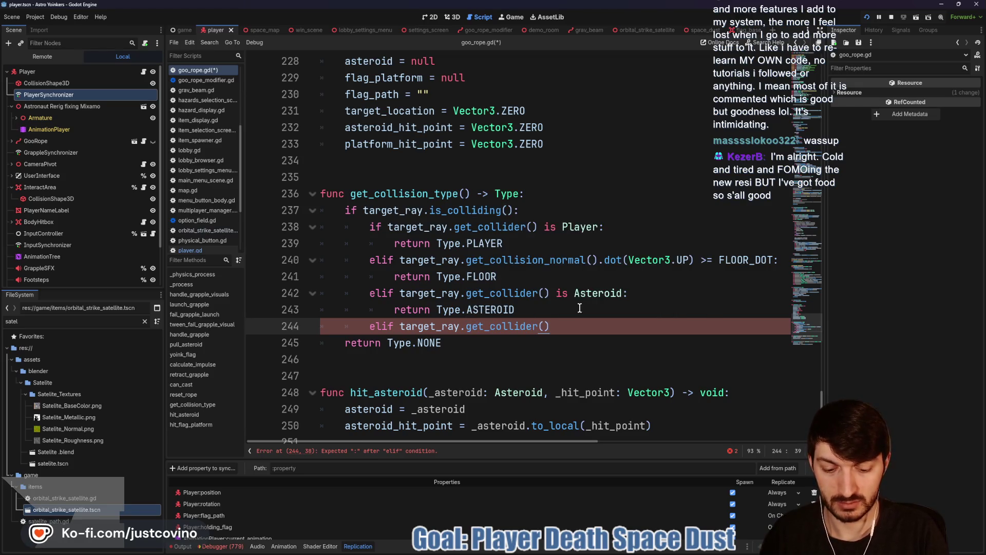
type("Flag")
key("Down")
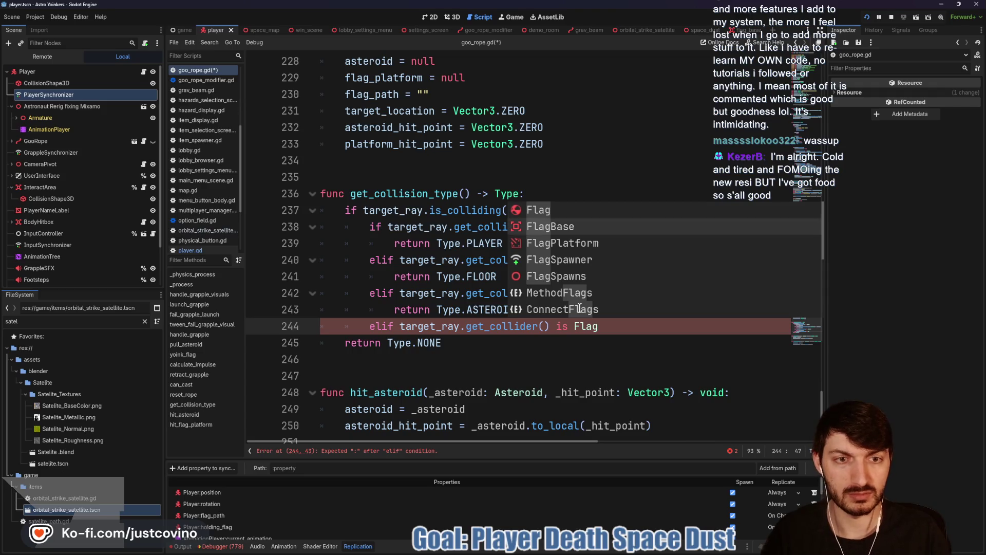
key("Return")
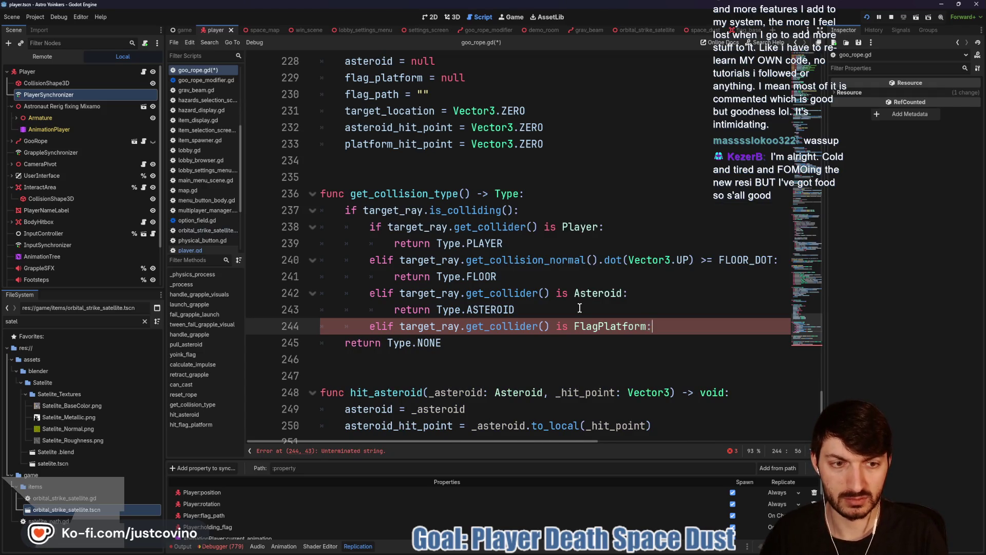
key("Return")
type("return Type")
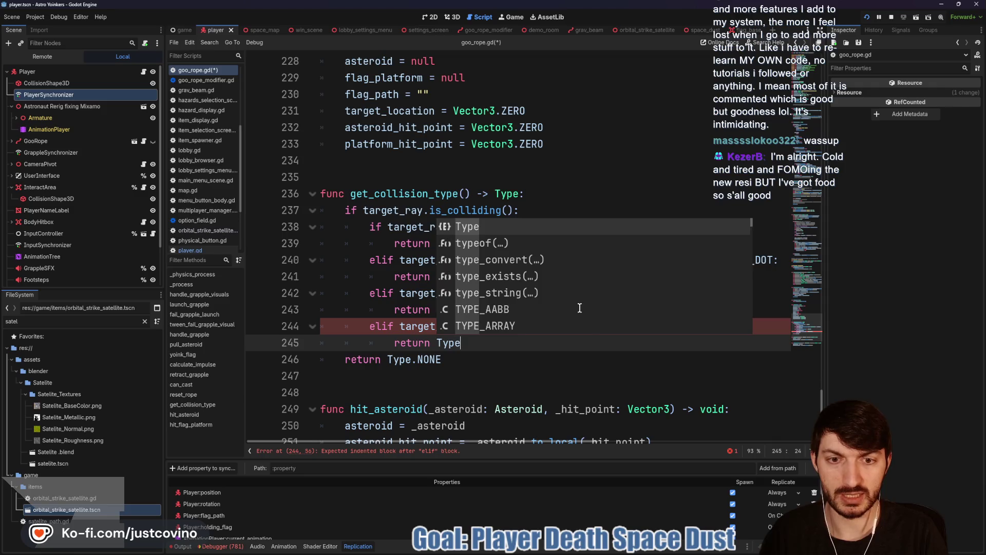
type(".F")
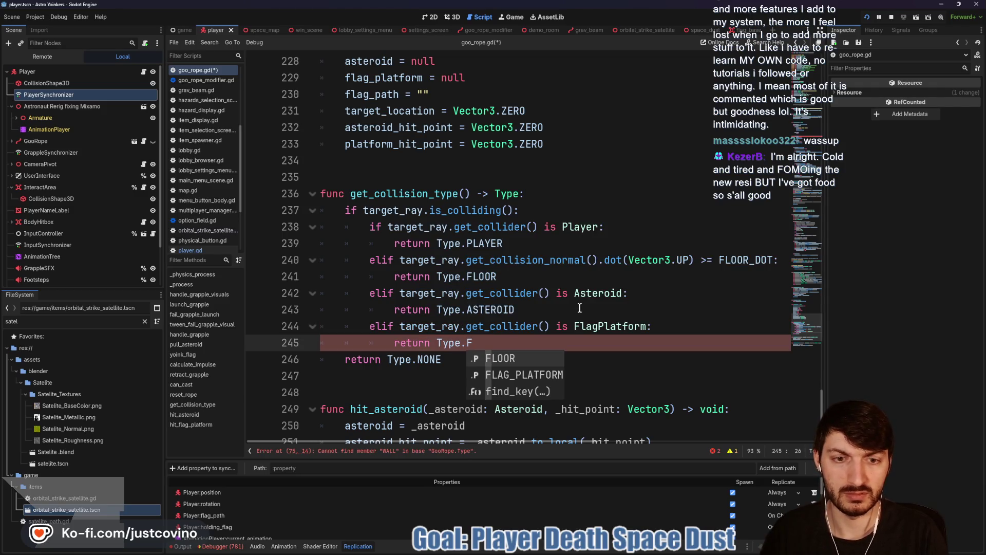
key("Down")
key("Return")
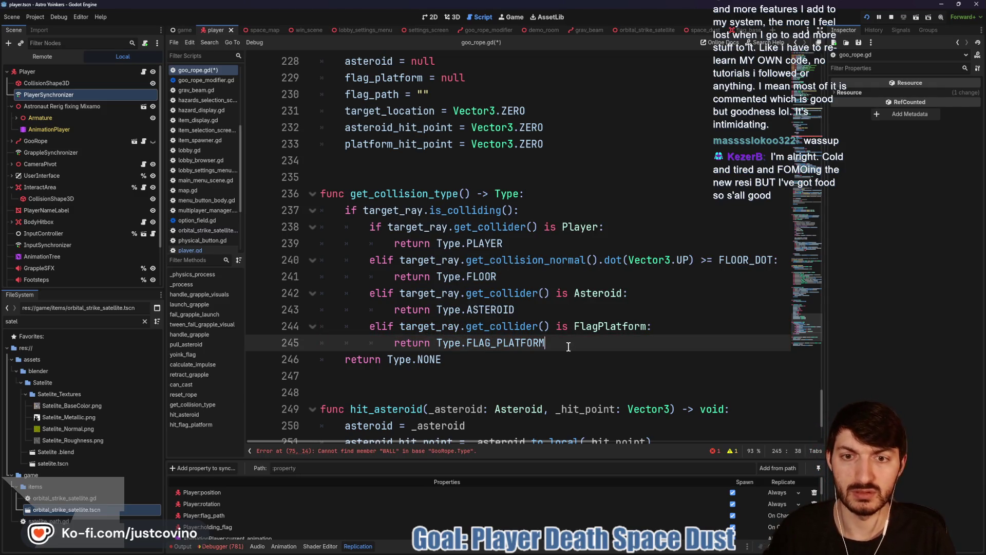
Step: Save goo_rope.gd and scroll back up to the match in launch_grapple
key("ctrl+s")
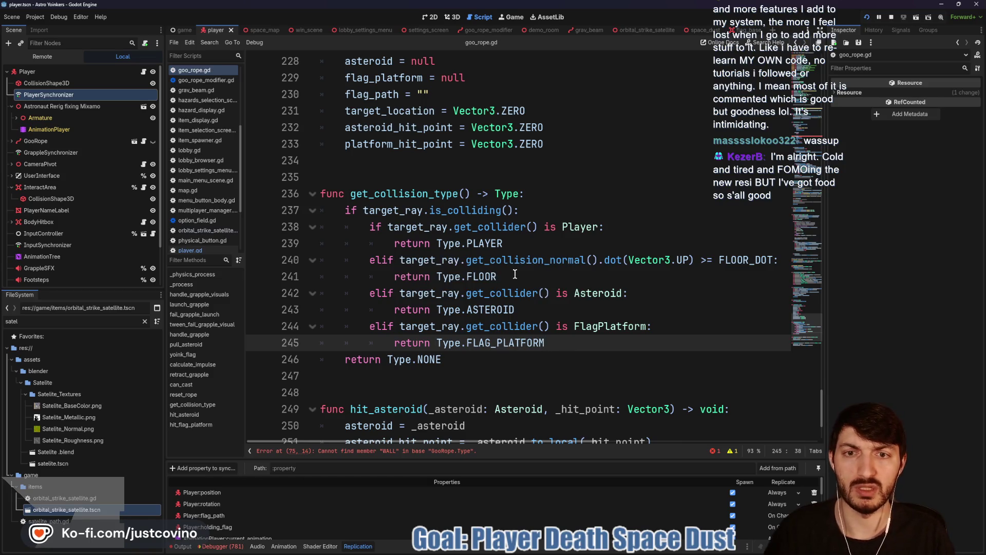
scroll(515, 274, "up", 9)
scroll(514, 301, "down", 7)
scroll(512, 303, "up", 18)
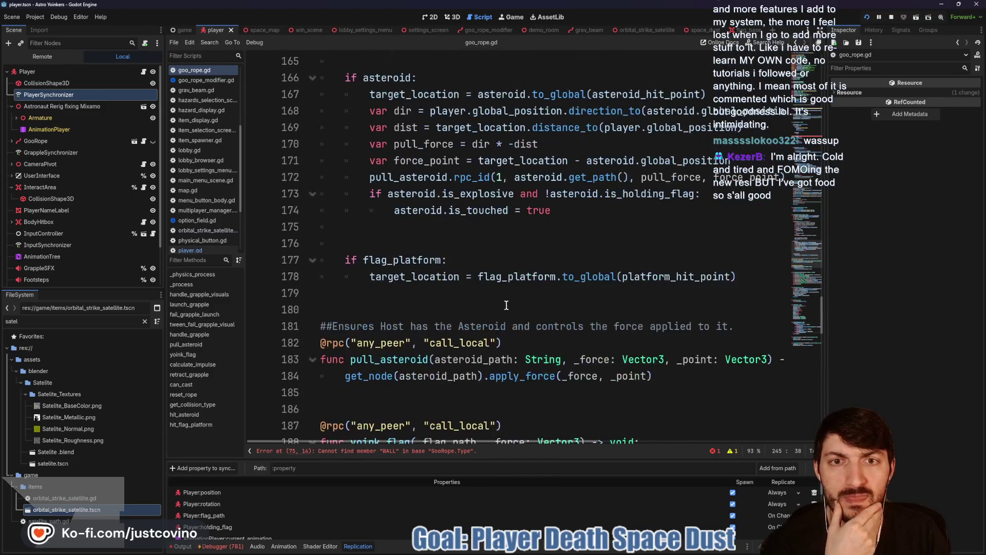
scroll(506, 305, "up", 10)
scroll(504, 306, "up", 11)
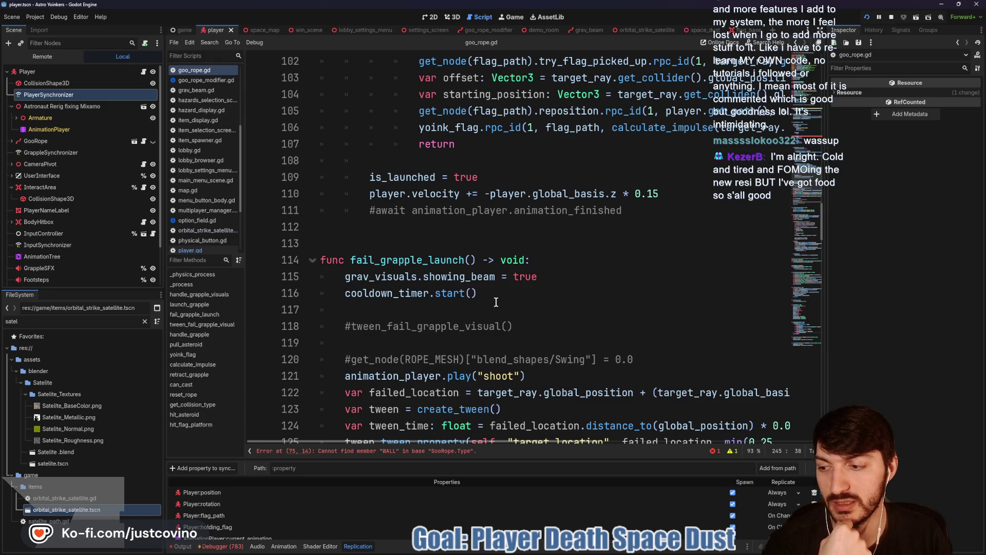
scroll(492, 301, "up", 1)
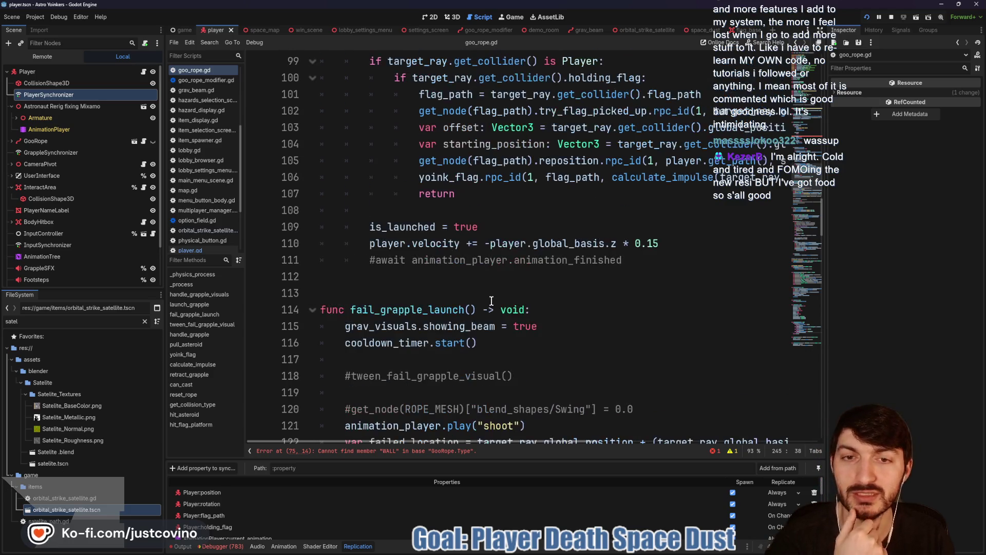
scroll(491, 300, "up", 1)
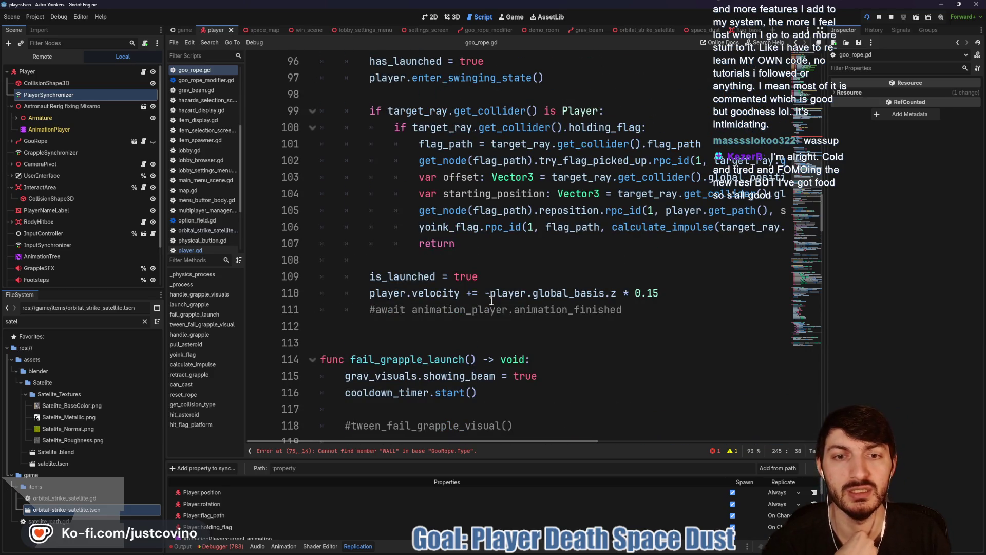
scroll(491, 301, "up", 3)
scroll(492, 301, "up", 3)
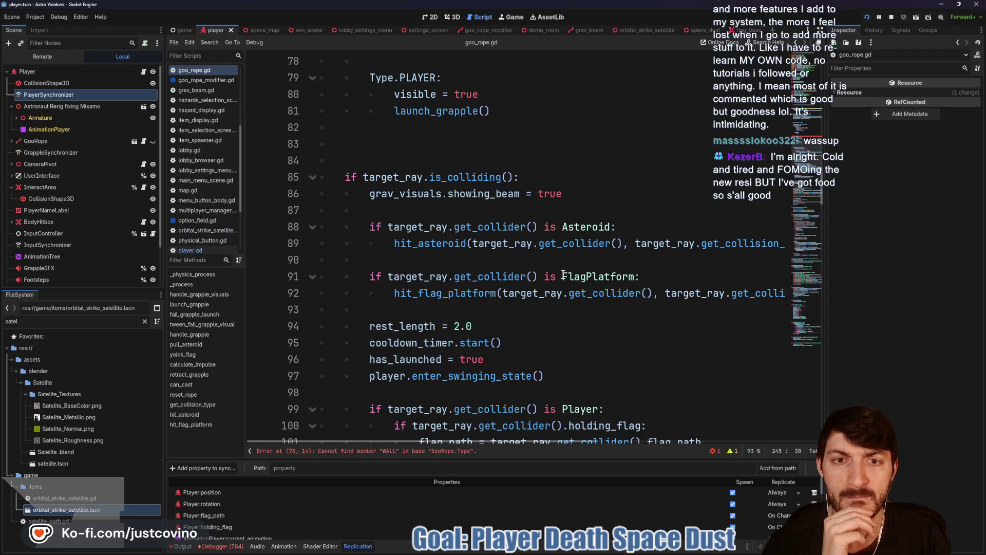
scroll(563, 275, "up", 2)
scroll(563, 275, "up", 1)
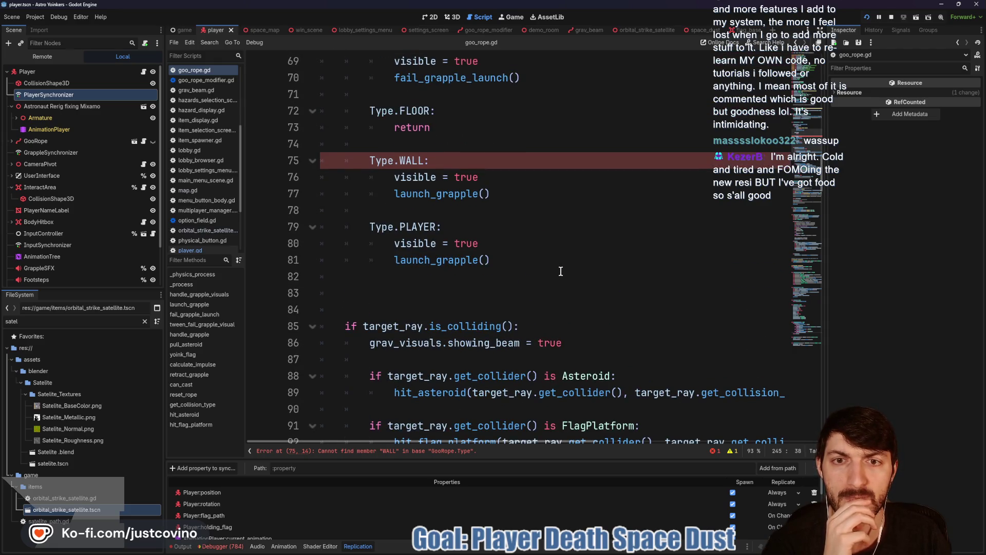
scroll(561, 271, "up", 1)
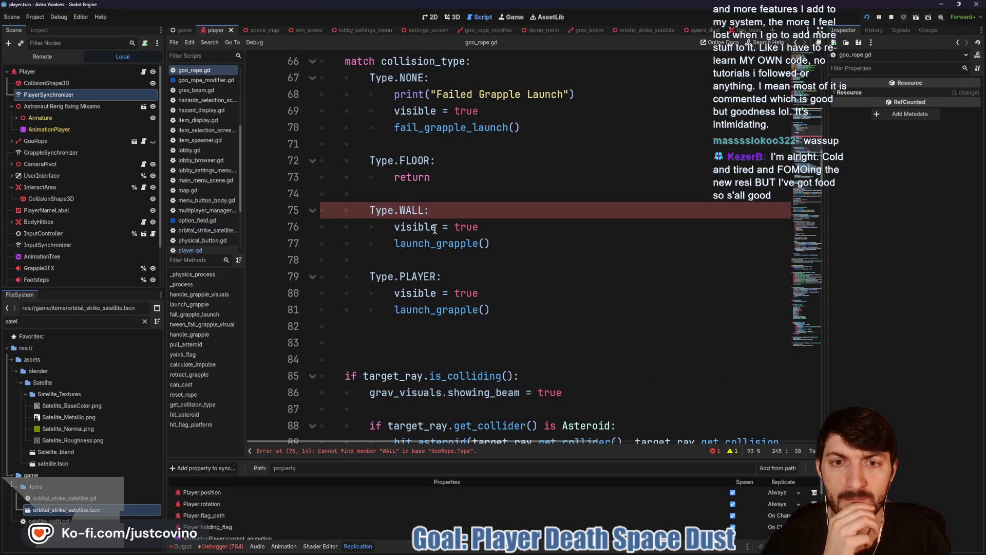
Step: Replace the invalid WALL case on line 75 with ASTEROID, then switch to the browser
double_click(409, 210)
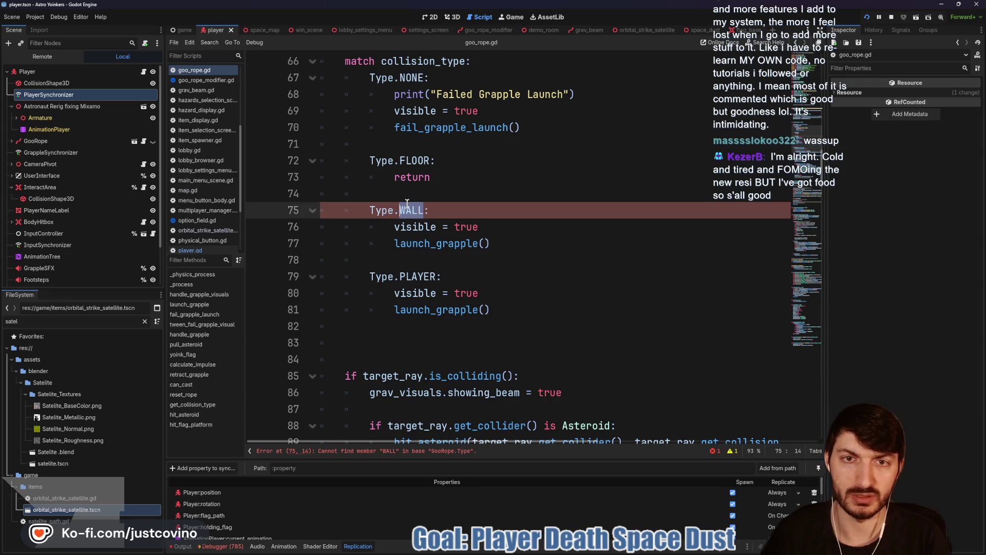
type("ASTEROID")
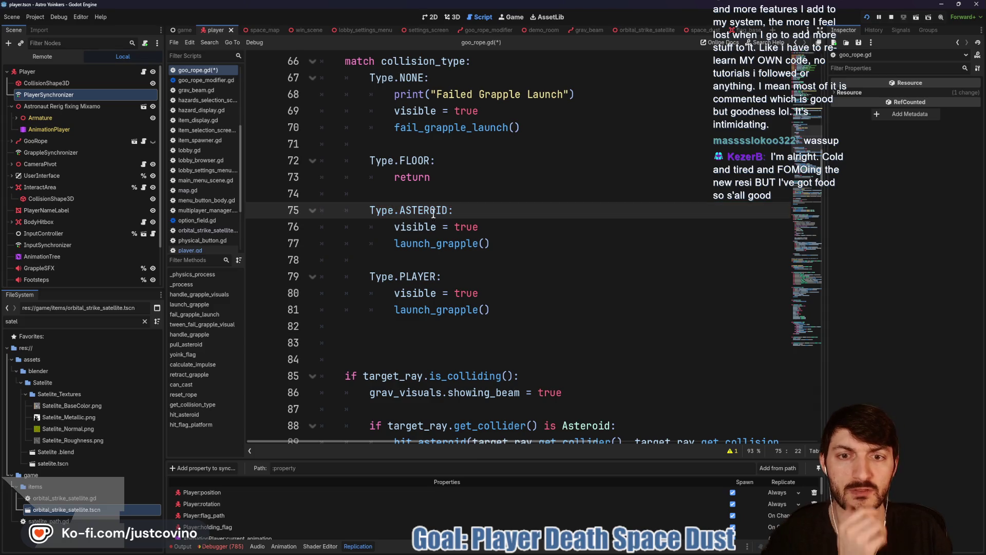
scroll(535, 256, "up", 2)
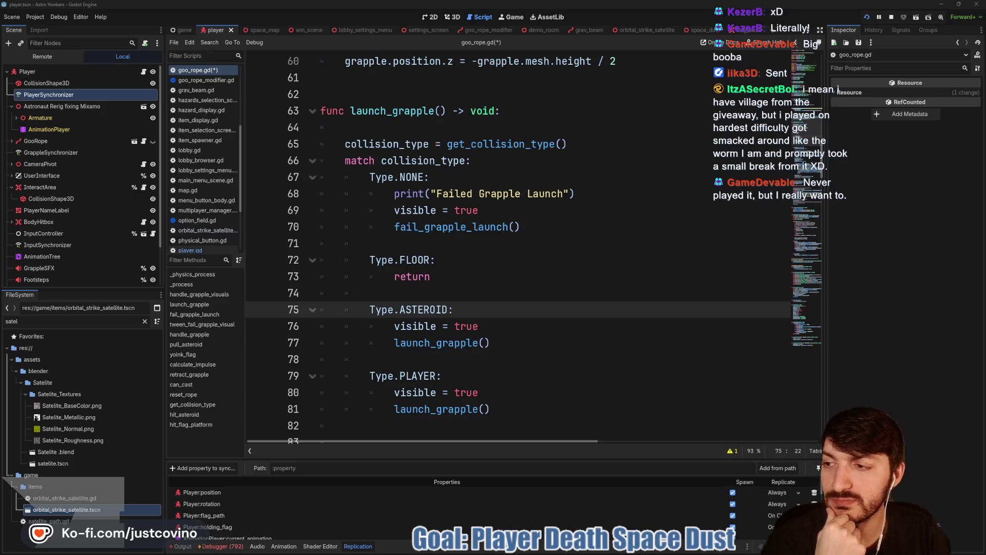
key("alt+Tab")
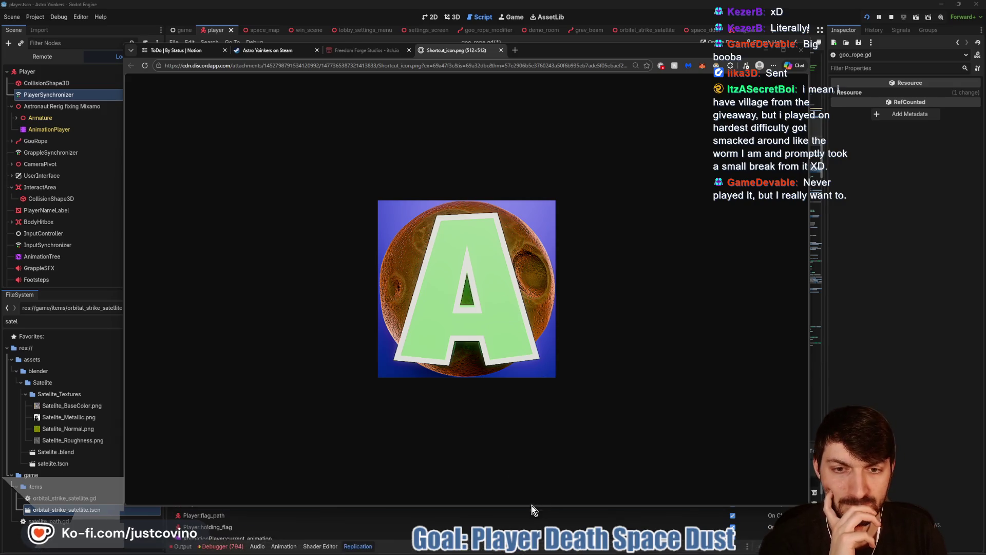
Step: Check the File Explorer and Shortcut_icon.png, view the Astro Yoinkers Steam page, return to Godot
mouse_move(502, 550)
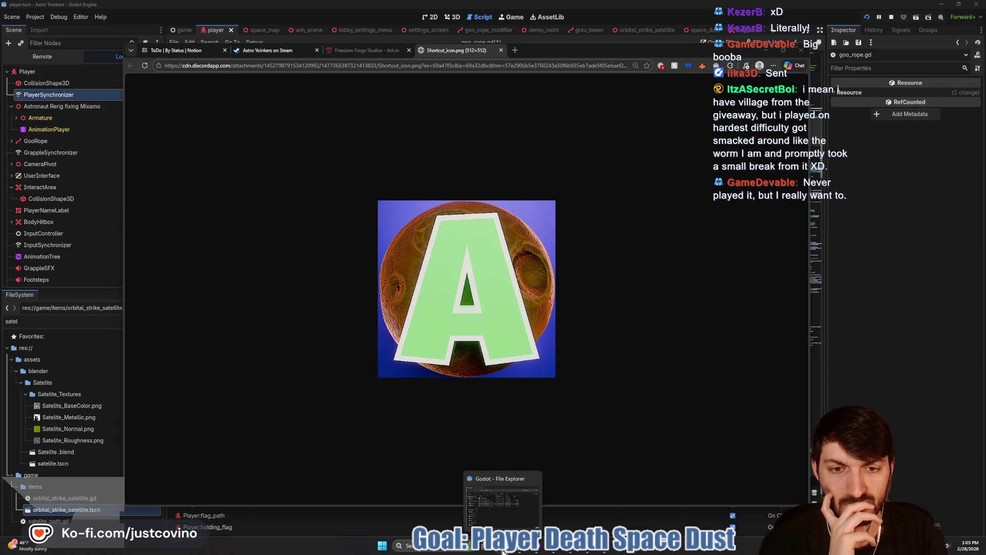
left_click(502, 549)
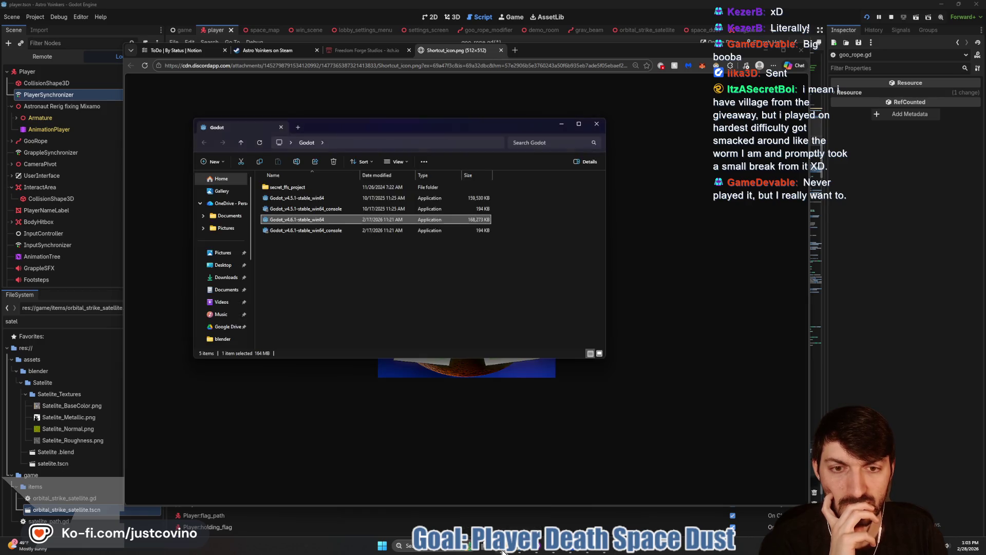
left_click(454, 451)
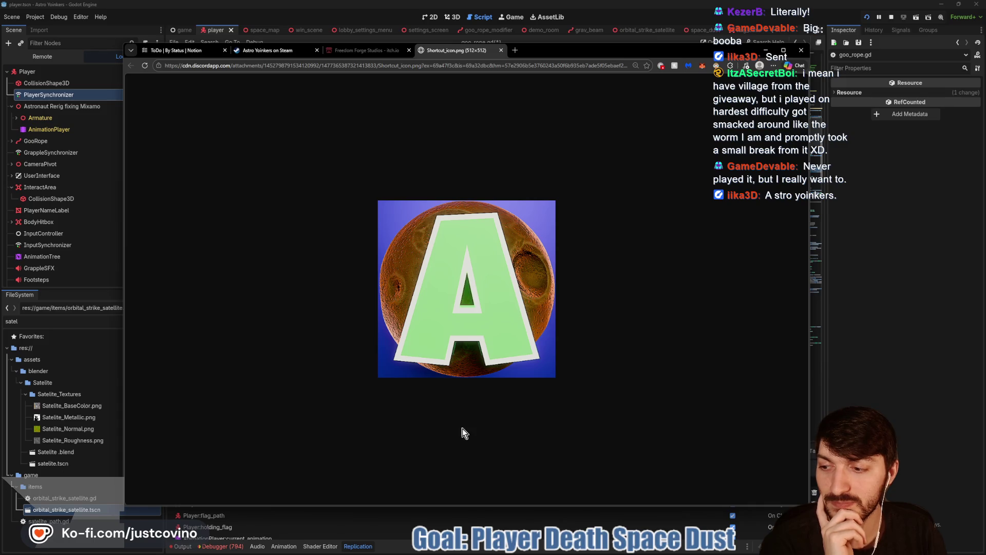
left_click(282, 52)
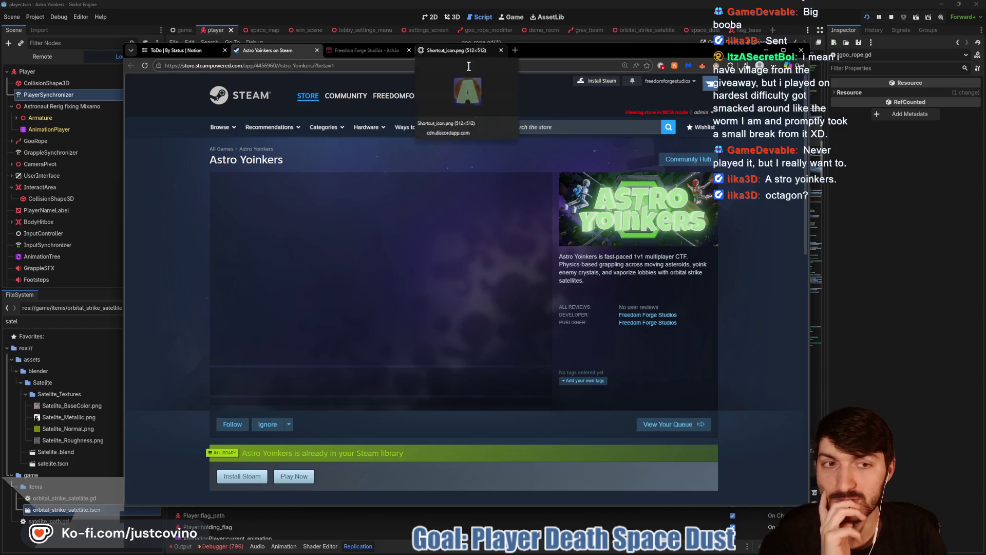
left_click(448, 51)
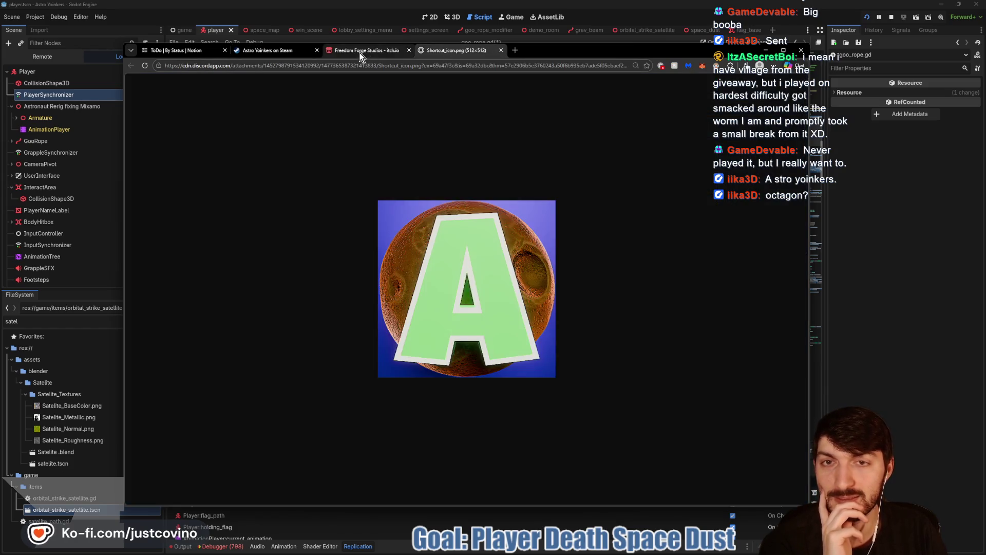
left_click(288, 50)
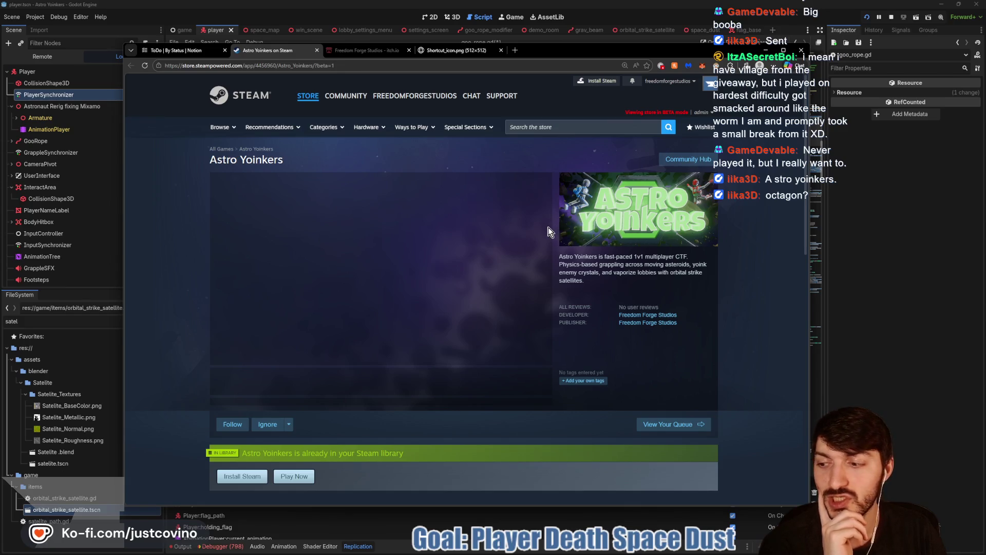
key("alt+Tab")
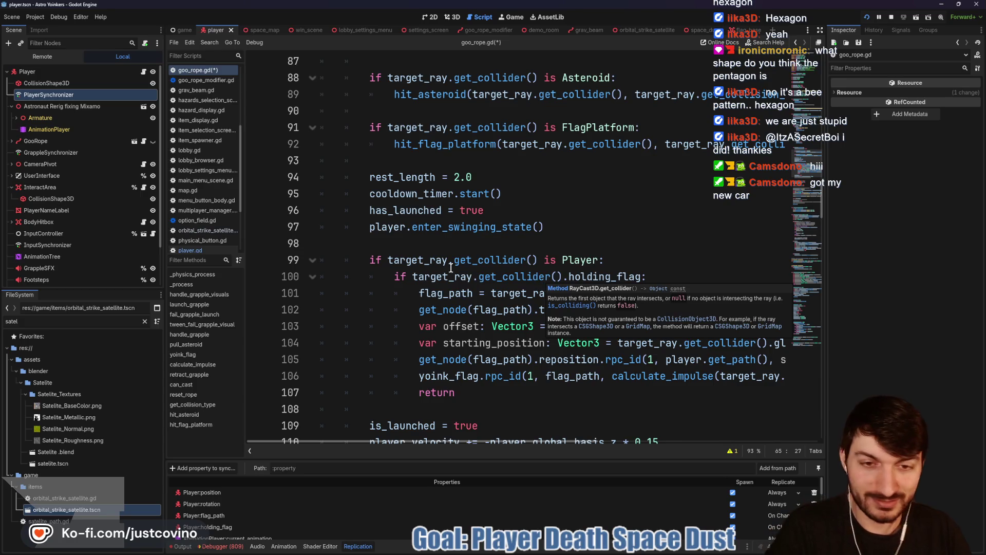
Step: Back in goo_rope.gd, go to line 98, then select get_collision_type on line 65 in launch_grapple
left_click(446, 252)
mouse_move(454, 260)
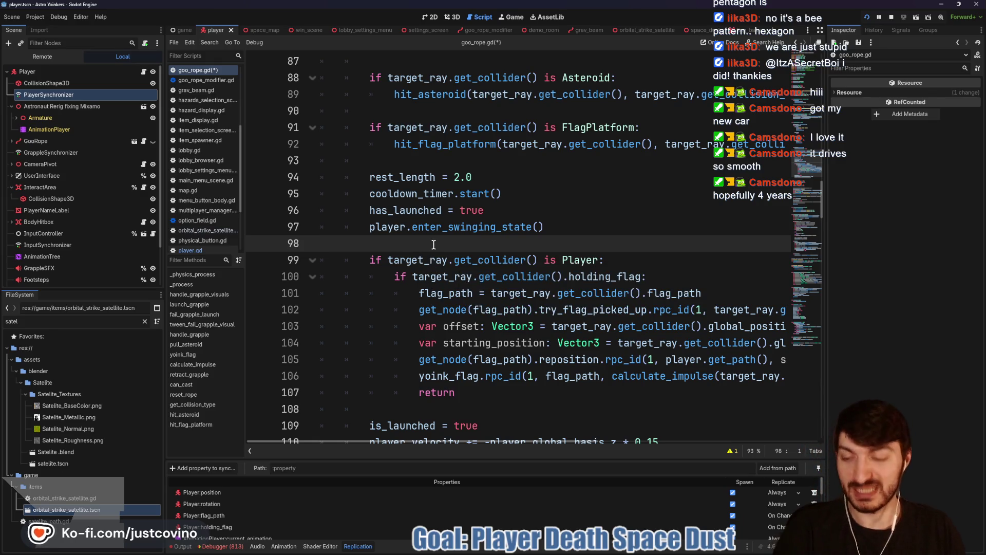
left_click(434, 245)
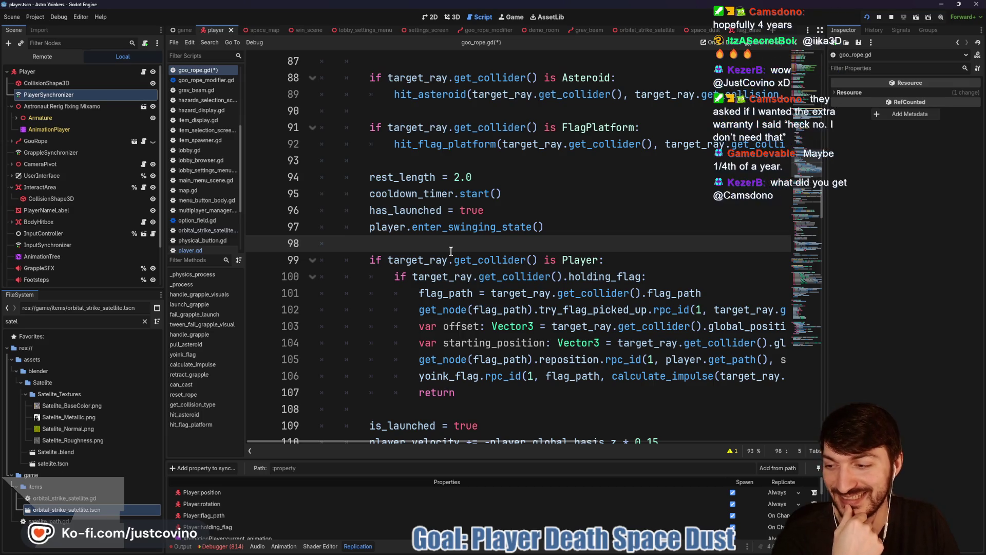
mouse_move(451, 252)
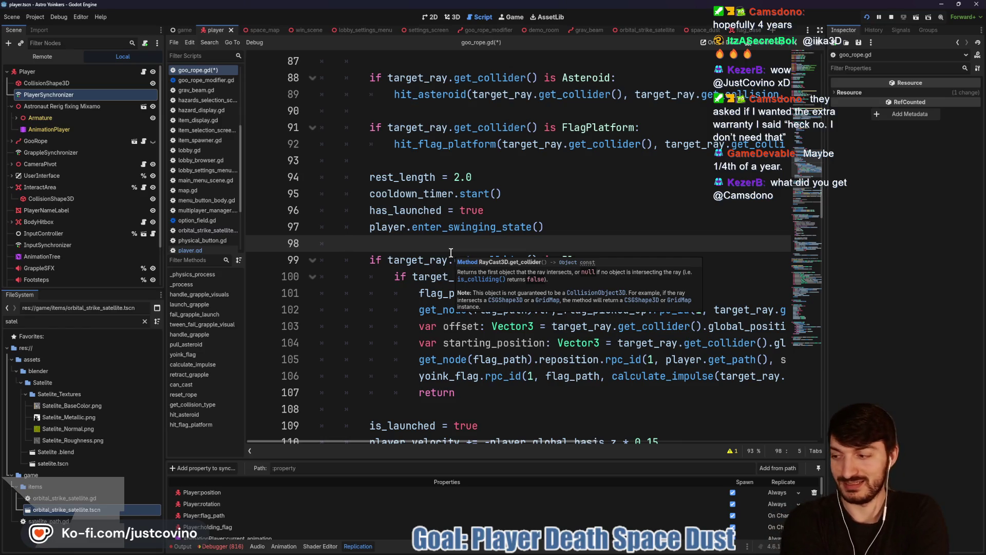
scroll(451, 253, "up", 10)
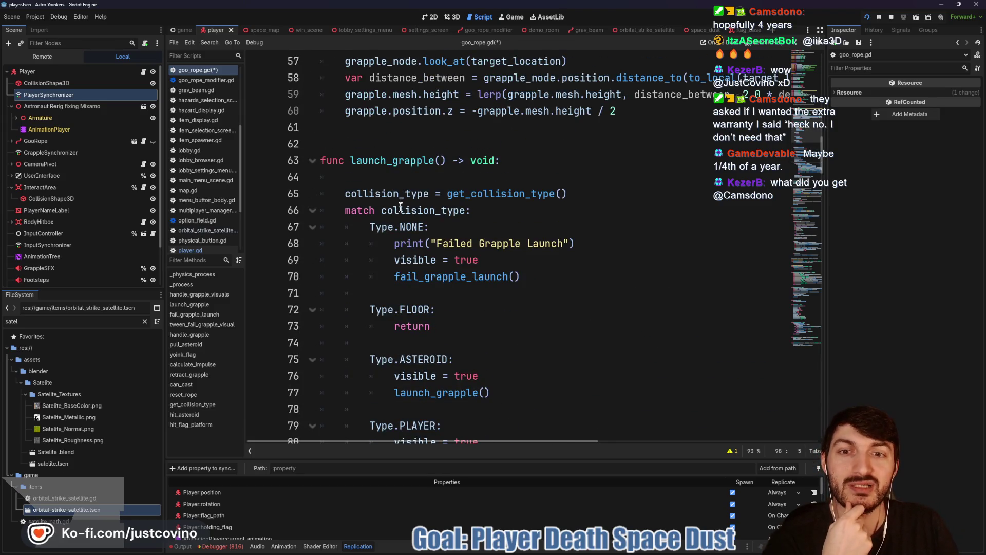
mouse_move(397, 208)
double_click(500, 193)
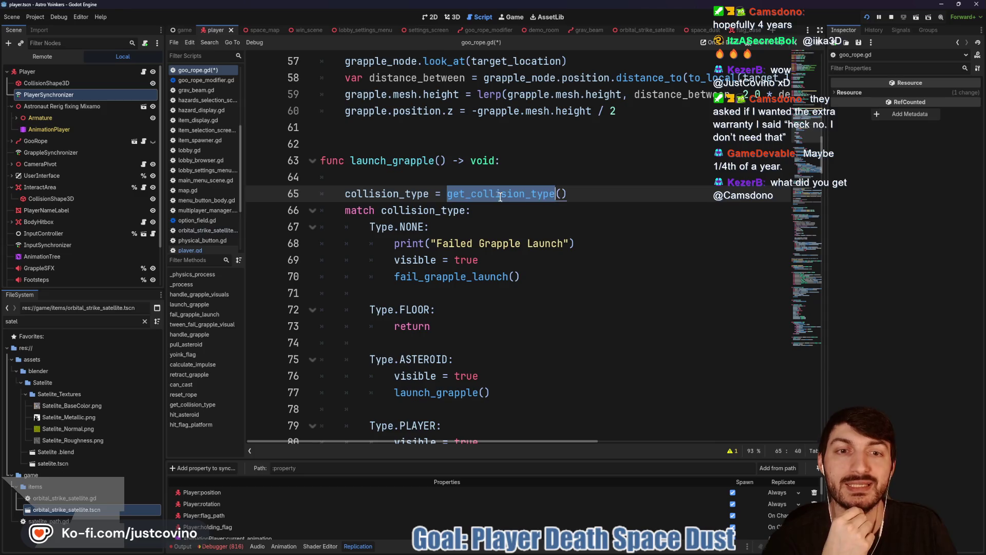
Step: Scroll up to the launch_grapple() declaration and place the caret on the empty line beneath it
scroll(501, 195, "down", 15)
scroll(526, 275, "down", 20)
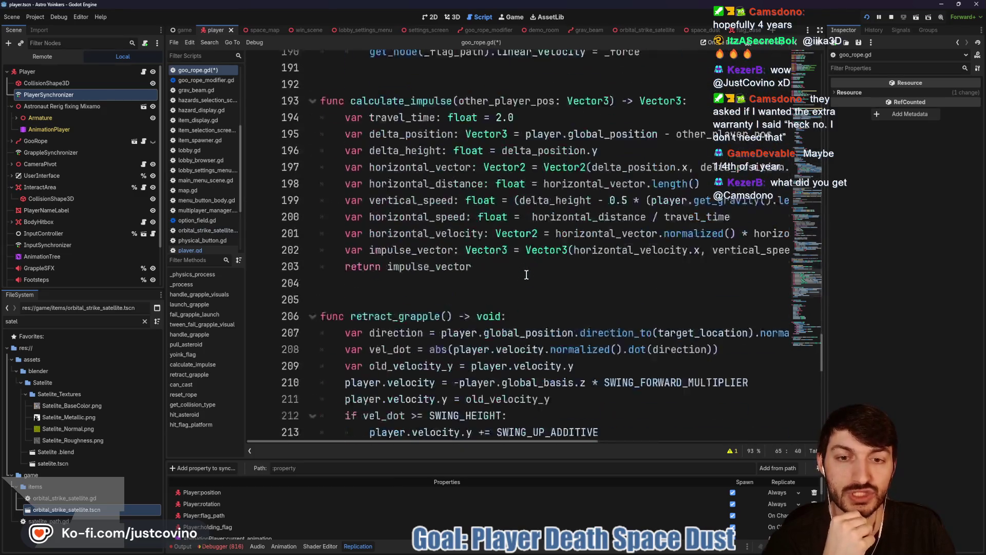
scroll(527, 275, "up", 1)
scroll(413, 213, "down", 2)
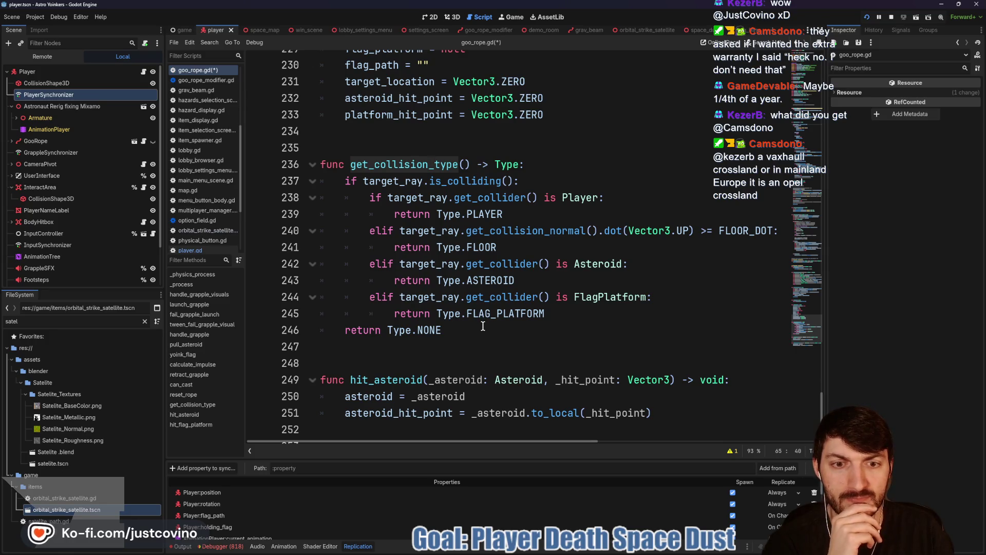
scroll(488, 327, "up", 5)
scroll(493, 328, "up", 20)
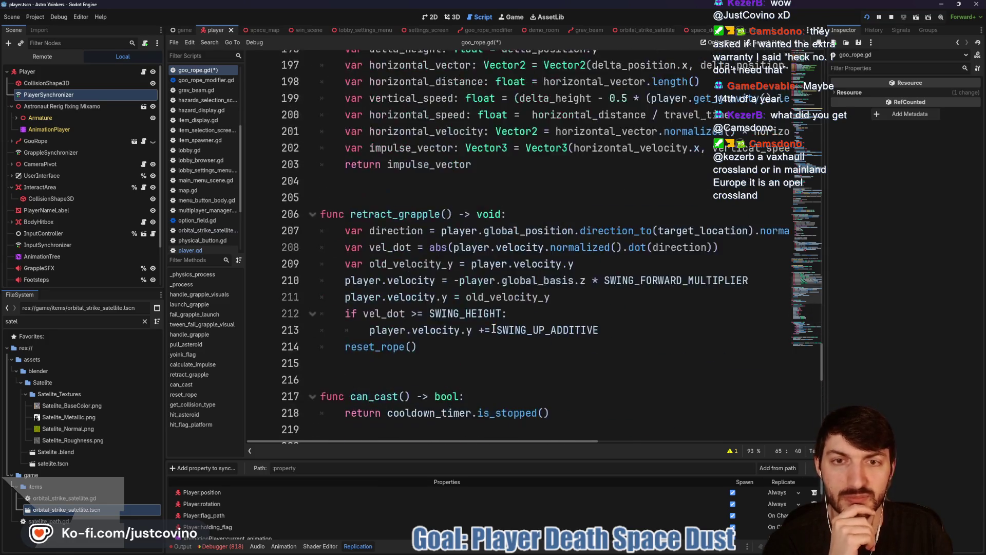
scroll(493, 327, "up", 17)
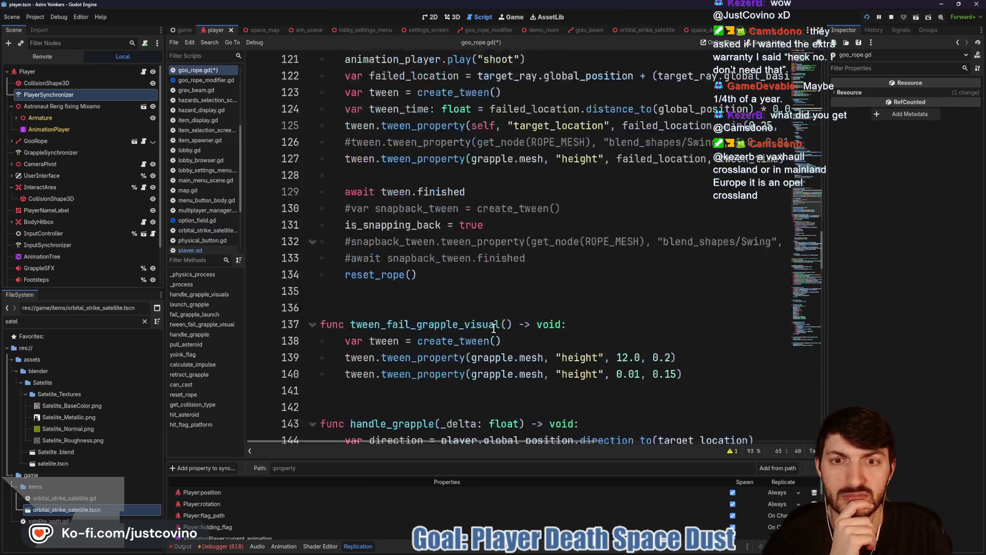
scroll(490, 318, "up", 1)
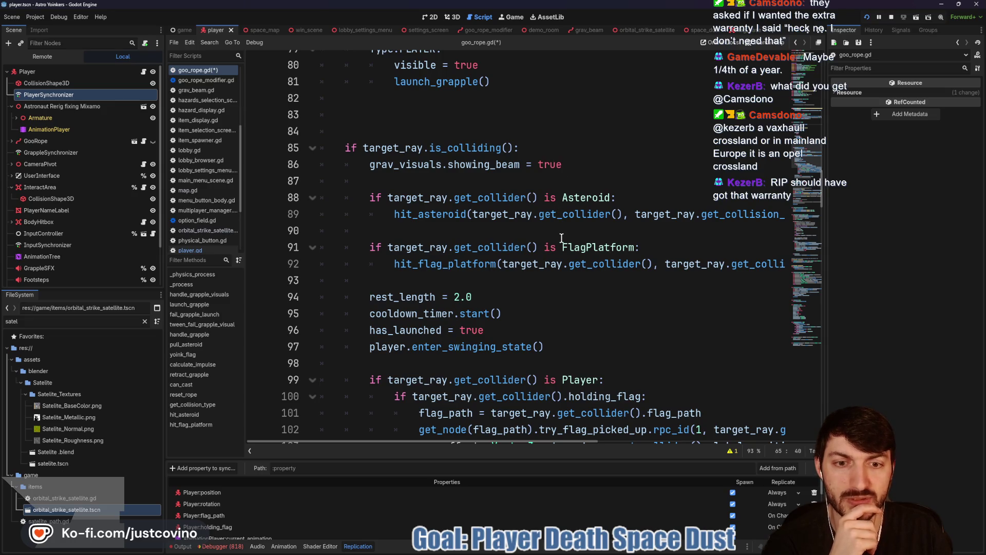
scroll(561, 240, "up", 2)
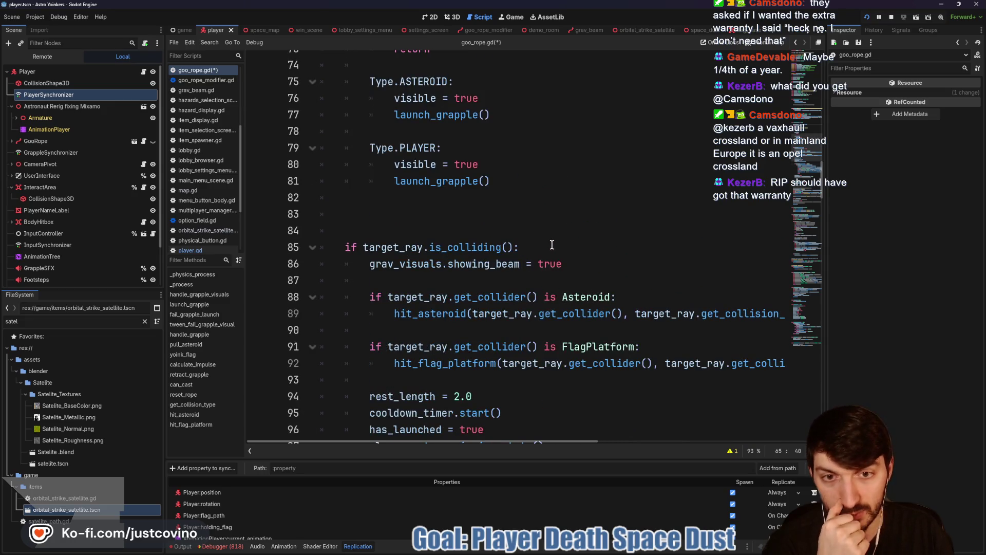
scroll(551, 252, "up", 3)
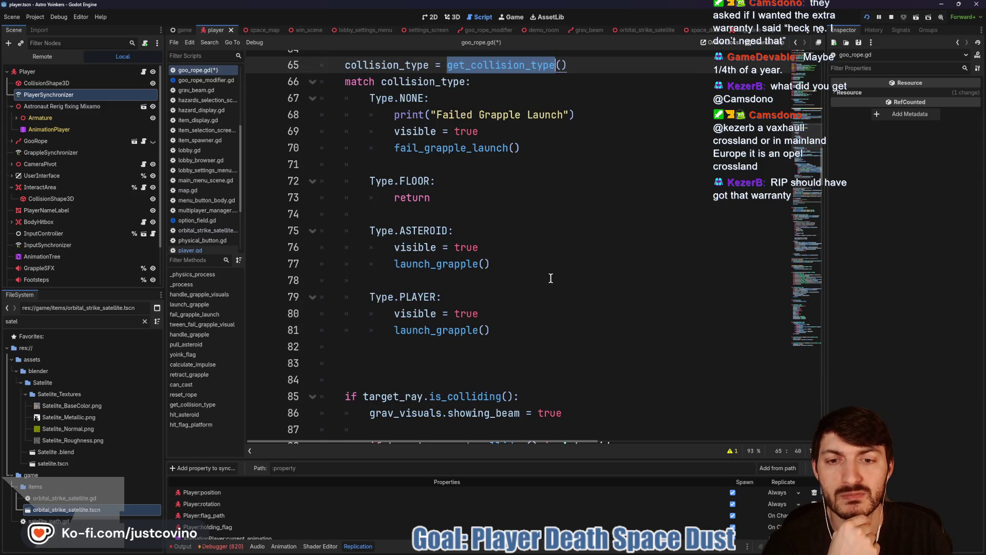
scroll(545, 278, "up", 1)
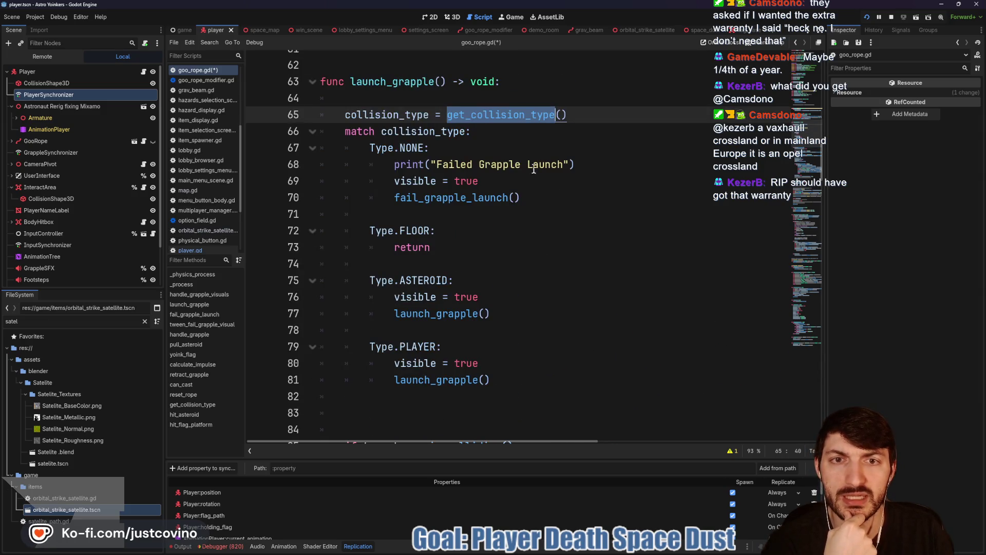
left_click(407, 98)
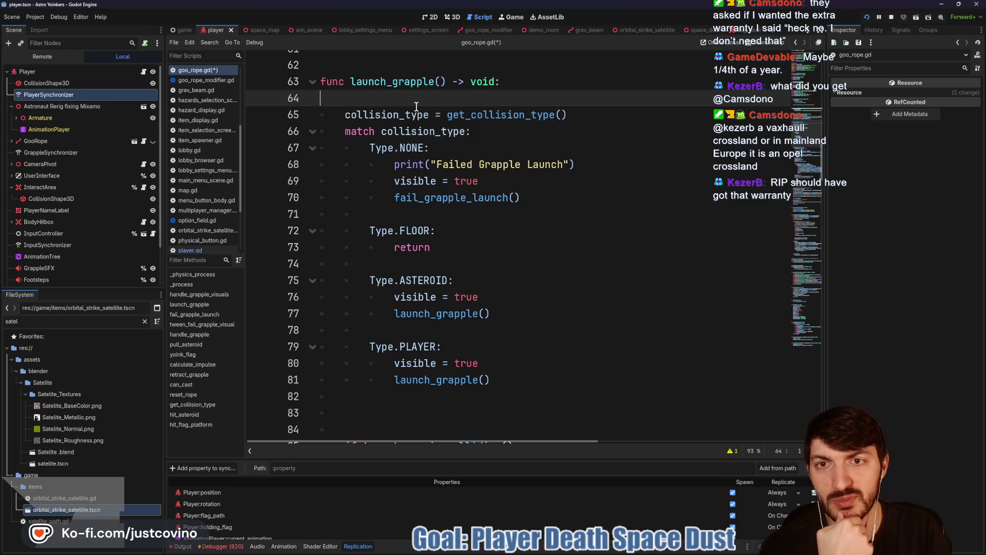
Step: Delete the blank line under the declaration and select the NONE, FLOOR, ASTEROID and PLAYER cases
key("BackSpace")
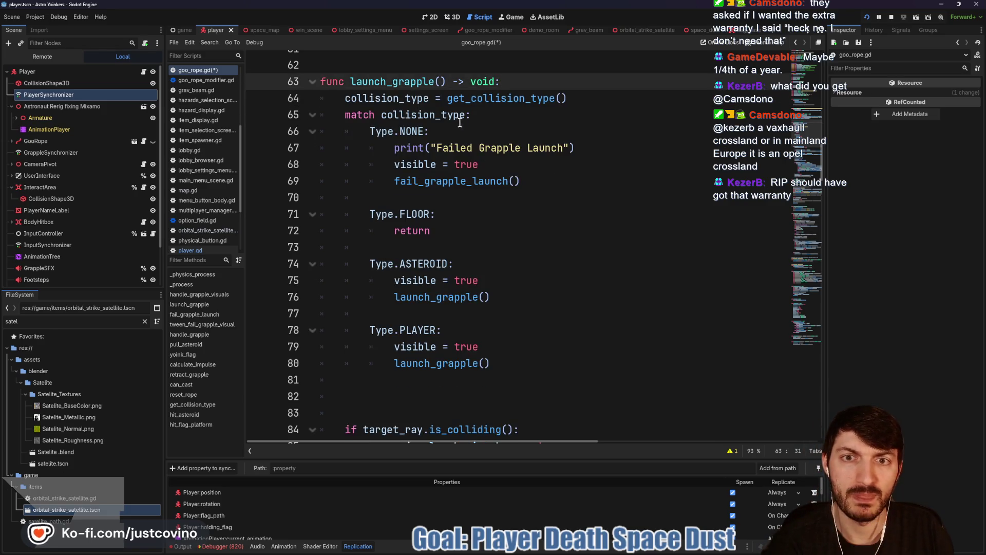
left_click_drag(513, 363, 345, 213)
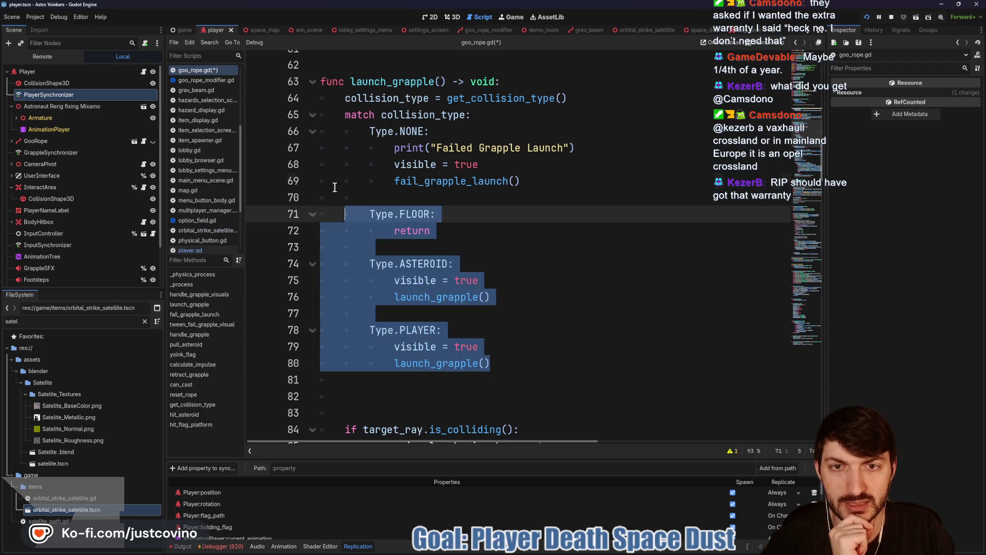
left_click(340, 132, "shift")
key("shift+Home")
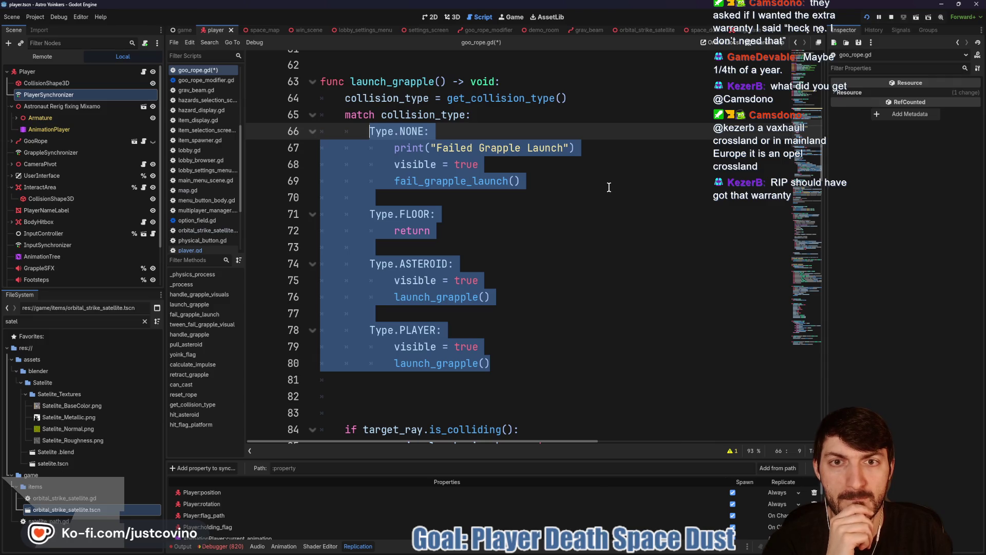
Step: Review the match cases and place the caret in the ASTEROID case's launch_grapple call
scroll(586, 194, "down", 1)
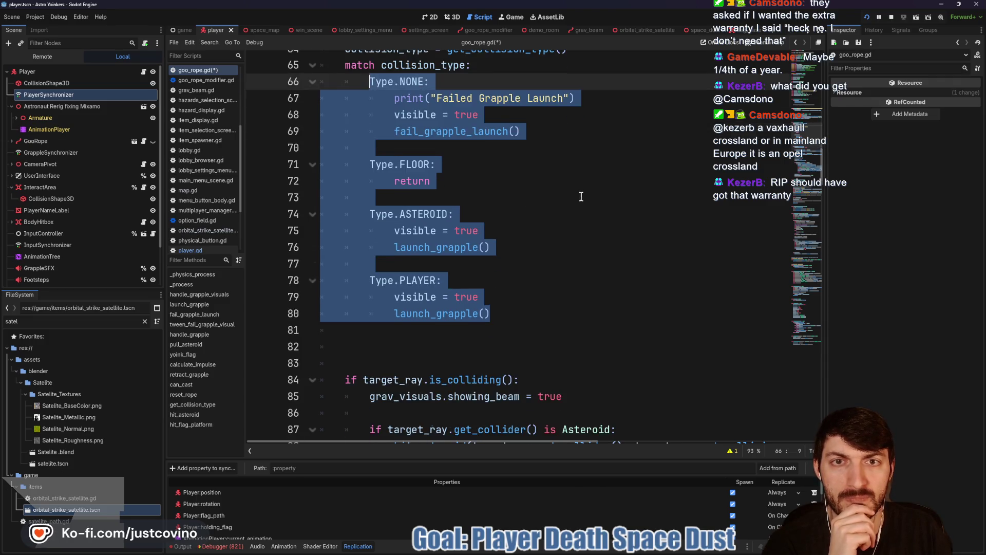
scroll(581, 196, "up", 1)
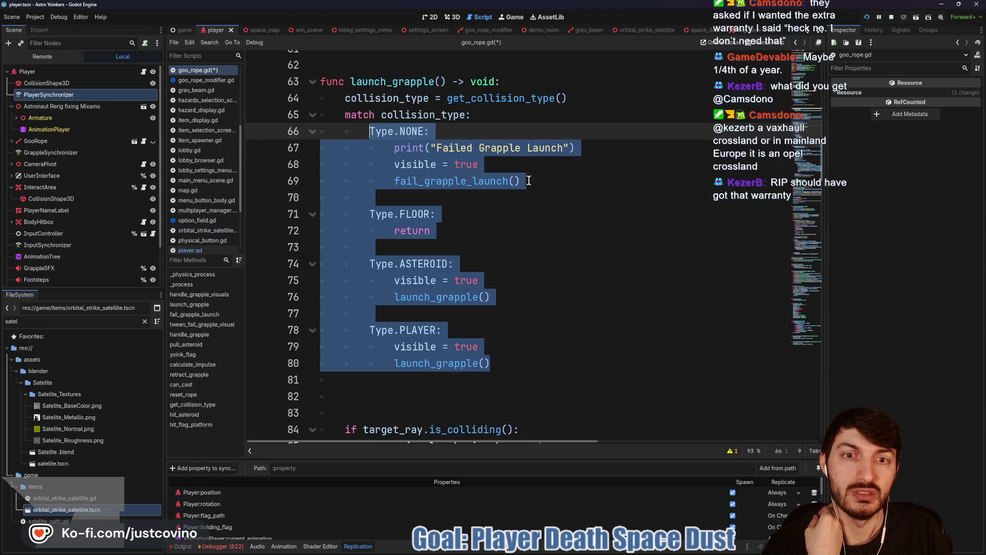
left_click(533, 181)
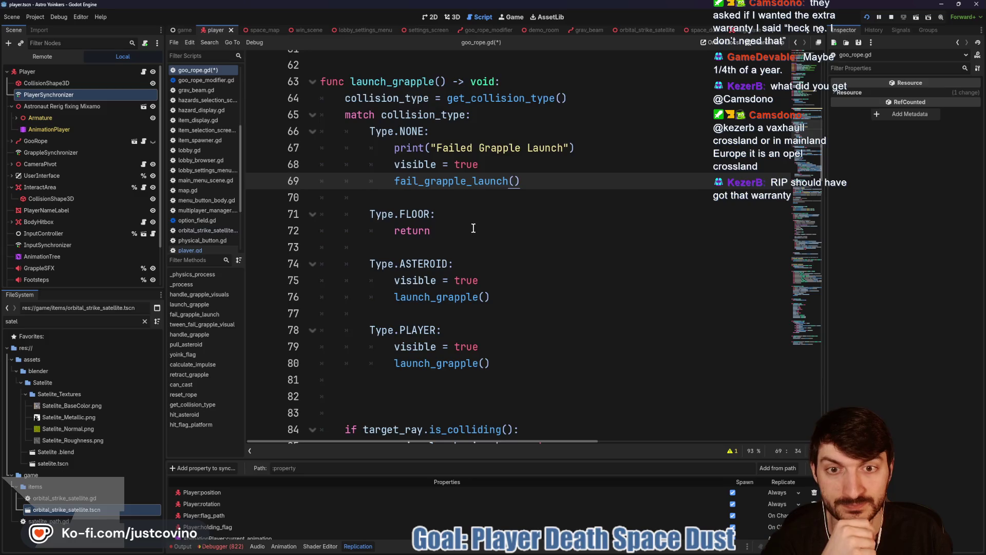
scroll(474, 228, "down", 2)
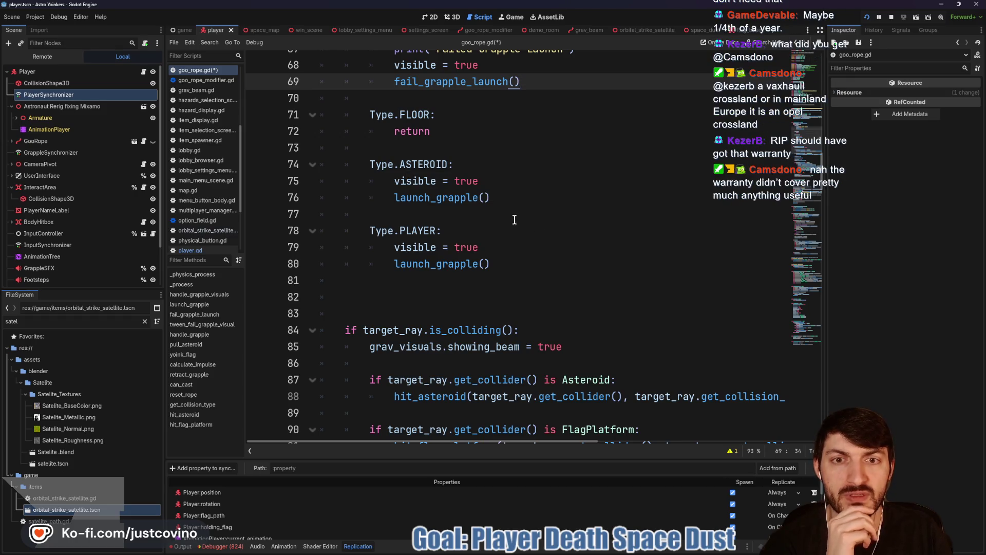
left_click(432, 197)
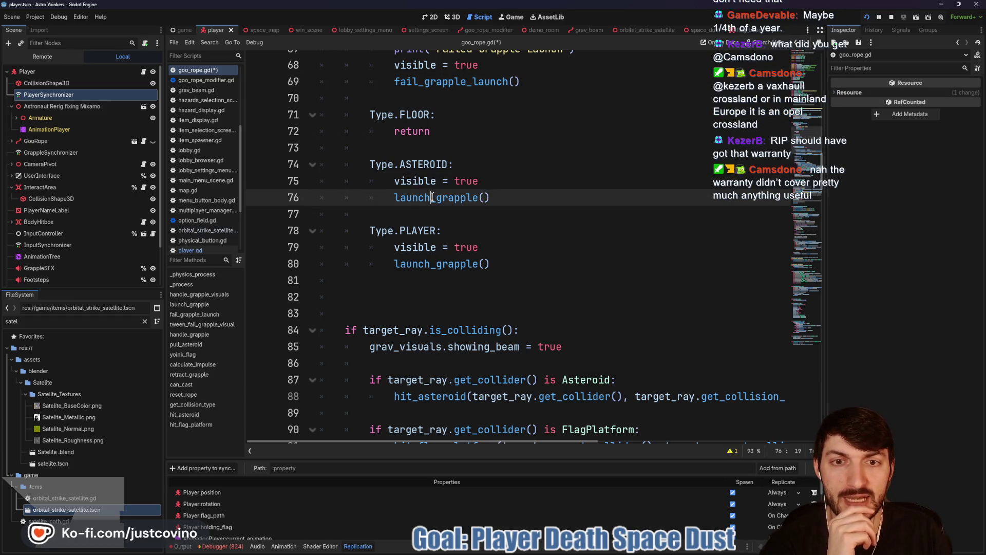
scroll(510, 197, "down", 3)
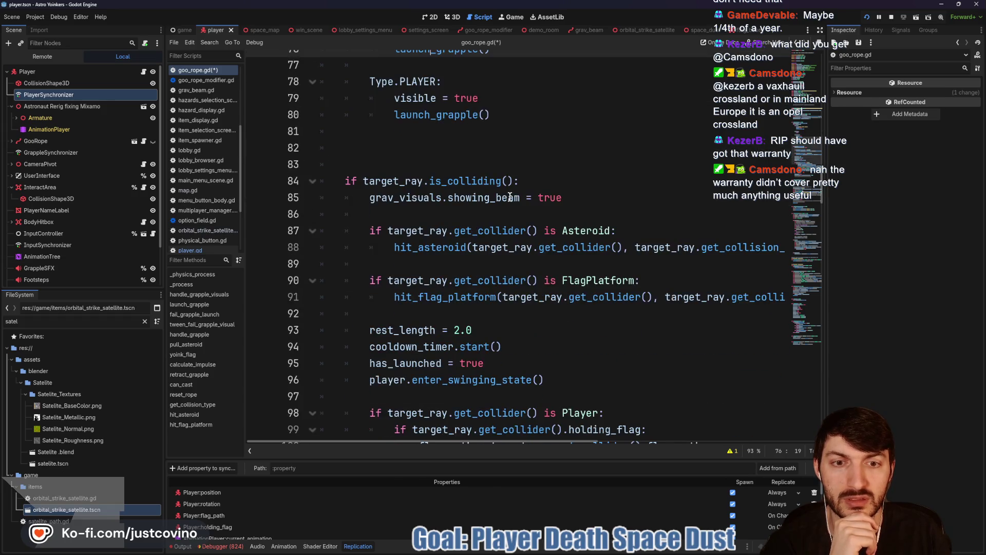
scroll(585, 204, "up", 4)
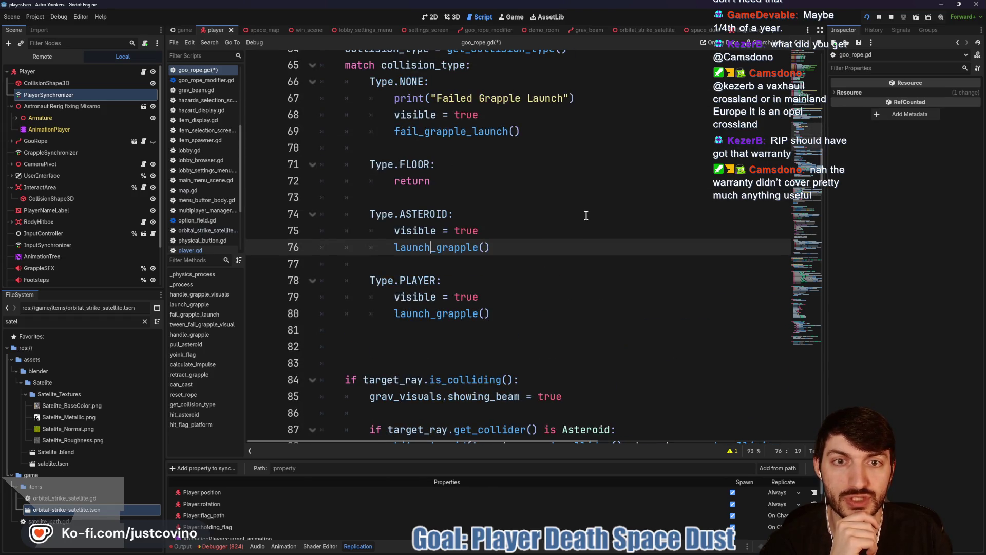
scroll(575, 241, "down", 3)
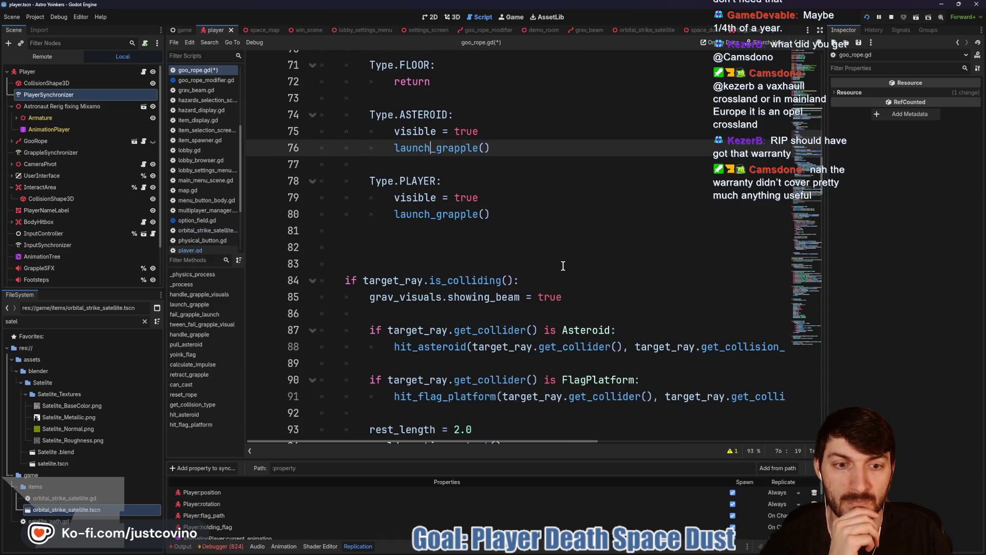
Step: Cut the hit_asteroid call and delete its leftover 'is Asteroid' if block
scroll(563, 266, "down", 2)
left_click_drag(365, 230, 670, 248)
left_click_drag(392, 248, 790, 247)
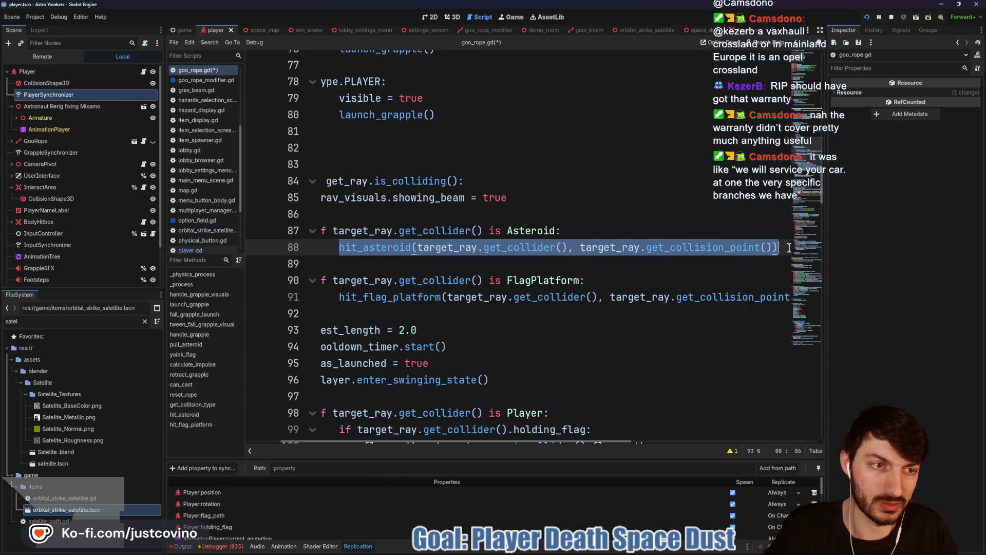
key("BackSpace")
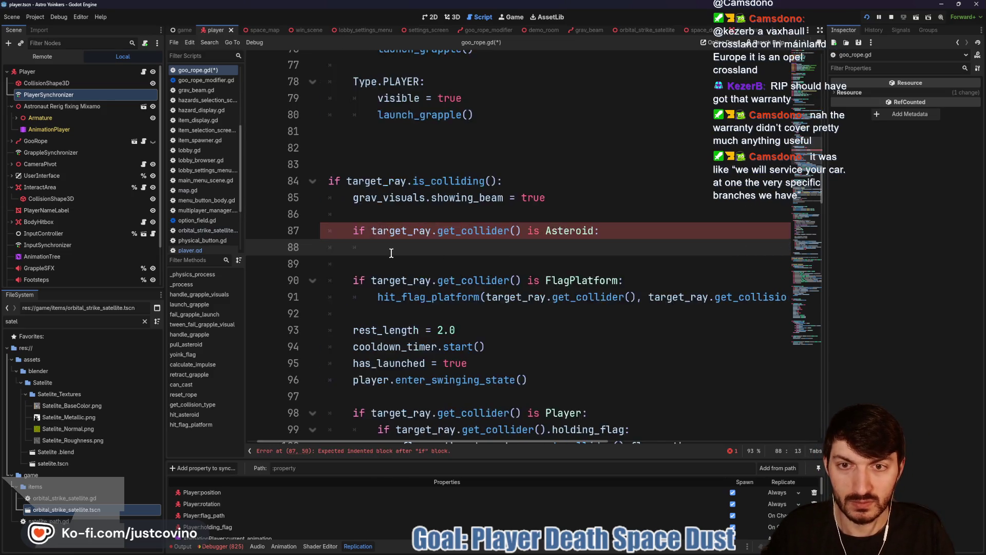
left_click_drag(391, 251, 315, 231)
key("BackSpace")
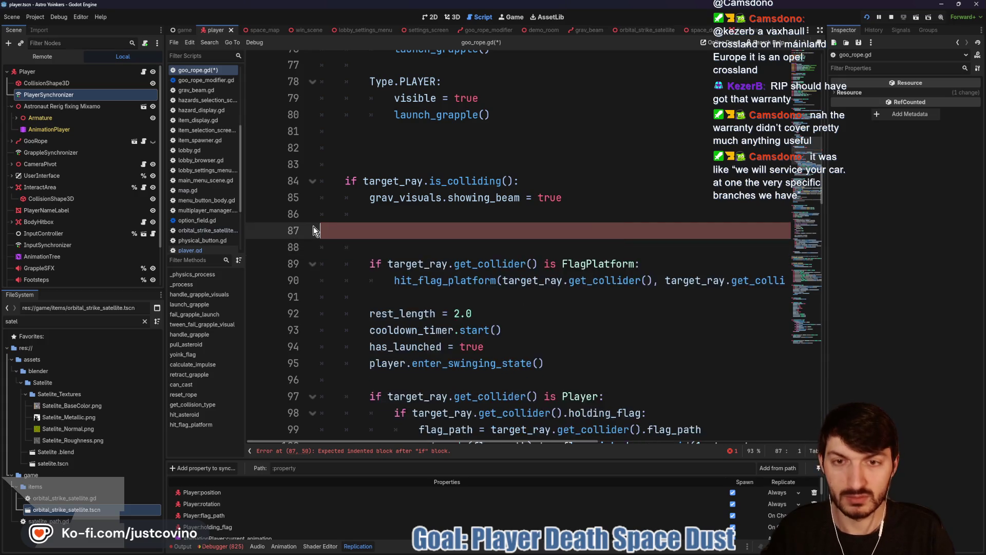
key("BackSpace")
Step: Replace the ASTEROID case's two body lines with the pasted hit_asteroid call
scroll(445, 228, "up", 5)
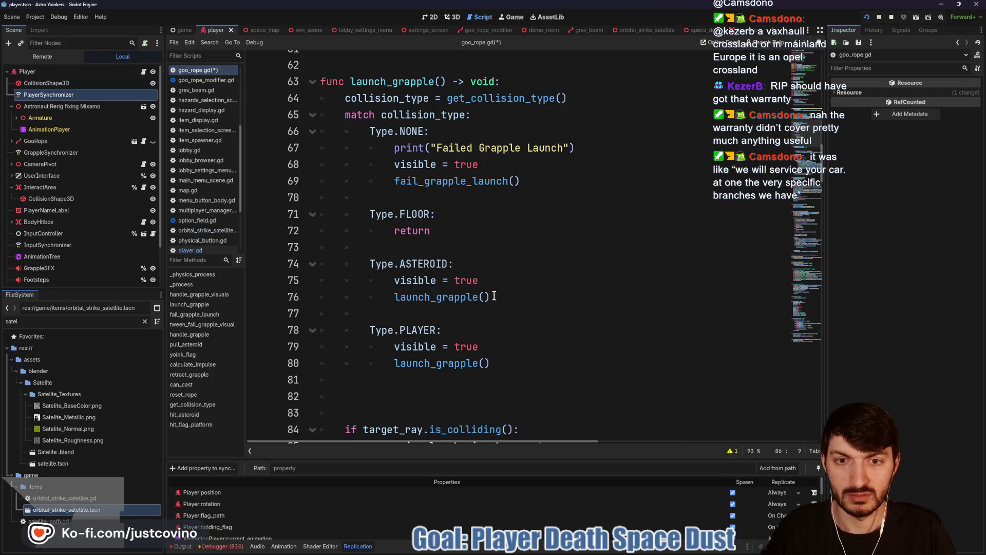
left_click_drag(495, 297, 380, 279)
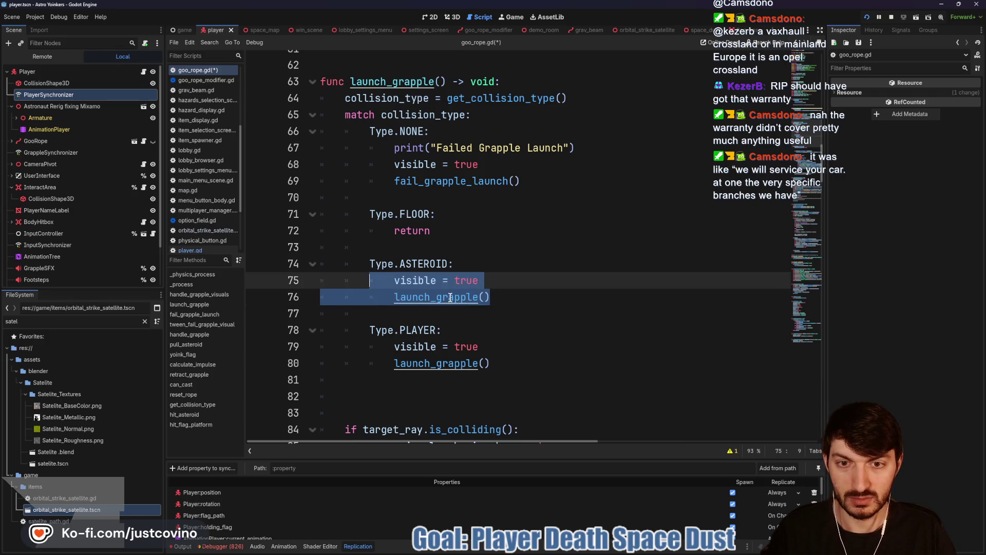
type("hit_asteroid(target_ray.get_collider(), target_ray.get_collision_point())")
key("Home")
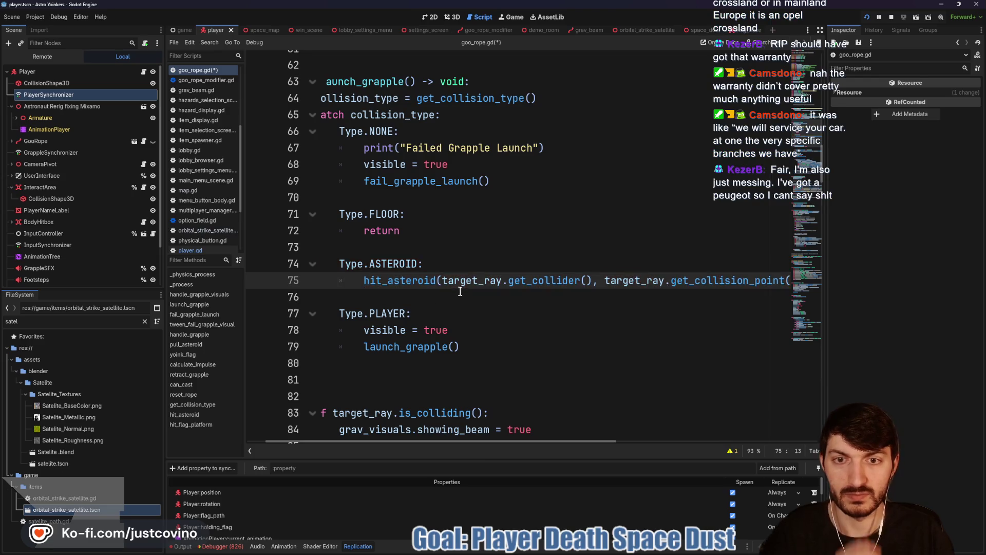
scroll(531, 256, "left", 2)
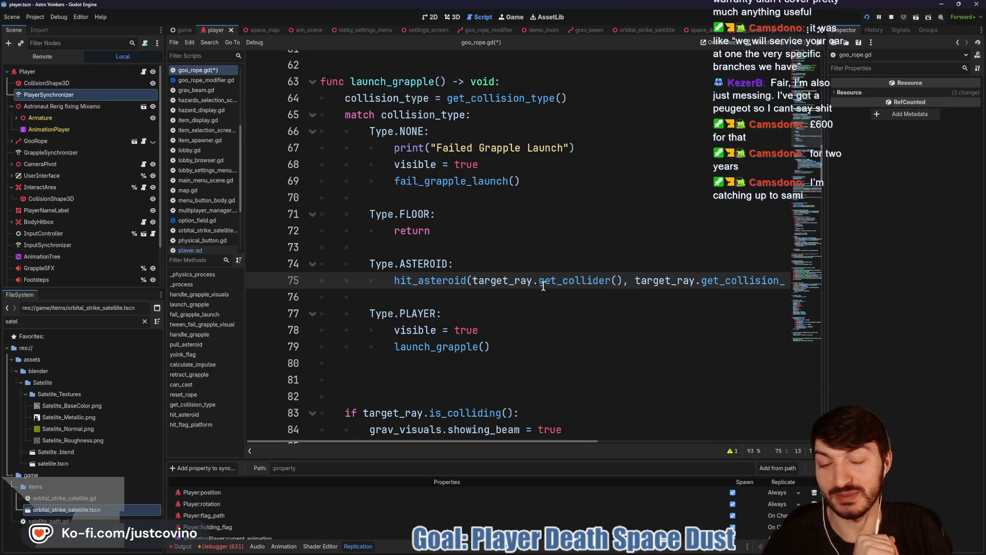
mouse_move(544, 286)
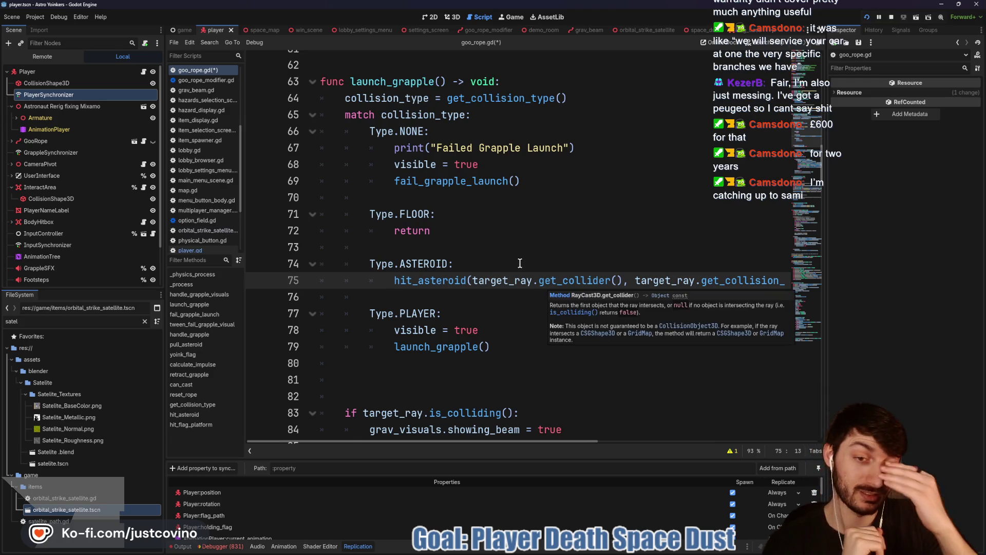
left_click(495, 300)
scroll(495, 300, "down", 1)
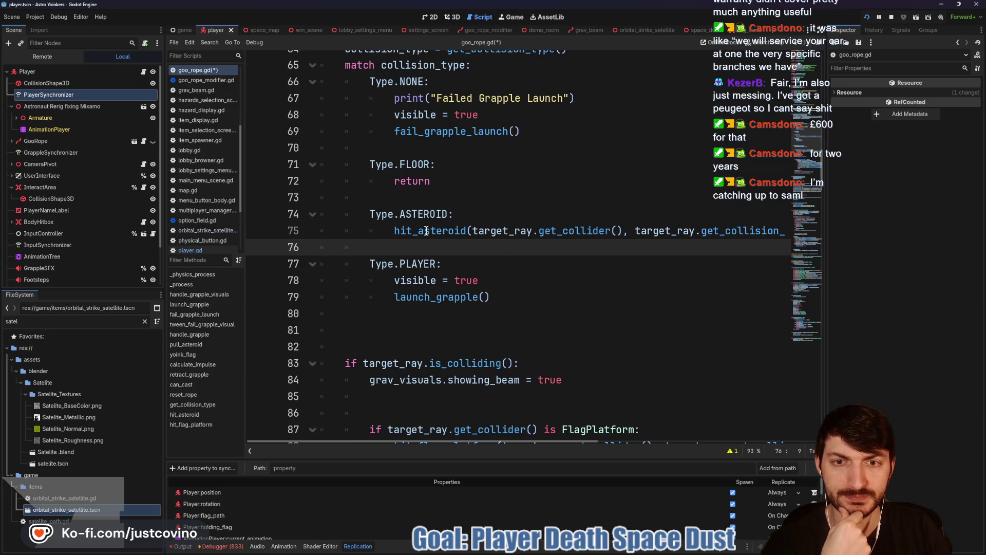
Step: Cut the hit_flag_platform call and delete its leftover FlagPlatform if block
scroll(467, 273, "down", 4)
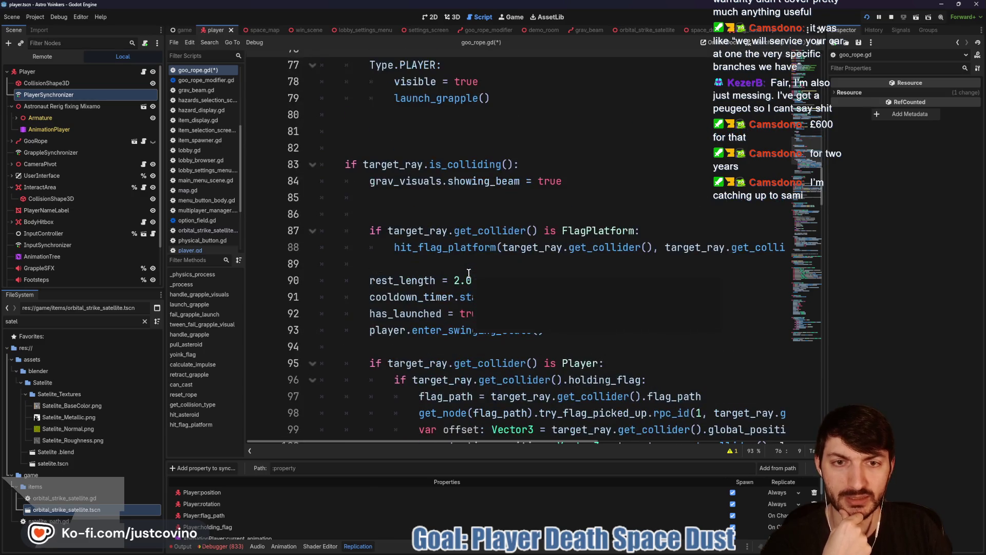
left_click_drag(393, 247, 802, 245)
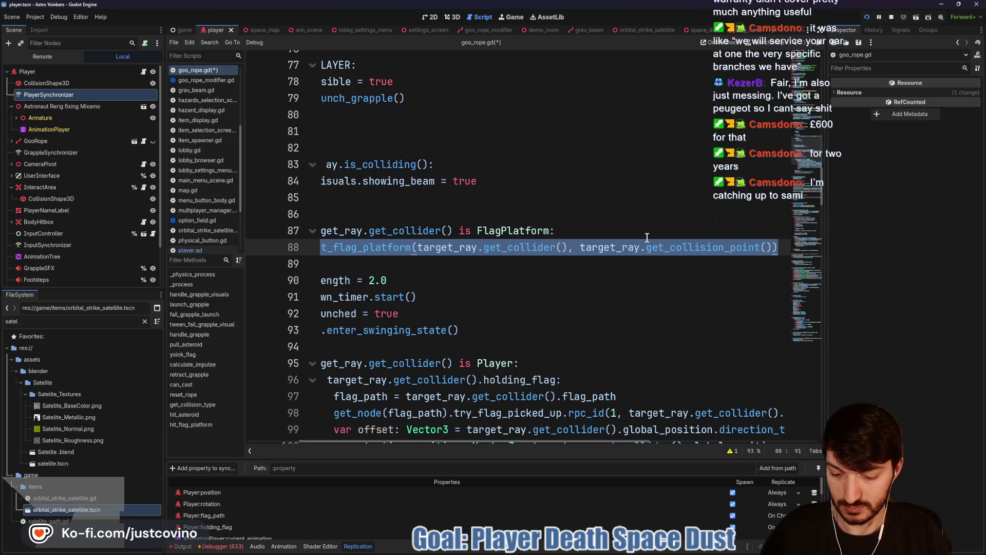
key("BackSpace")
left_click(304, 237, "shift")
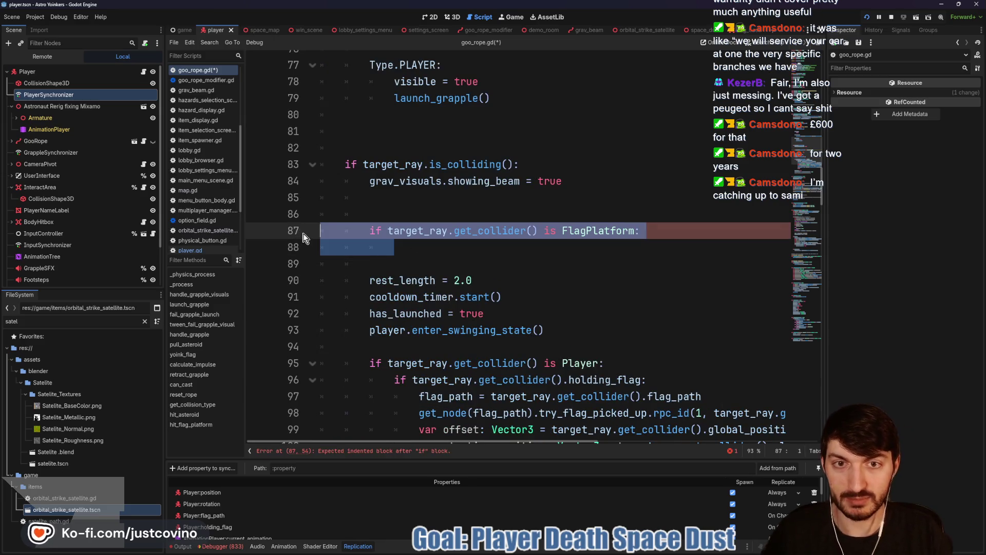
key("BackSpace")
Step: Below the PLAYER case, add Type.FLAG_PLATFORM: with the pasted hit_flag_platform(...) call as its body
scroll(449, 264, "up", 5)
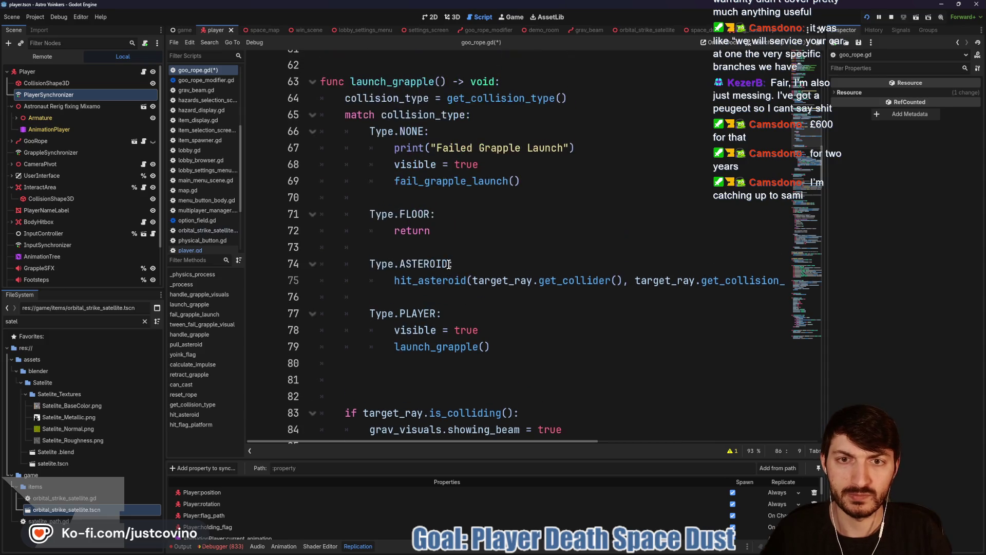
left_click(515, 346)
key("Return")
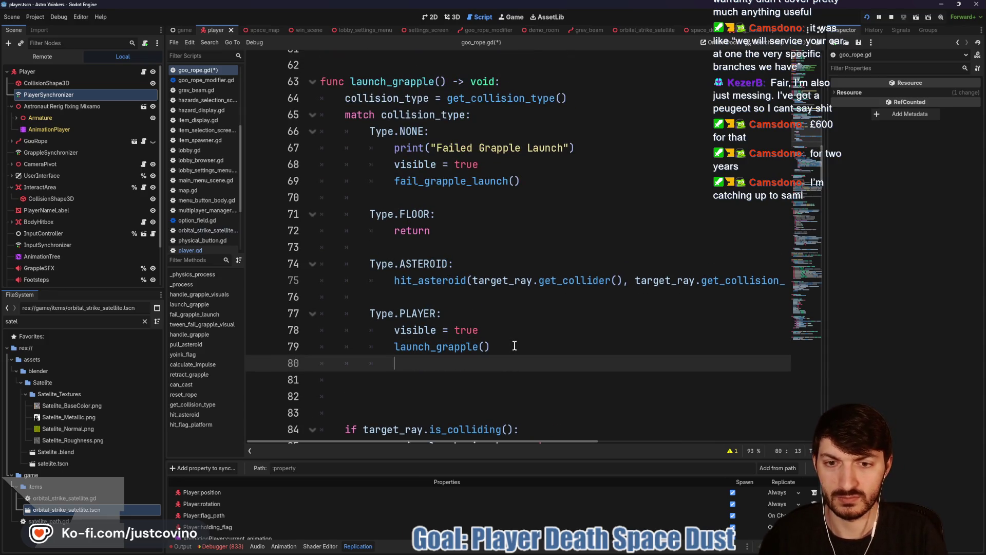
key("Return")
type("Type.")
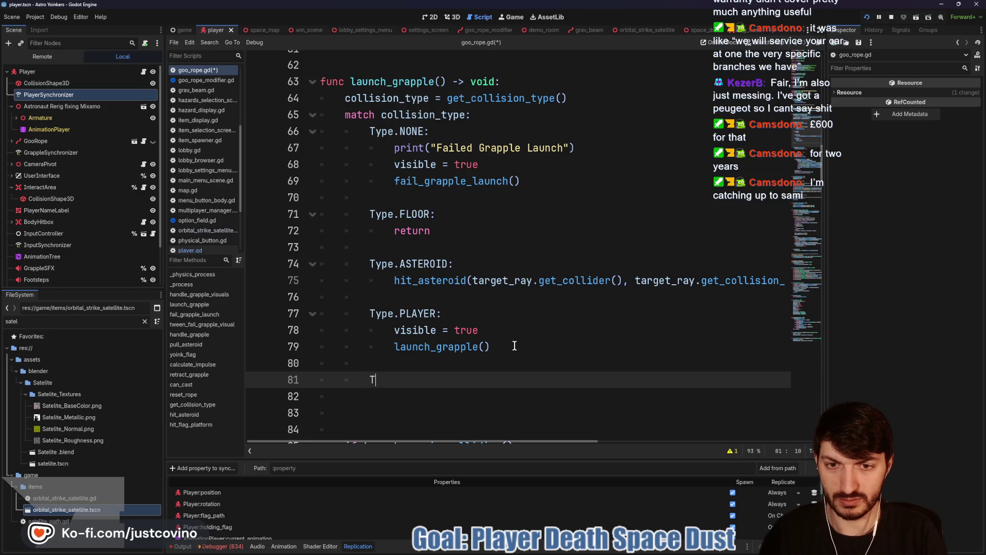
type("FL")
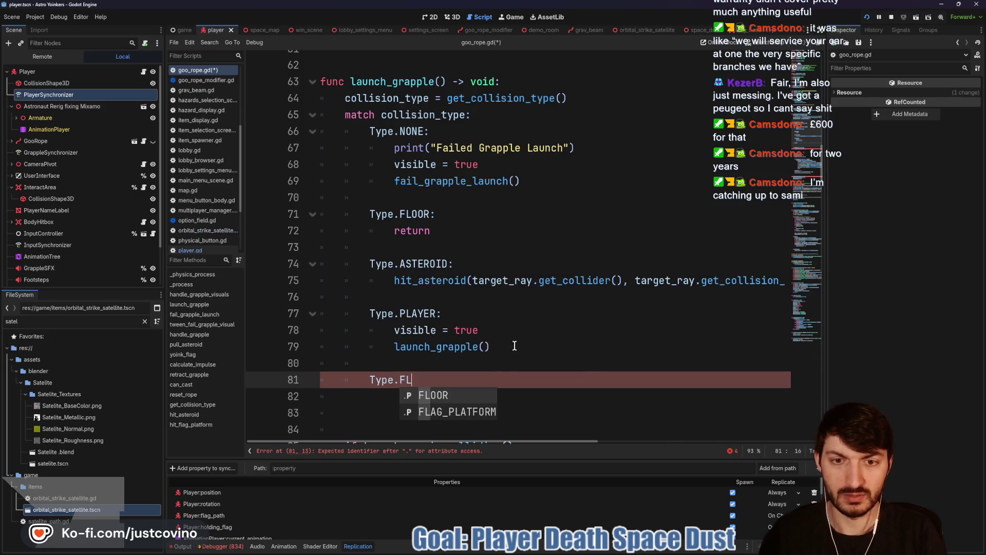
key("Down")
key("Return")
type(":")
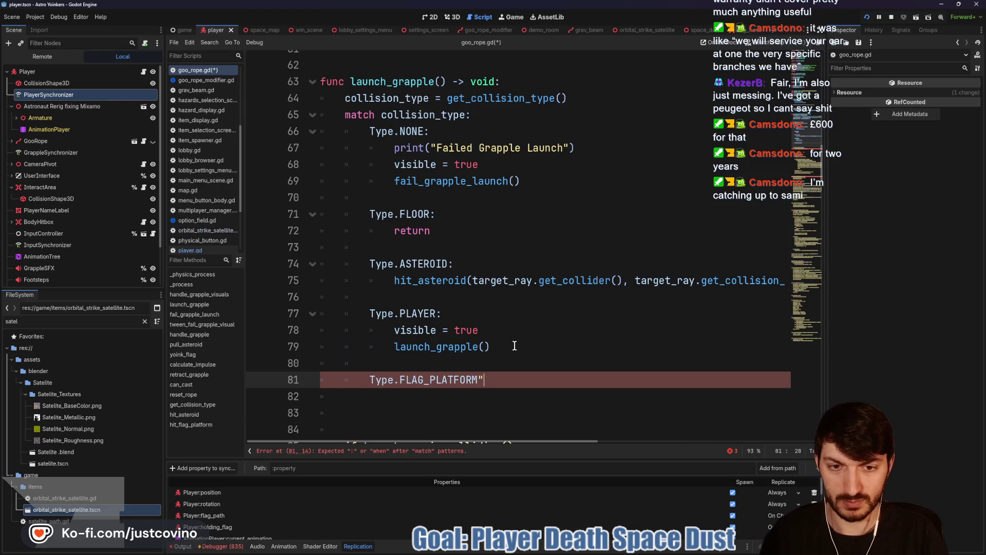
key("Return")
type("hit_flag_platform(target_ray.get_collider(), target_ray.get_collision_point())")
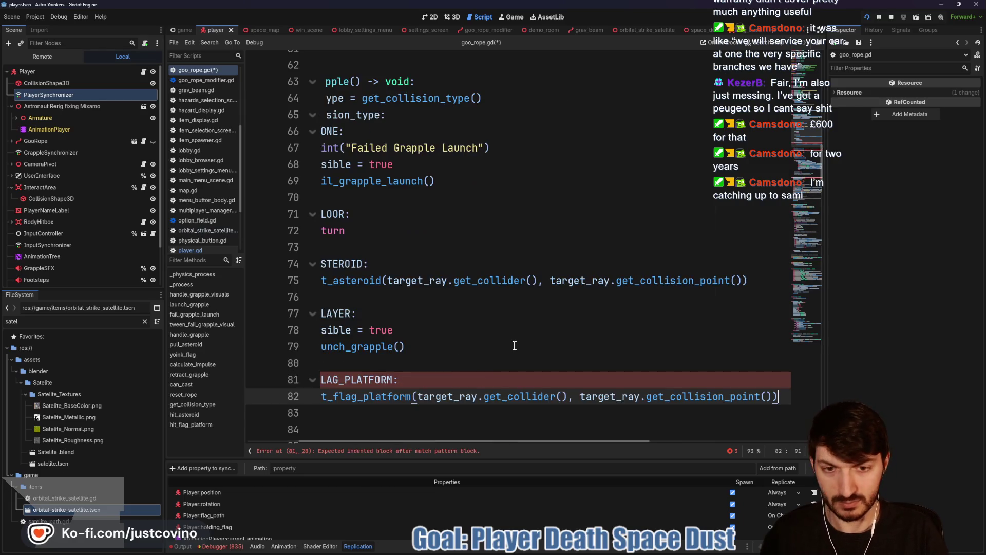
scroll(553, 357, "down", 2)
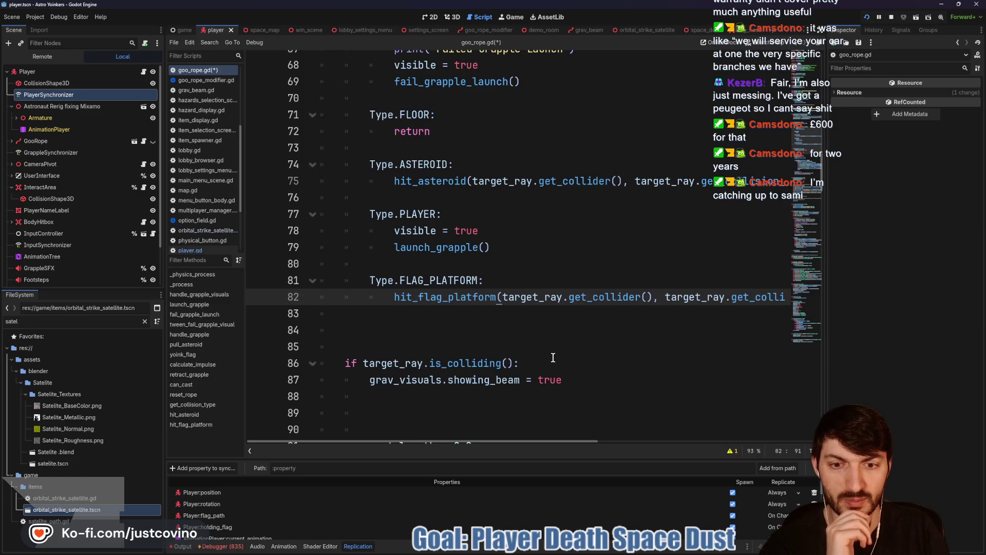
scroll(478, 324, "up", 2)
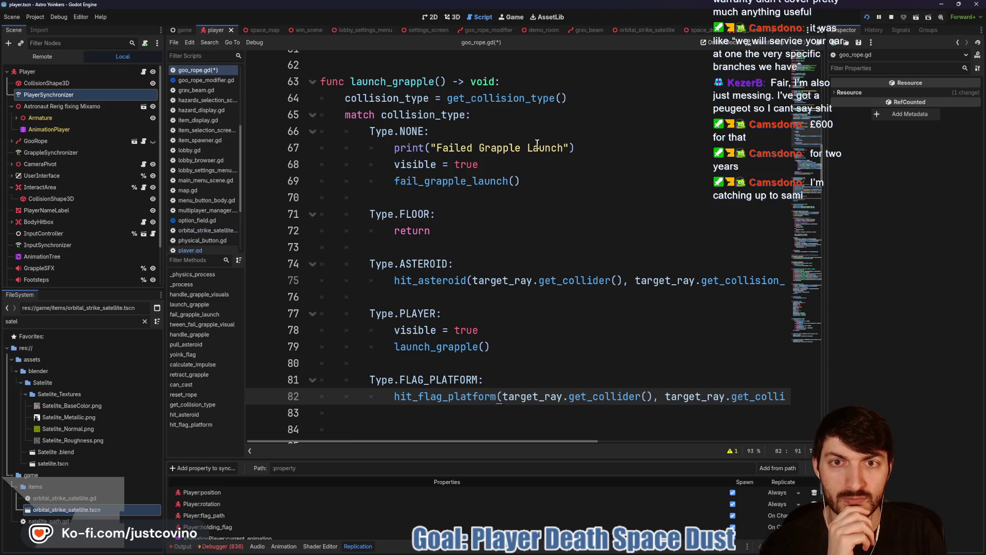
Step: Scroll through goo_rope.gd to review the finished launch_grapple match cases
scroll(543, 196, "down", 3)
scroll(511, 295, "up", 4)
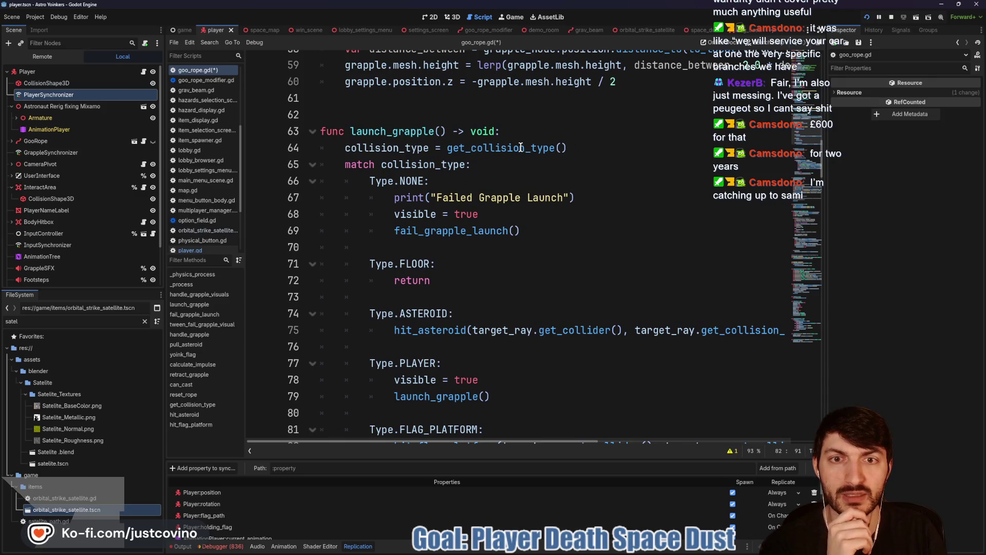
scroll(483, 185, "down", 1)
scroll(483, 186, "down", 1)
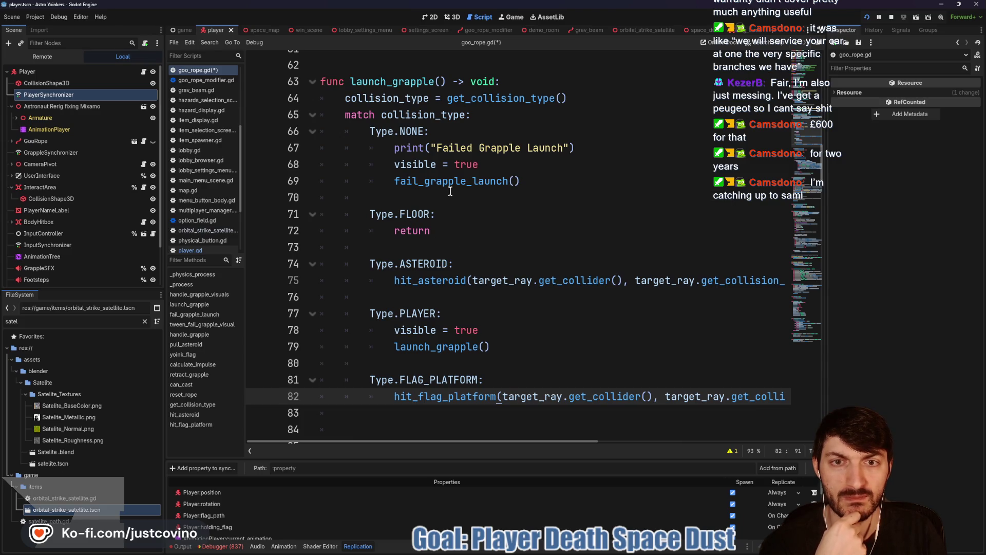
scroll(504, 229, "down", 3)
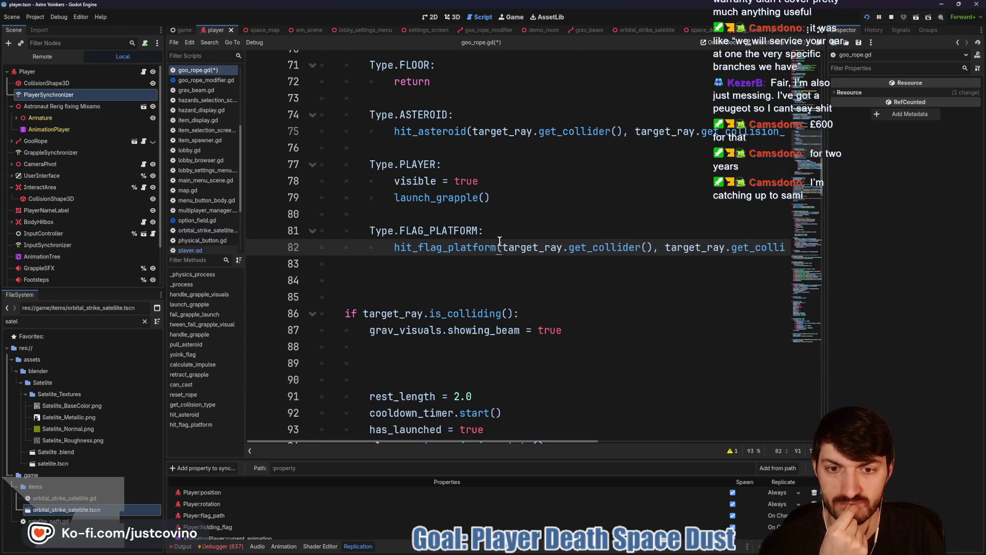
scroll(499, 241, "up", 5)
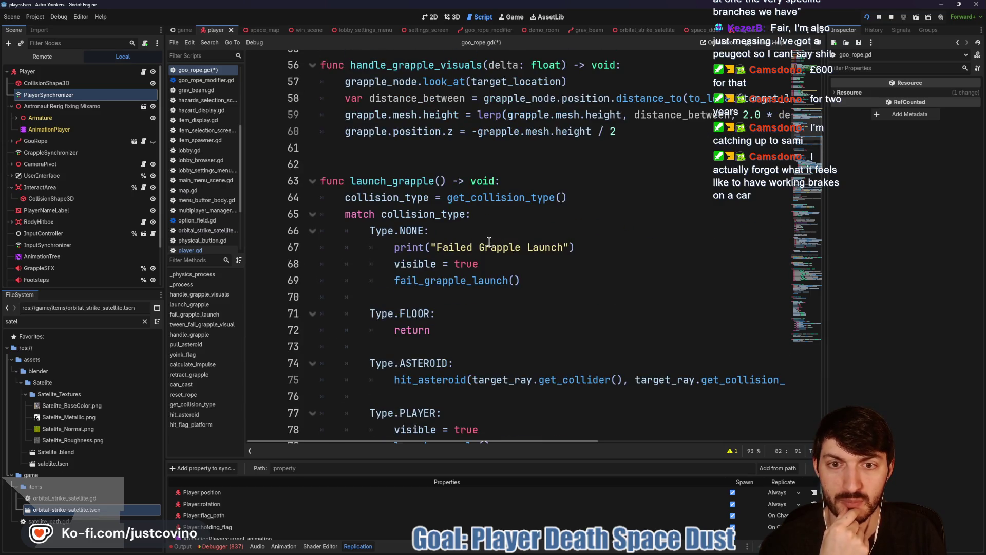
scroll(480, 228, "down", 5)
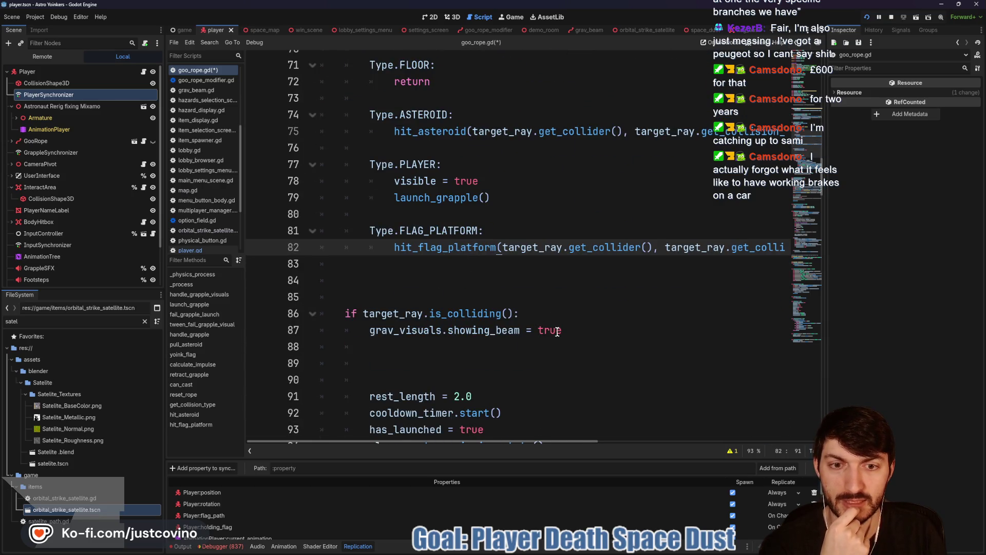
scroll(558, 333, "down", 1)
scroll(413, 312, "up", 3)
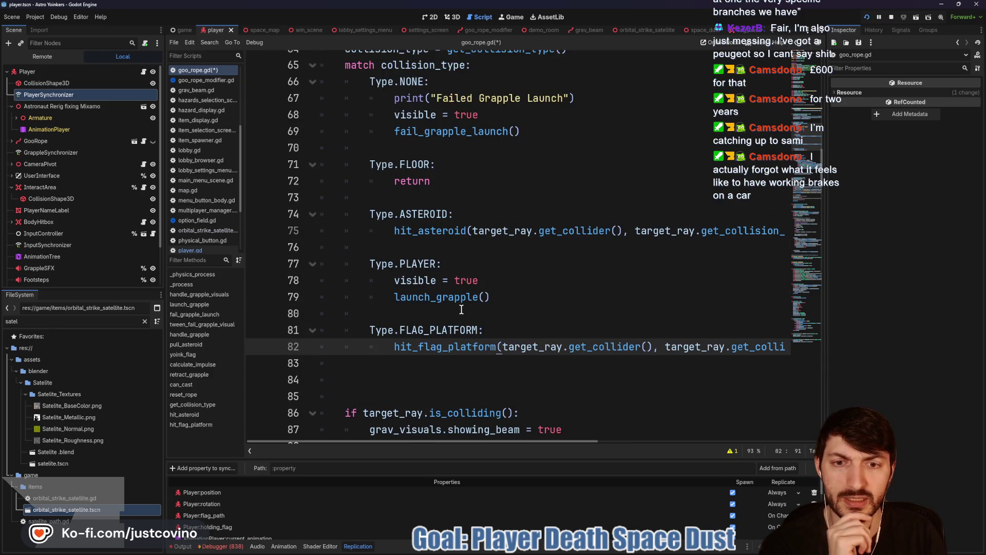
scroll(500, 318, "up", 1)
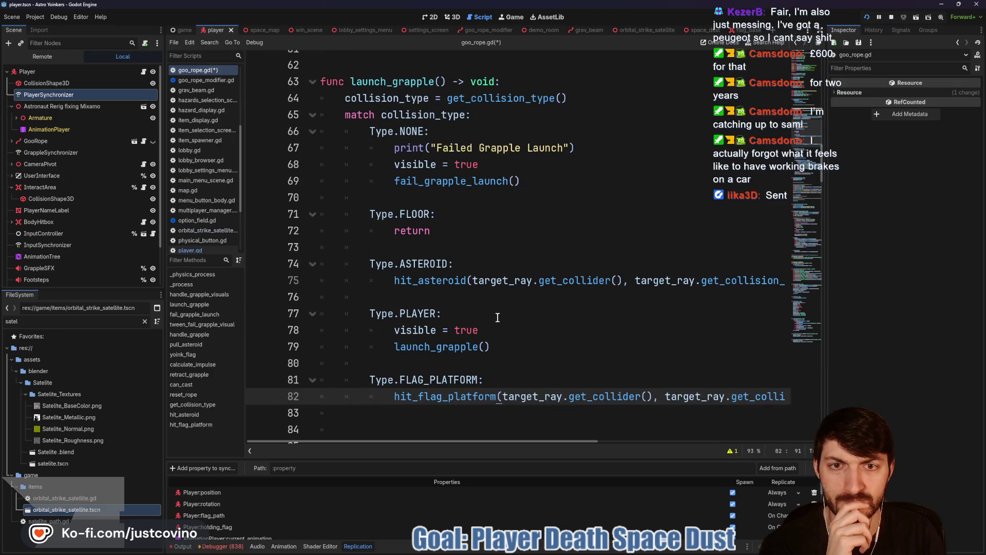
scroll(497, 318, "down", 3)
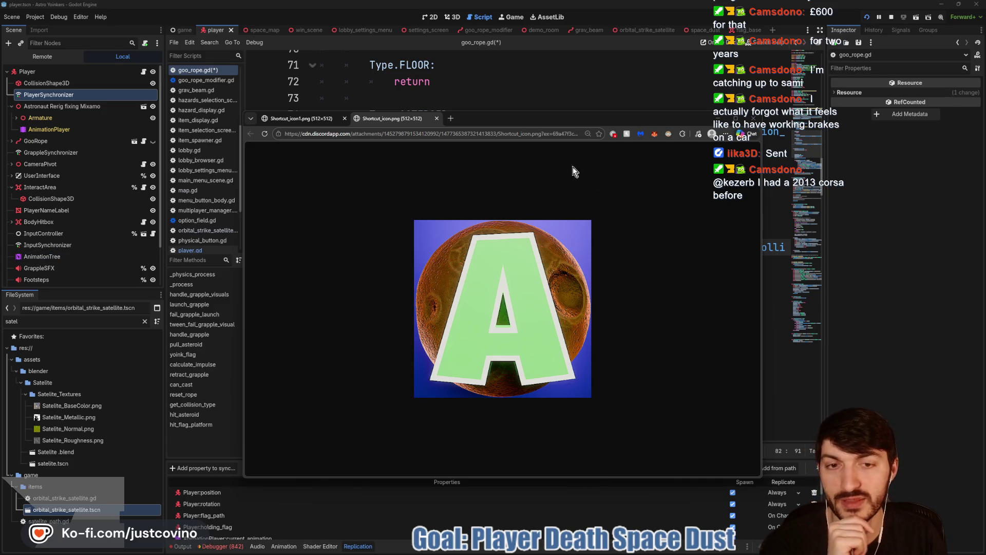
Step: Switch to the Shortcut_icon1.png hexagon image and minimise Godot to reveal the browser
left_click(308, 119)
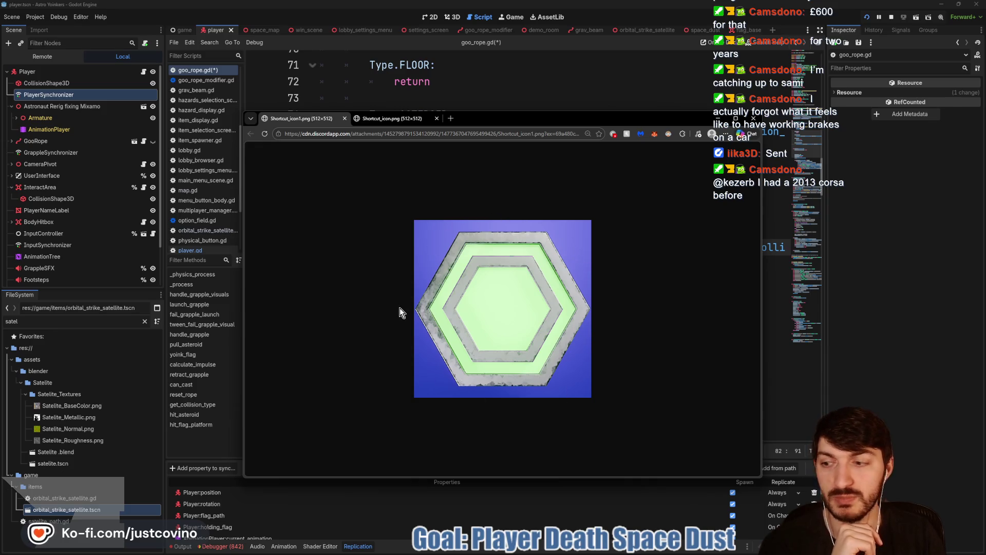
left_click(941, 4)
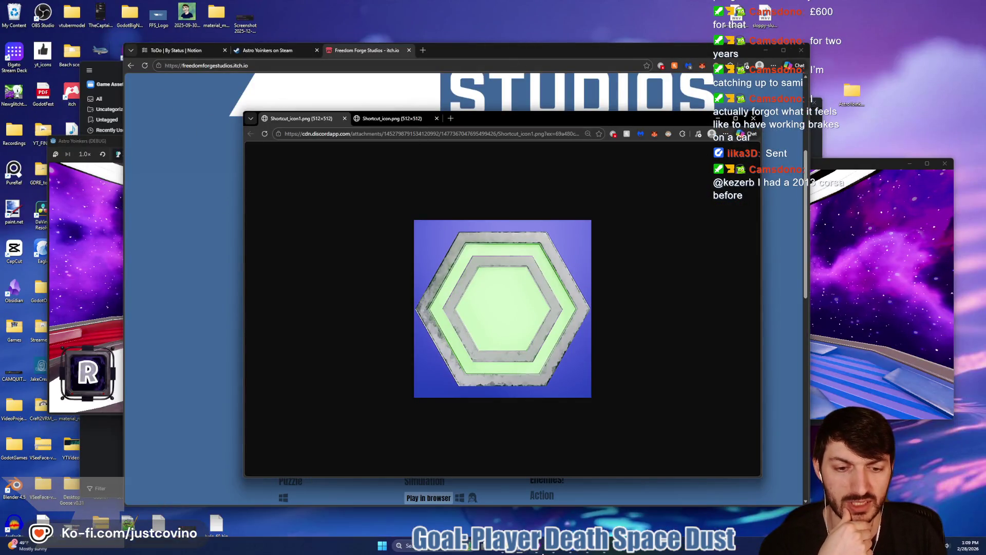
mouse_move(548, 545)
left_click(525, 507)
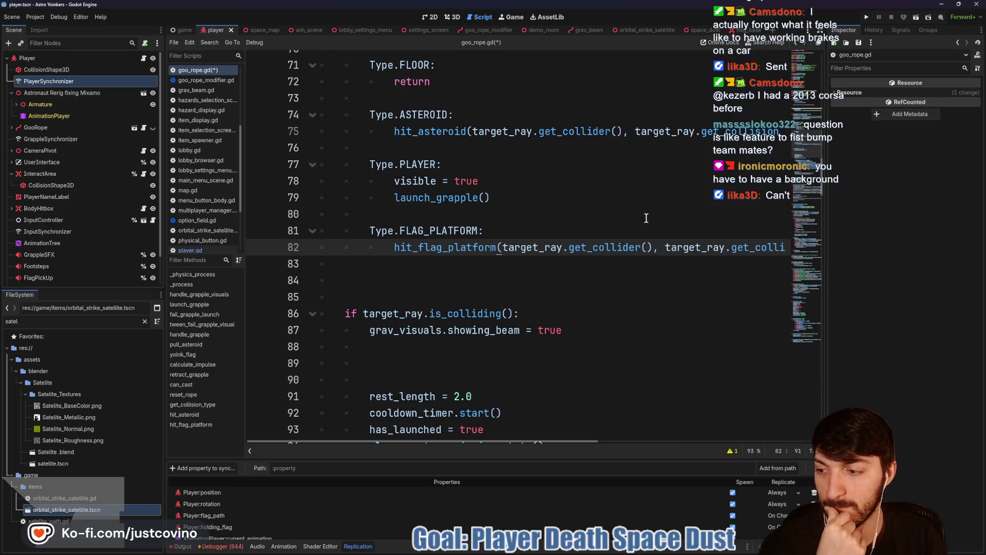
left_click(938, 5)
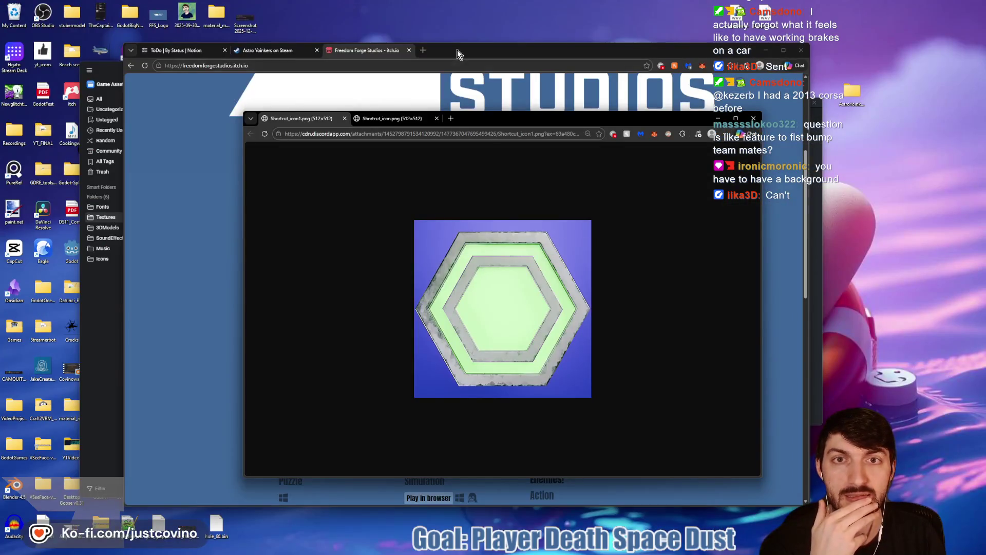
Step: Bring the itch.io window forward, open the Astro Yoinkers Steam store page, then the Steam library
left_click(457, 50)
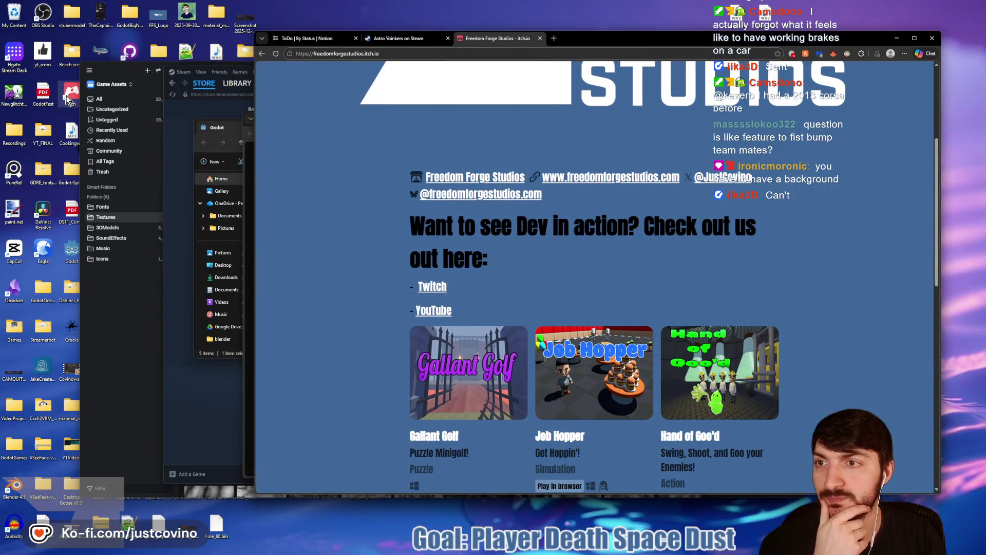
left_click(69, 254)
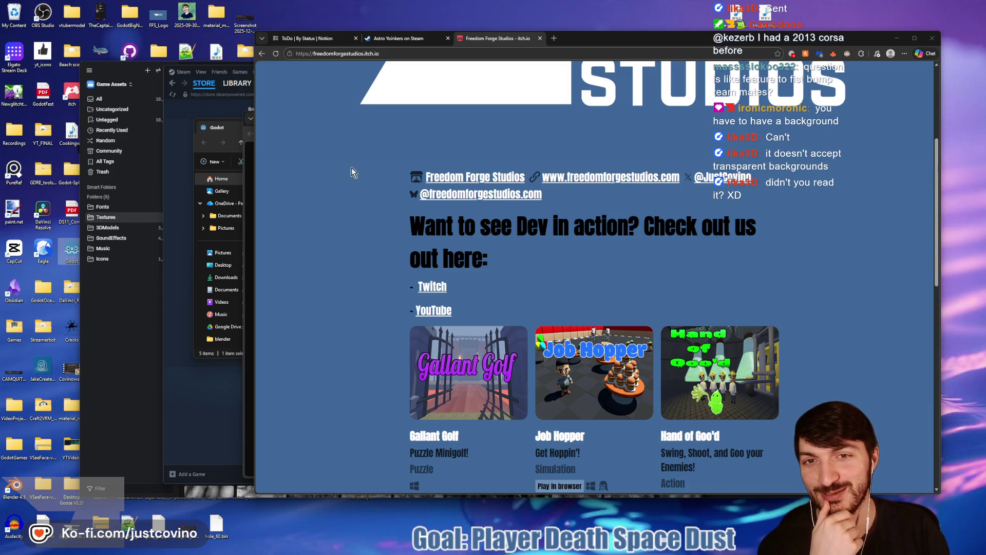
left_click(414, 41)
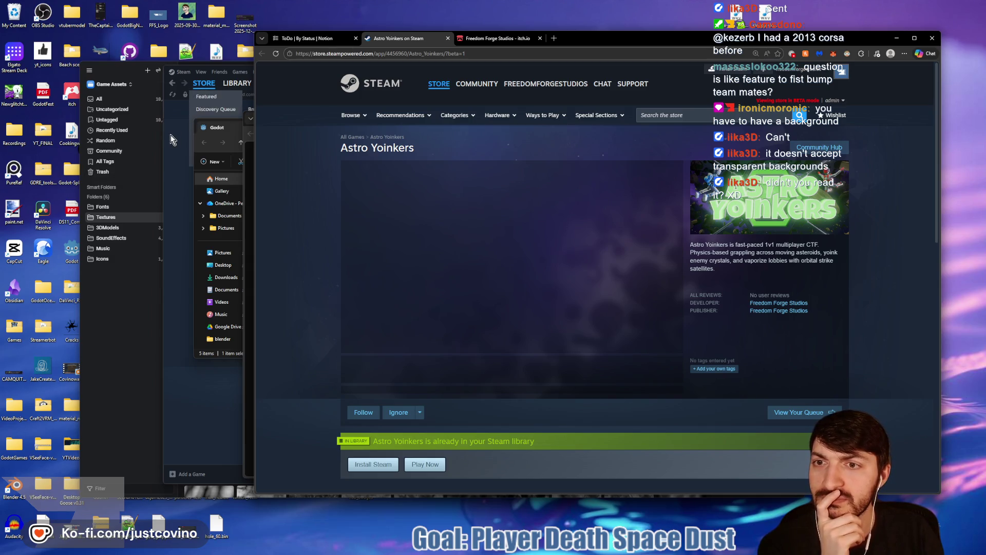
left_click(230, 85)
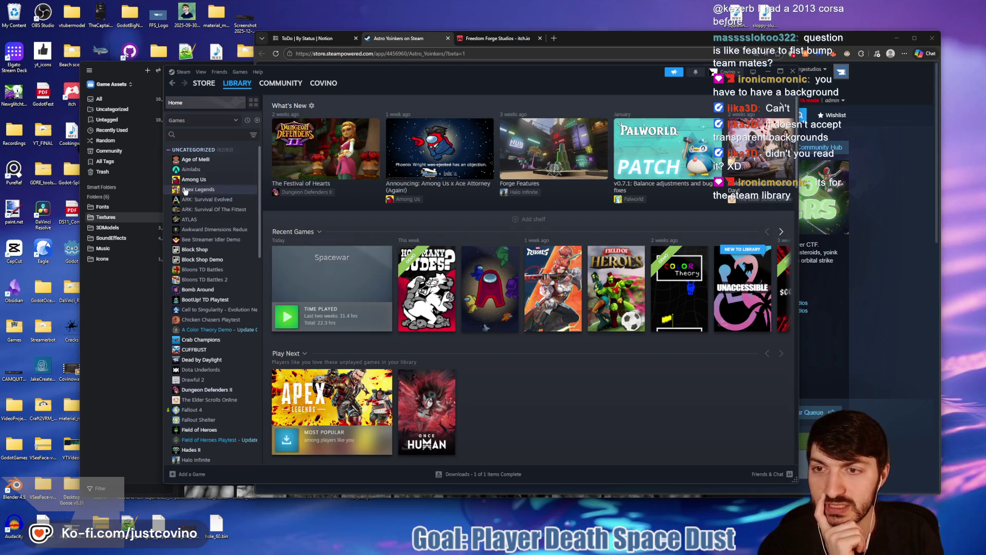
Step: Scroll the Steam library list and open Apex Legends, ARK: Survival Of The Fittest, then ATLAS
scroll(185, 215, "down", 2)
scroll(212, 276, "down", 5)
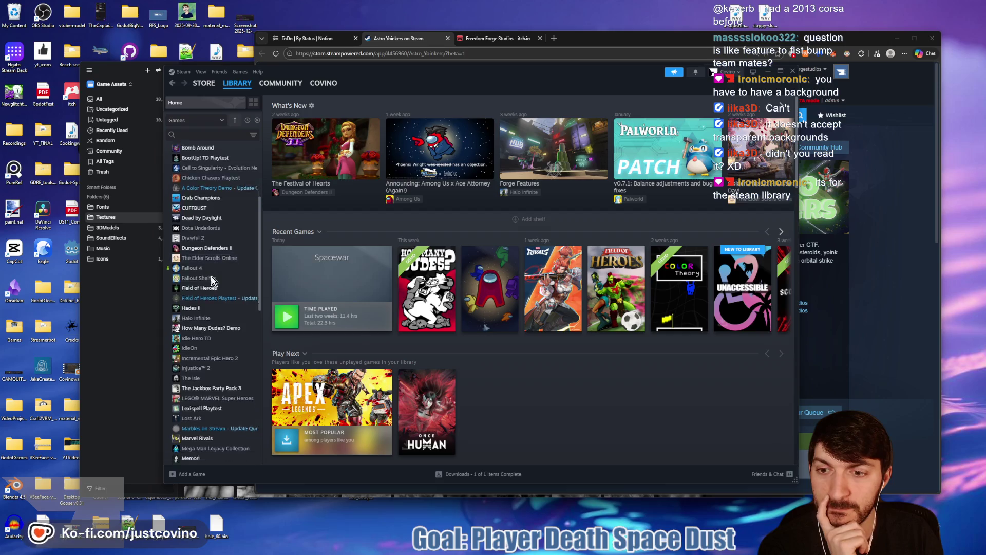
scroll(198, 327, "down", 4)
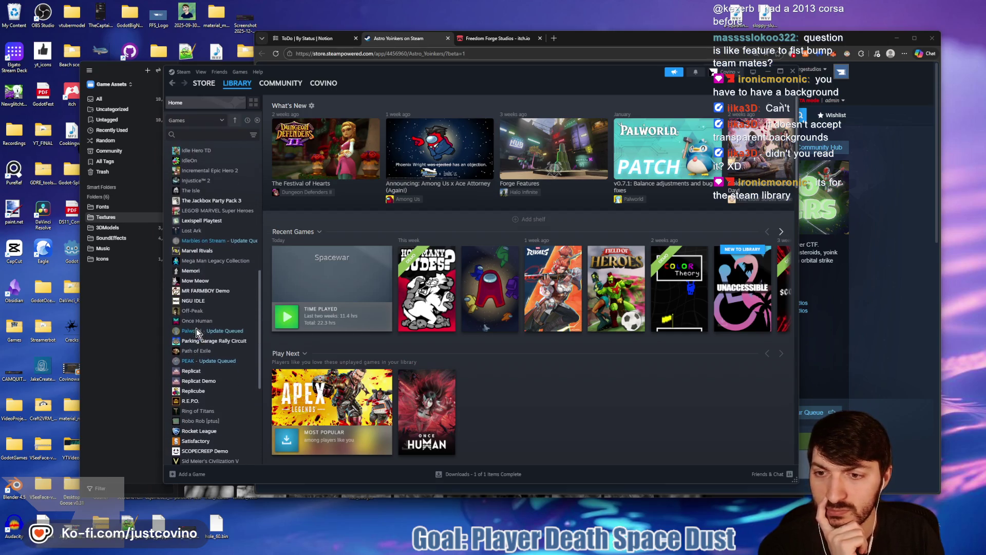
scroll(196, 337, "down", 3)
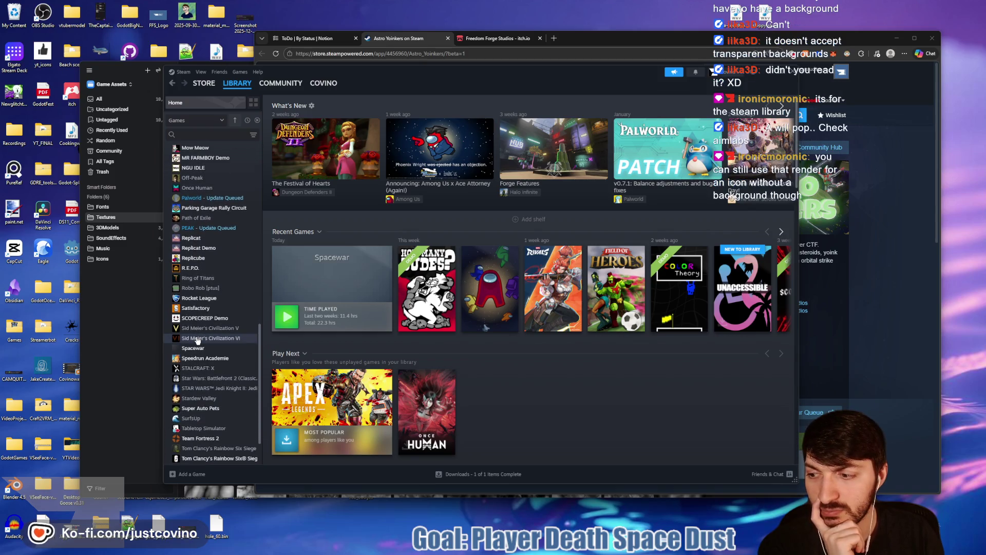
scroll(198, 308, "up", 15)
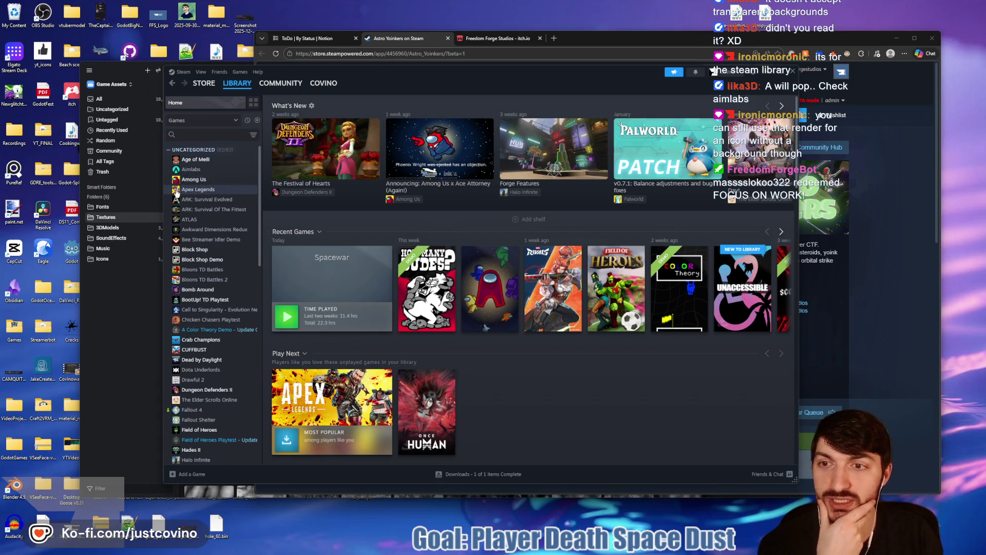
left_click(177, 192)
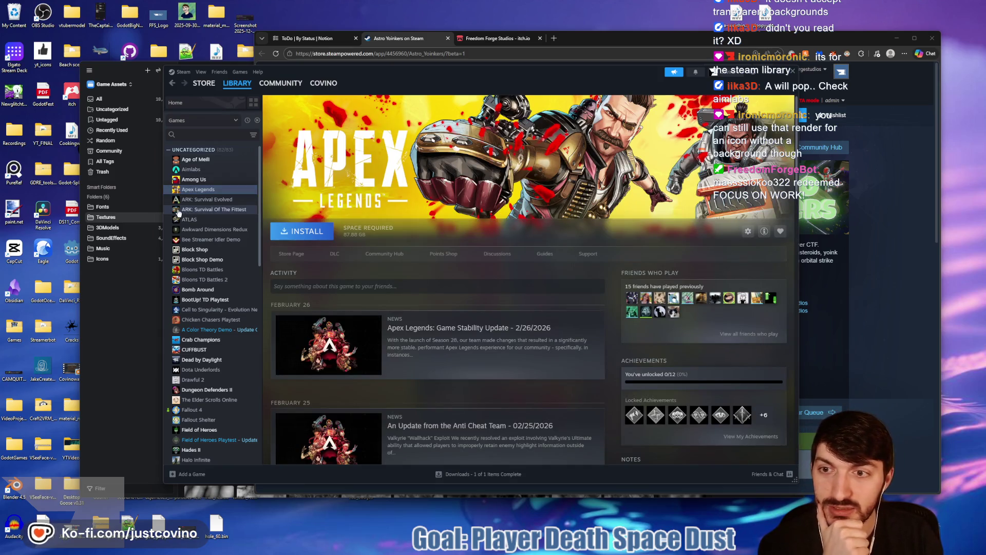
left_click(178, 210)
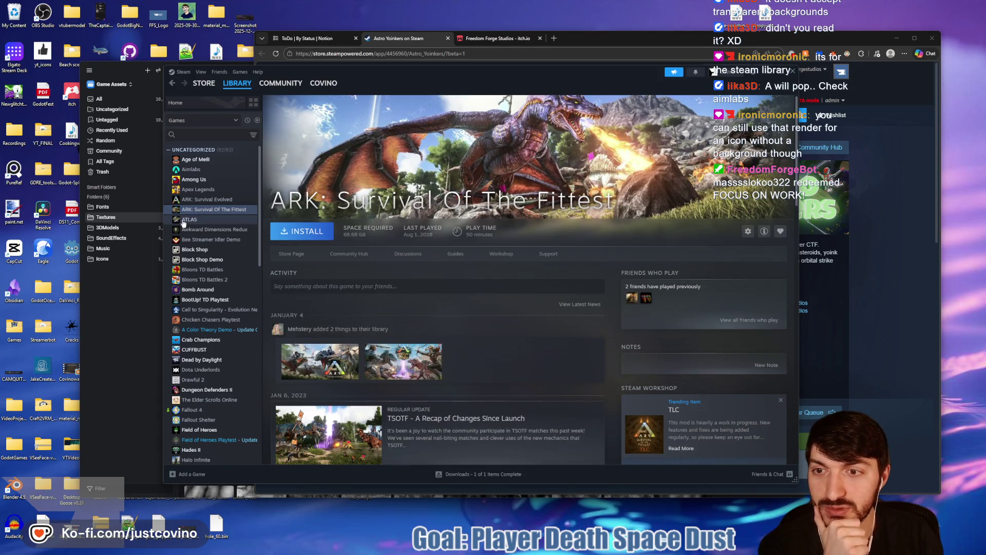
left_click(184, 221)
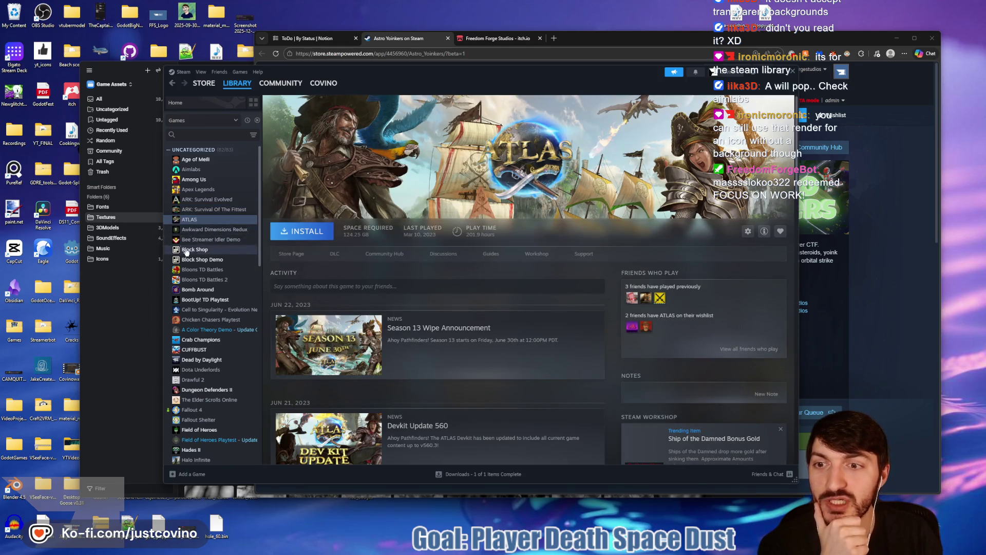